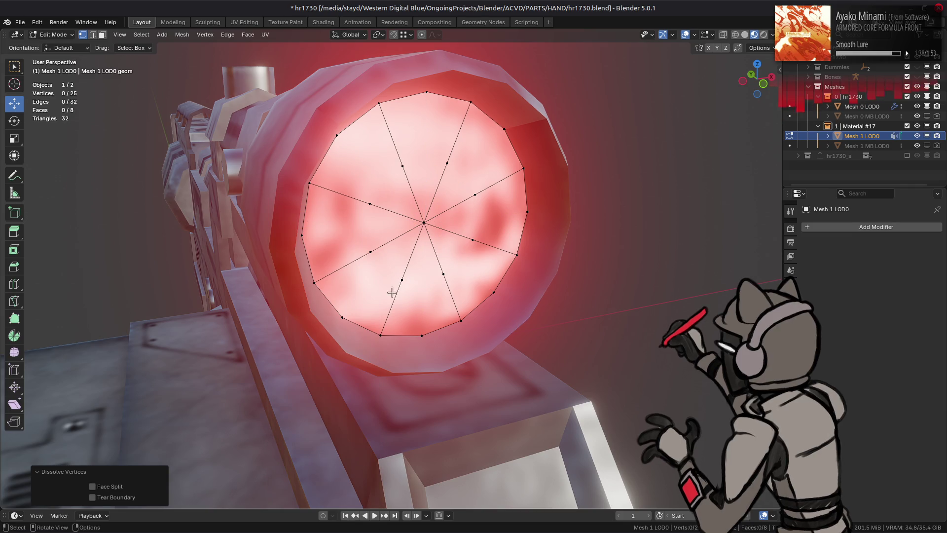
# Select the lens disc from its centre vertex and triangulate its faces
pyautogui.click(423, 222)
pyautogui.press('ctrl+KP_Add')
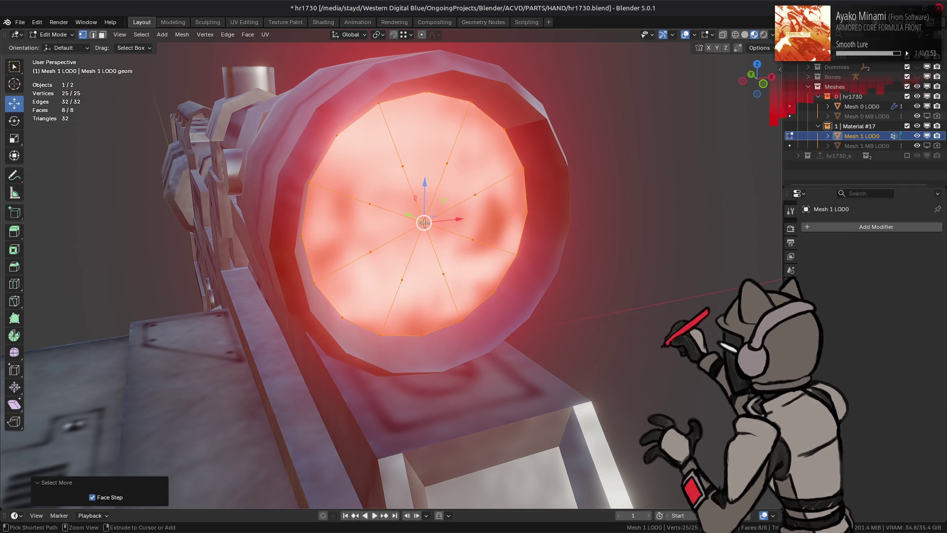
pyautogui.click(248, 34)
pyautogui.click(296, 98)
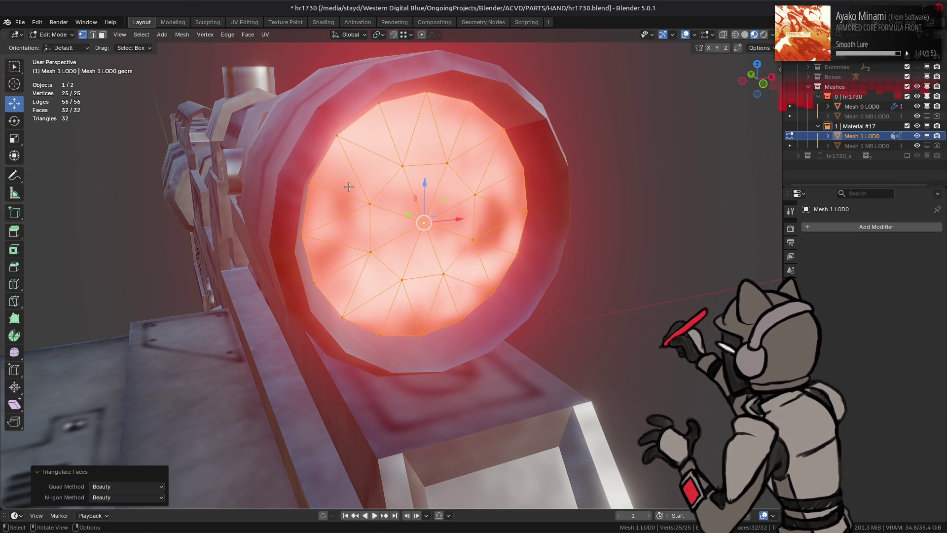
pyautogui.hotkey('ctrl', 'z')
pyautogui.hotkey('ctrl', 'z')
pyautogui.hotkey('ctrl', 'z')
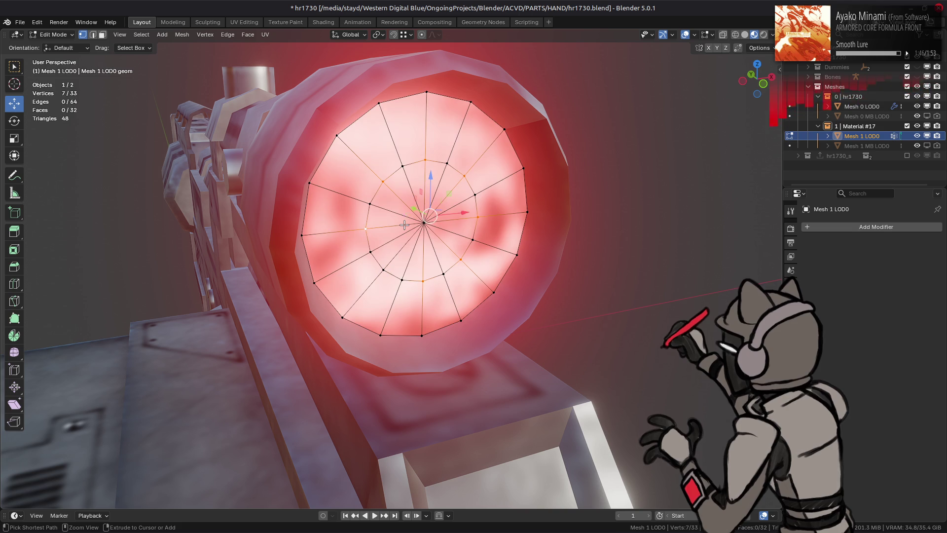
pyautogui.hotkey('ctrl', 'shift', 'z')
pyautogui.hotkey('ctrl', 'shift', 'z')
pyautogui.hotkey('ctrl', 'shift', 'z')
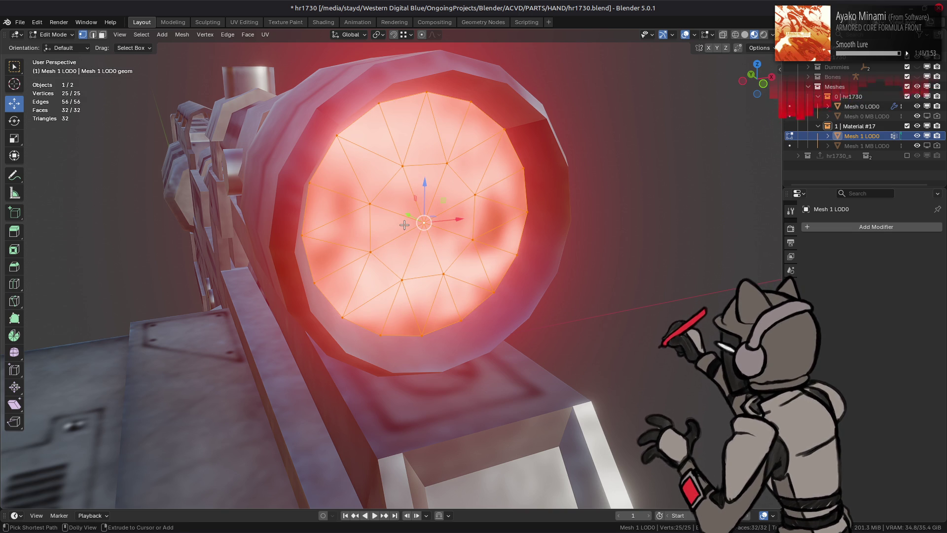
# Grow the selection to the inner ring of lens faces and shift it about 0.052 m along X
pyautogui.press('ctrl+KP_Add')
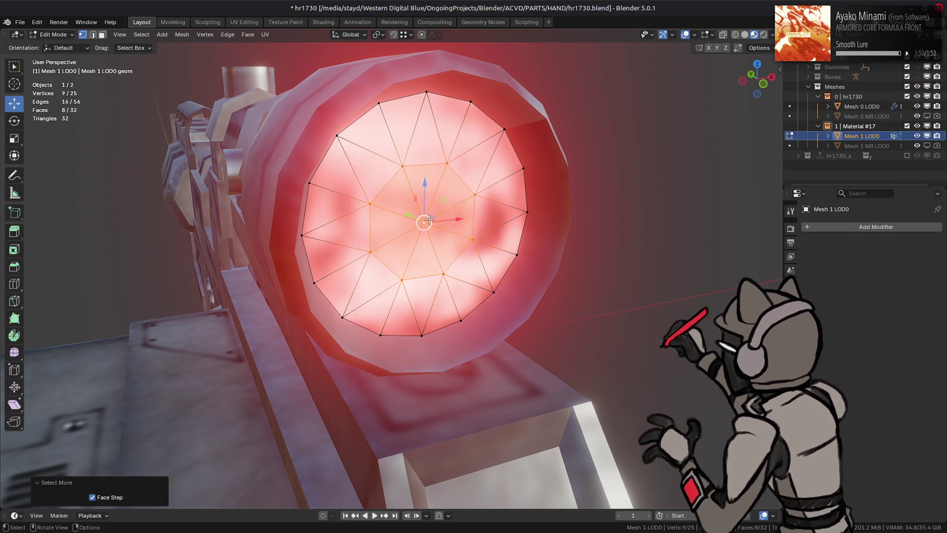
pyautogui.moveTo(423, 222); pyautogui.dragTo(474, 208)
pyautogui.press('KP_Decimal')
pyautogui.click(761, 49)
pyautogui.scroll(-3)
pyautogui.moveTo(510, 245); pyautogui.dragTo(419, 263)
pyautogui.moveTo(442, 261); pyautogui.dragTo(497, 260)
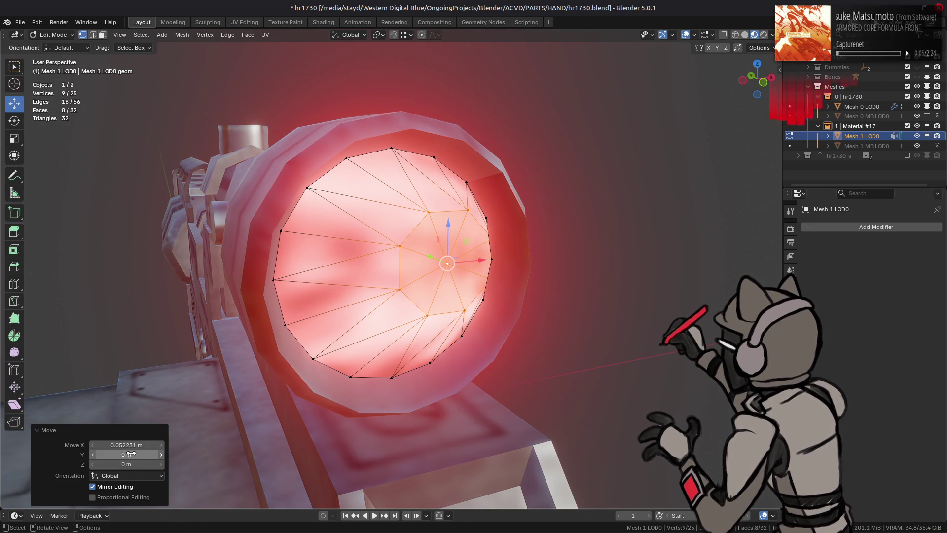
# Undo the X shift and move the inner lens faces along Y instead, halving the offset with /2
pyautogui.hotkey('ctrl', 'z')
pyautogui.moveTo(405, 276); pyautogui.dragTo(386, 290)
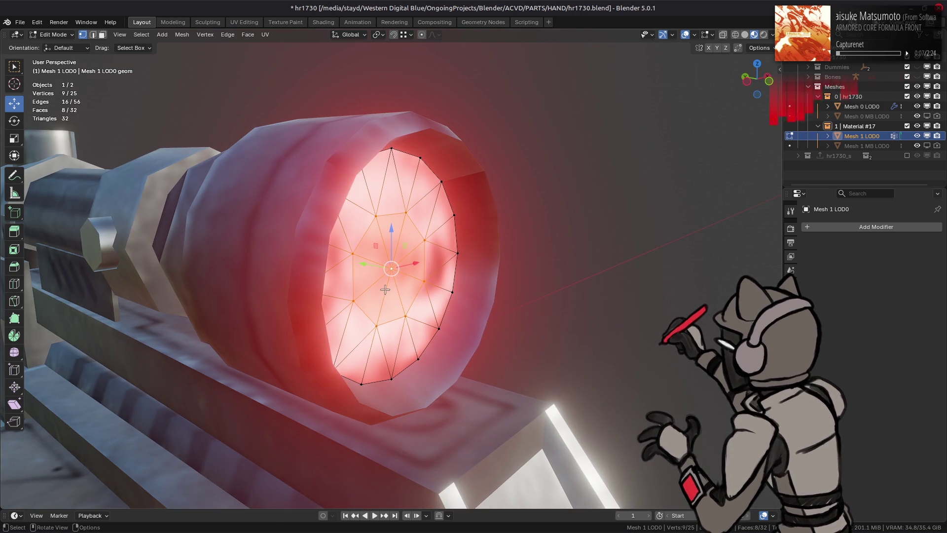
pyautogui.moveTo(422, 264); pyautogui.dragTo(461, 260)
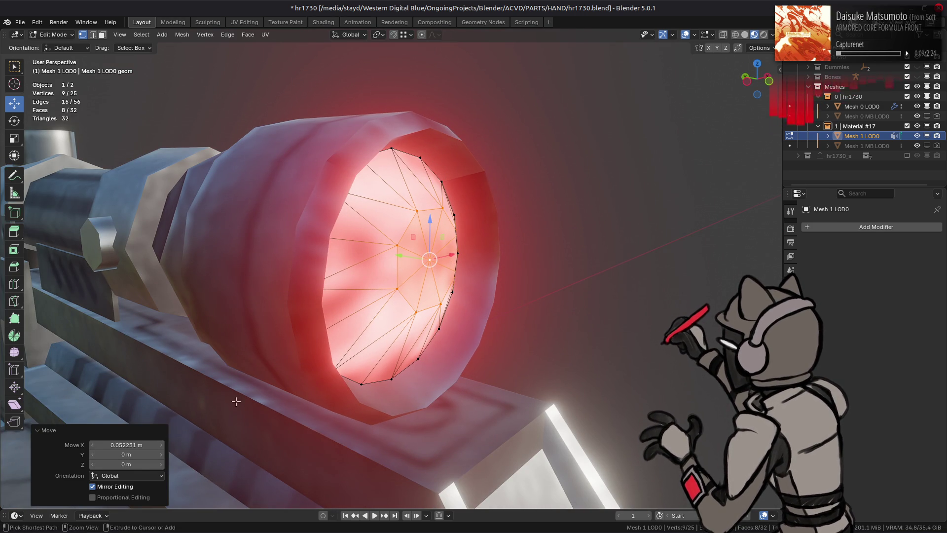
pyautogui.press('Escape')
pyautogui.hotkey('ctrl', 'z')
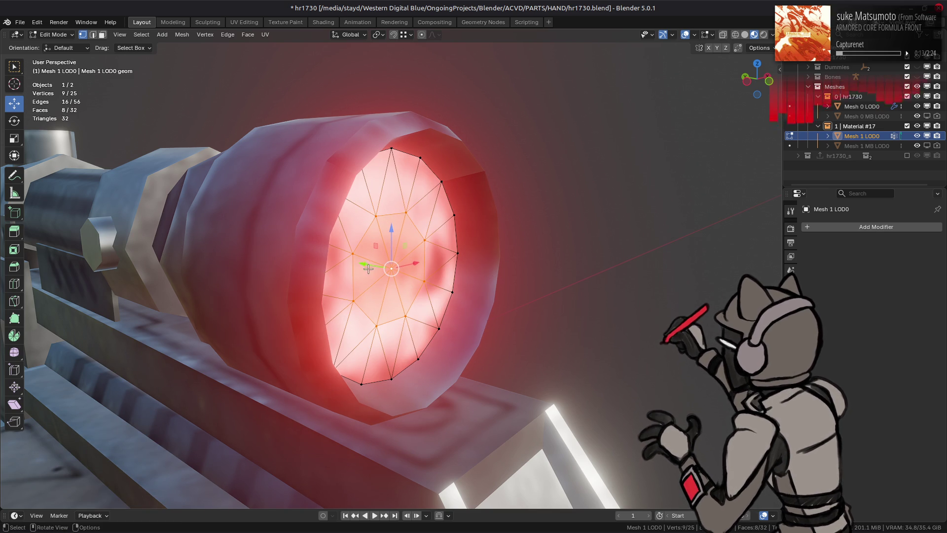
pyautogui.moveTo(367, 264); pyautogui.dragTo(387, 269)
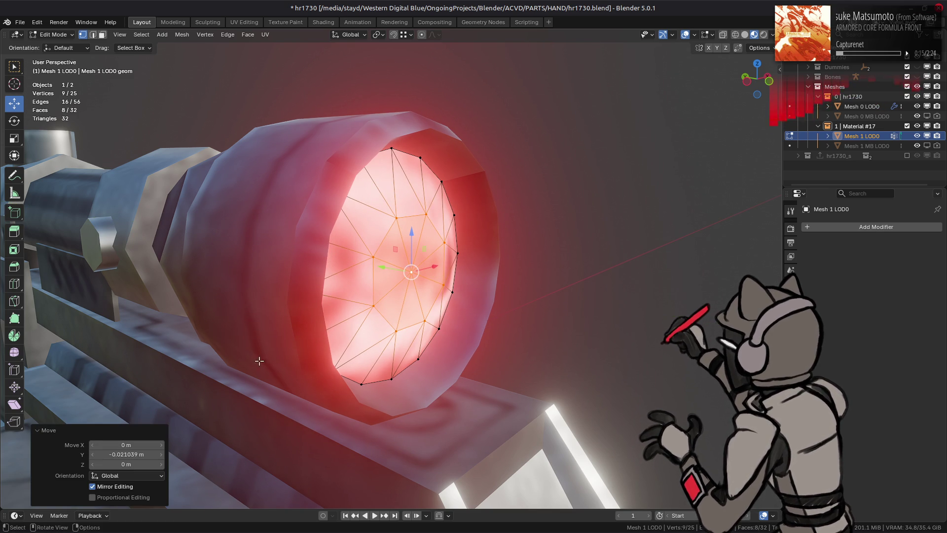
pyautogui.click(136, 454)
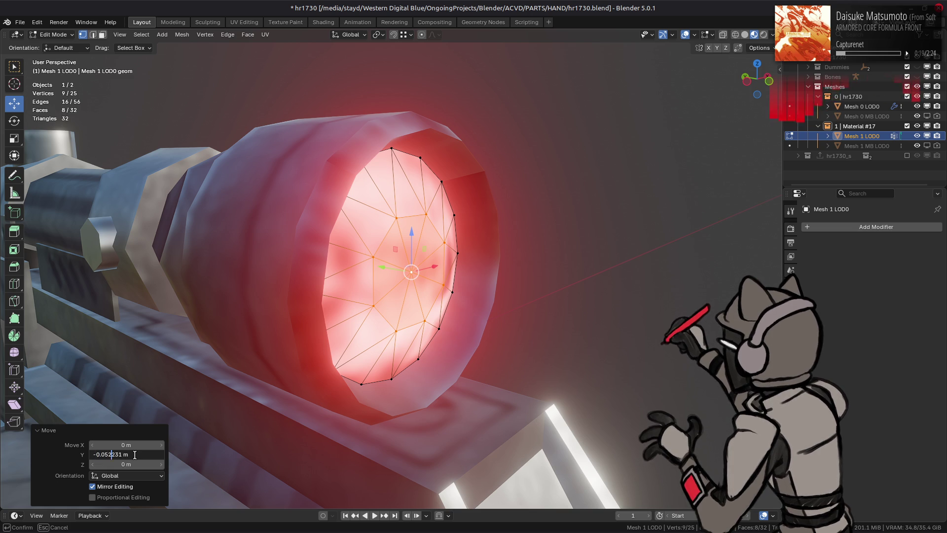
pyautogui.write('2')
pyautogui.press('Return')
# Back in Edit Mode, nudge the lens centre vertex along Y to a precisely entered offset
pyautogui.moveTo(319, 333); pyautogui.dragTo(239, 291)
pyautogui.hotkey('alt', 'a')
pyautogui.press('Tab')
pyautogui.moveTo(380, 296); pyautogui.dragTo(420, 274)
pyautogui.press('Tab')
pyautogui.moveTo(393, 274); pyautogui.dragTo(403, 274)
pyautogui.click(139, 453)
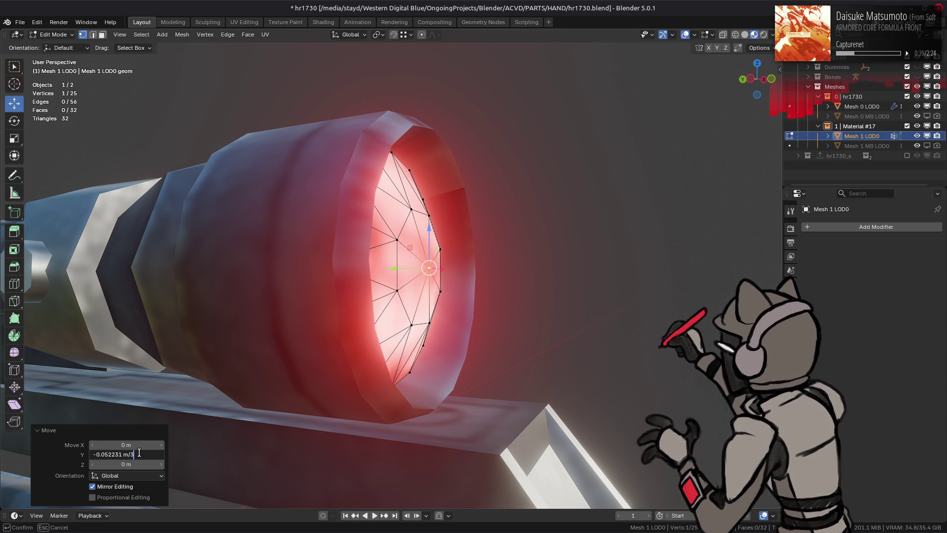
pyautogui.press('Return')
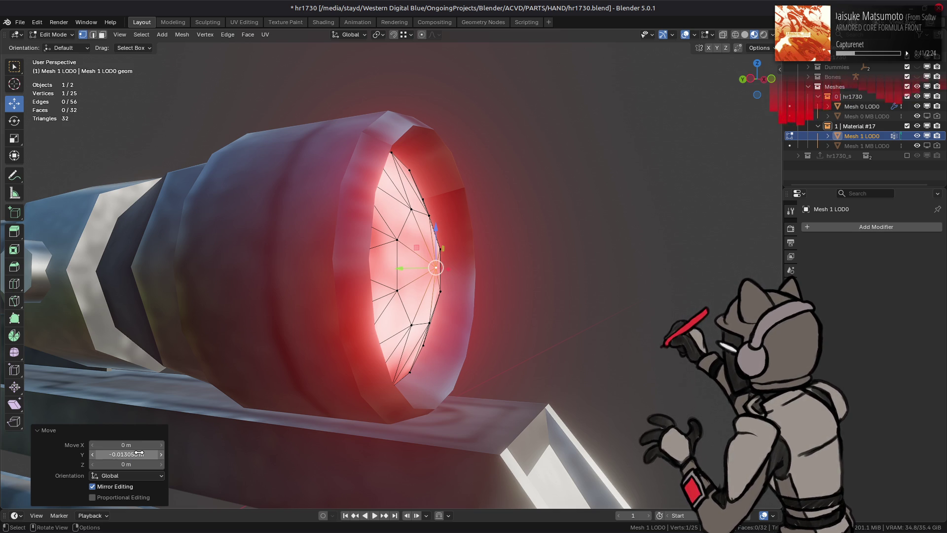
pyautogui.click(140, 453)
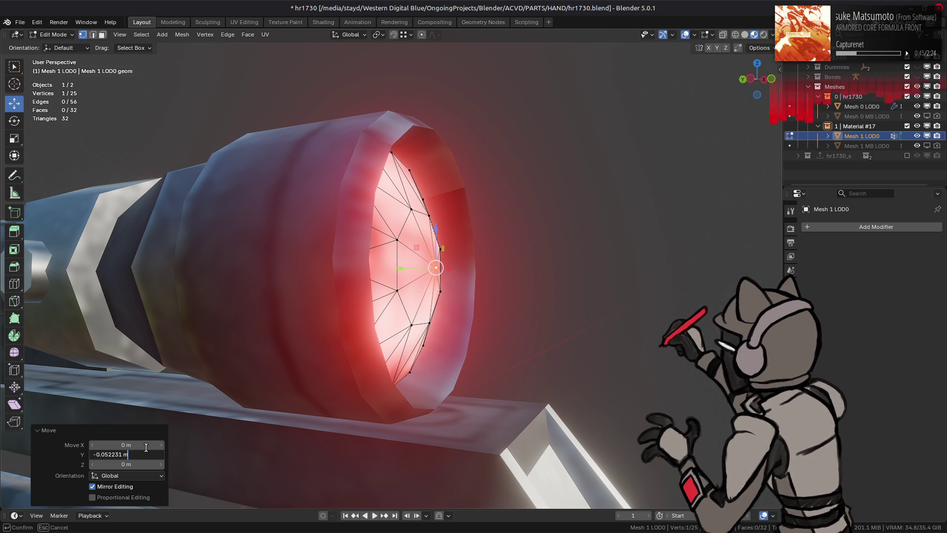
pyautogui.press('Return')
# Deselect everything and return to Object Mode to view the reshaped red lens
pyautogui.moveTo(405, 306); pyautogui.dragTo(412, 334)
pyautogui.hotkey('alt', 'a')
pyautogui.press('Tab')
pyautogui.moveTo(466, 285); pyautogui.dragTo(160, 323)
pyautogui.press('Tab')
pyautogui.press('Tab')
pyautogui.scroll(-3)
pyautogui.scroll(-3)
pyautogui.scroll(3)
pyautogui.scroll(-3)
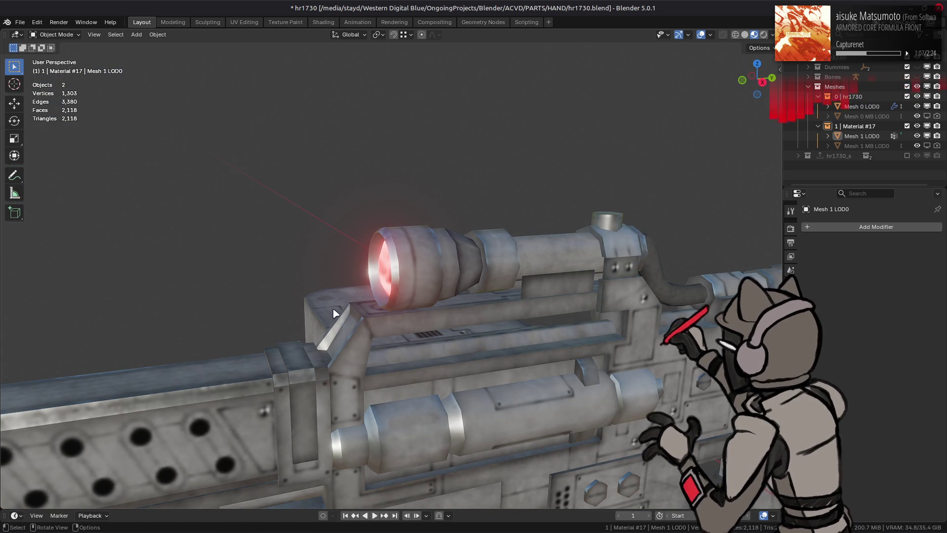
pyautogui.scroll(-3)
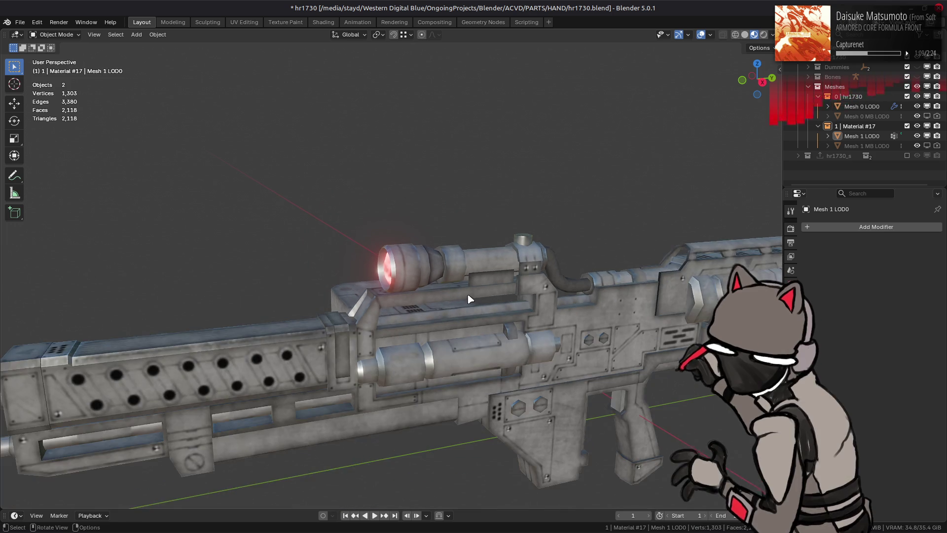
pyautogui.moveTo(469, 296); pyautogui.dragTo(440, 258)
pyautogui.scroll(3)
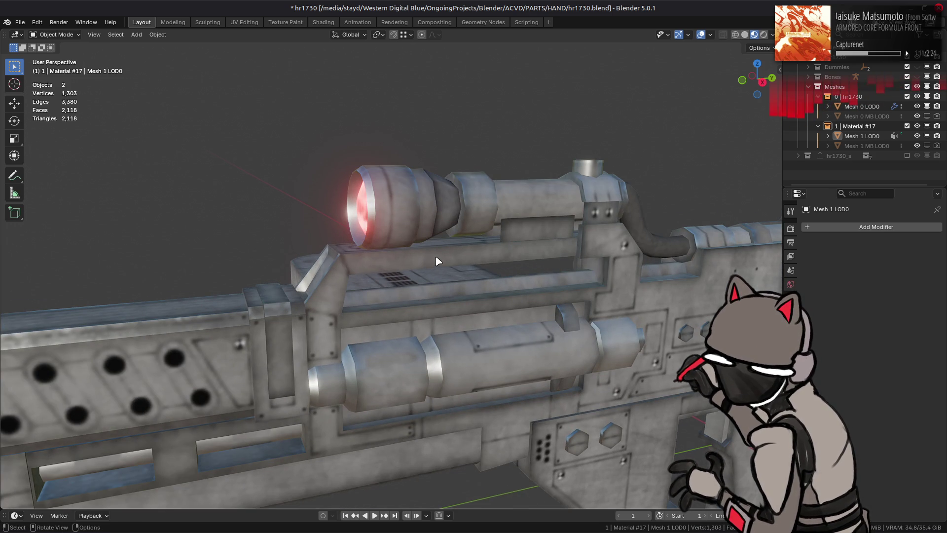
pyautogui.moveTo(443, 256); pyautogui.dragTo(329, 245)
pyautogui.scroll(3)
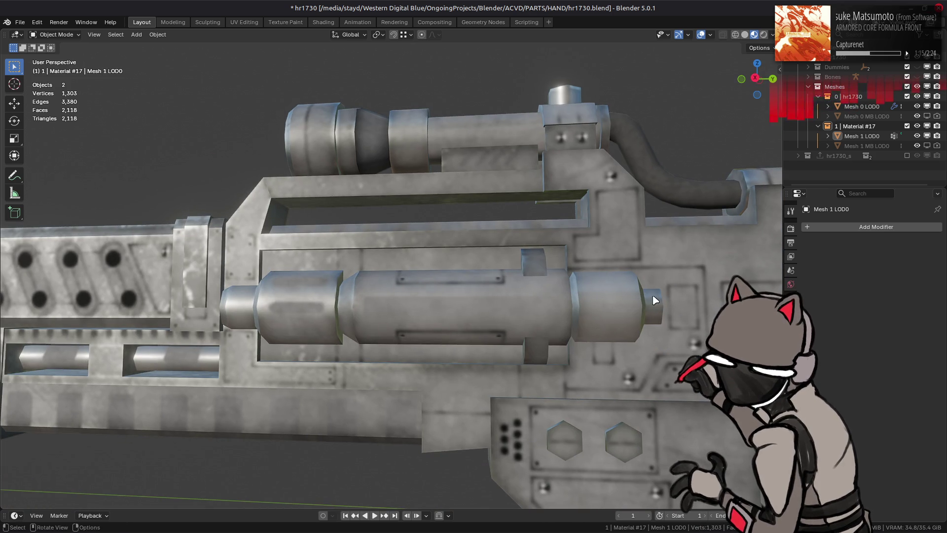
pyautogui.moveTo(563, 303); pyautogui.dragTo(294, 328)
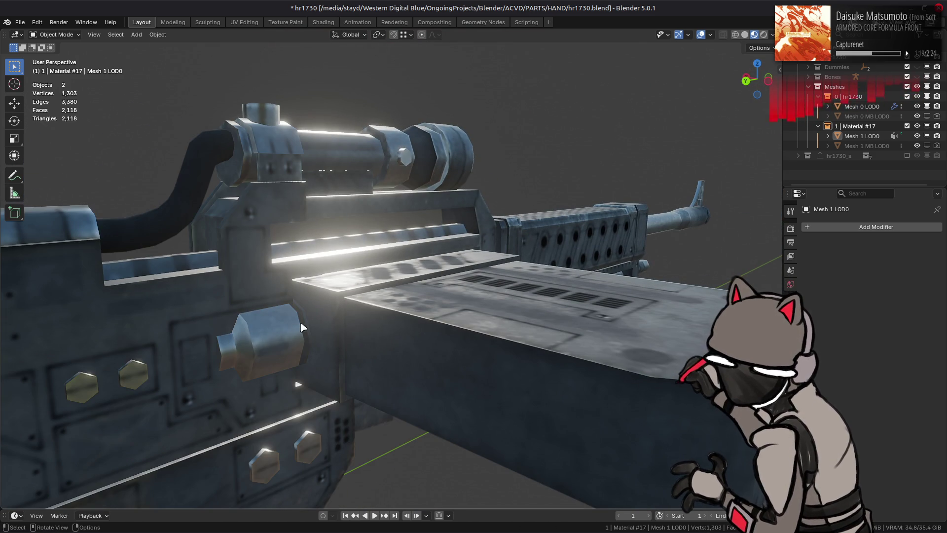
pyautogui.moveTo(429, 301); pyautogui.dragTo(386, 364)
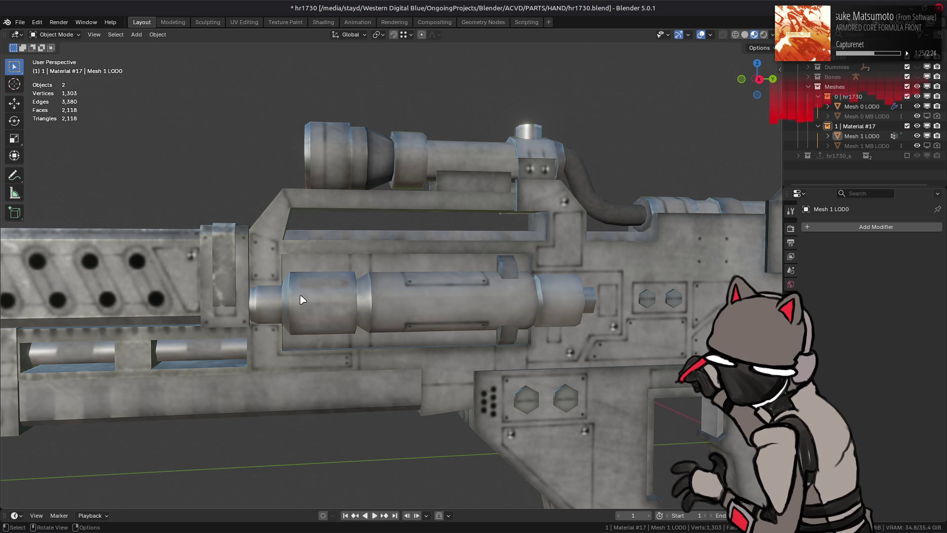
pyautogui.moveTo(290, 286); pyautogui.dragTo(297, 291)
pyautogui.moveTo(429, 277); pyautogui.dragTo(461, 322)
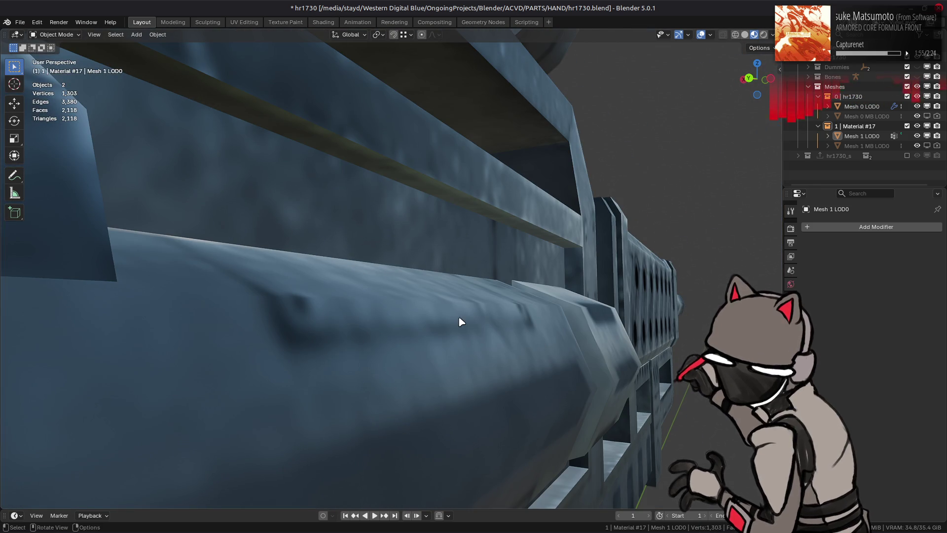
pyautogui.moveTo(461, 322); pyautogui.dragTo(397, 345)
# In face-select Edit Mode on Mesh 0 LOD0, select the hexagonal cylinder's linked faces
pyautogui.click(232, 385)
pyautogui.press('Tab')
pyautogui.press('3')
pyautogui.click(236, 385)
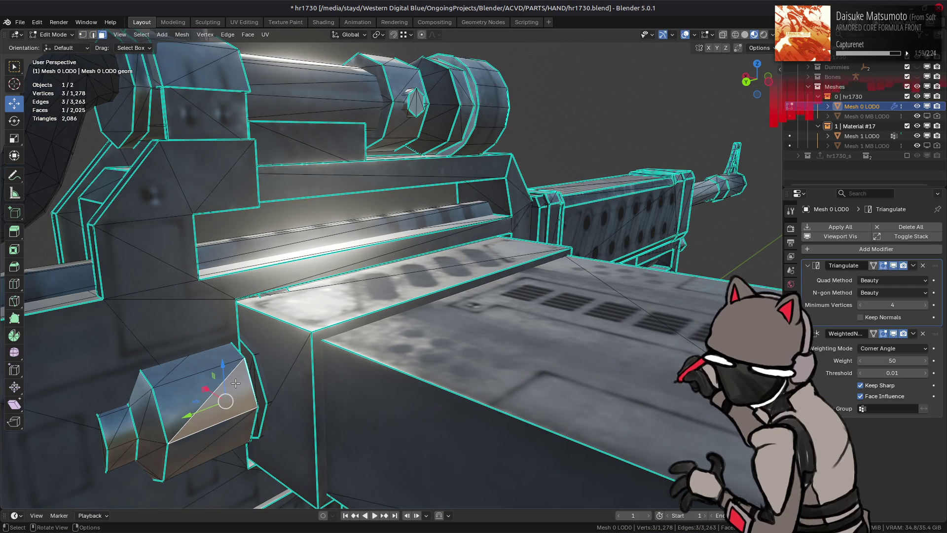
pyautogui.hotkey('ctrl', 'l')
pyautogui.moveTo(235, 384); pyautogui.dragTo(366, 323)
# Add the remaining cylinder pieces and faces, then select everything linked to them
pyautogui.click(500, 366)
pyautogui.click(501, 366)
pyautogui.click(509, 348)
pyautogui.hotkey('ctrl', 'l')
pyautogui.moveTo(312, 334); pyautogui.dragTo(516, 310)
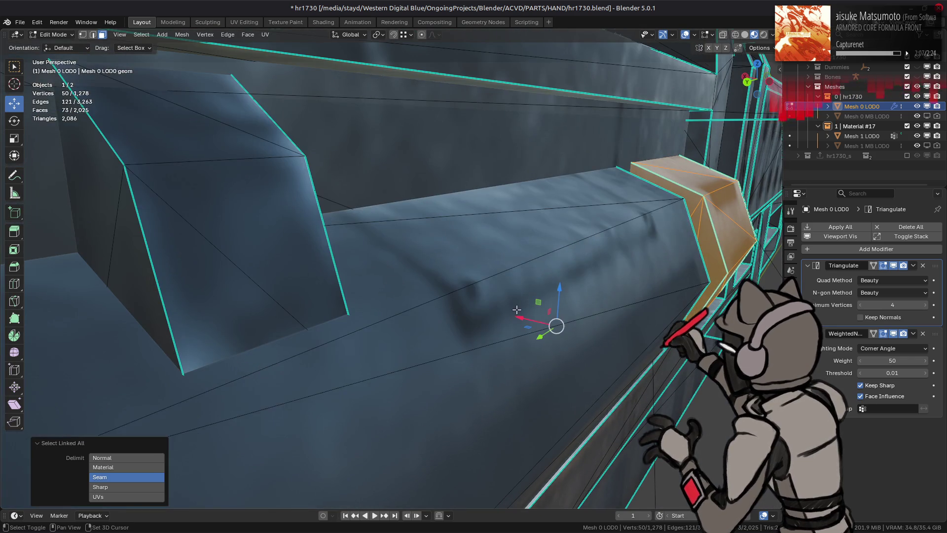
pyautogui.click(517, 310)
pyautogui.click(329, 322)
pyautogui.moveTo(329, 323); pyautogui.dragTo(387, 321)
pyautogui.click(345, 298)
pyautogui.hotkey('ctrl', 'l')
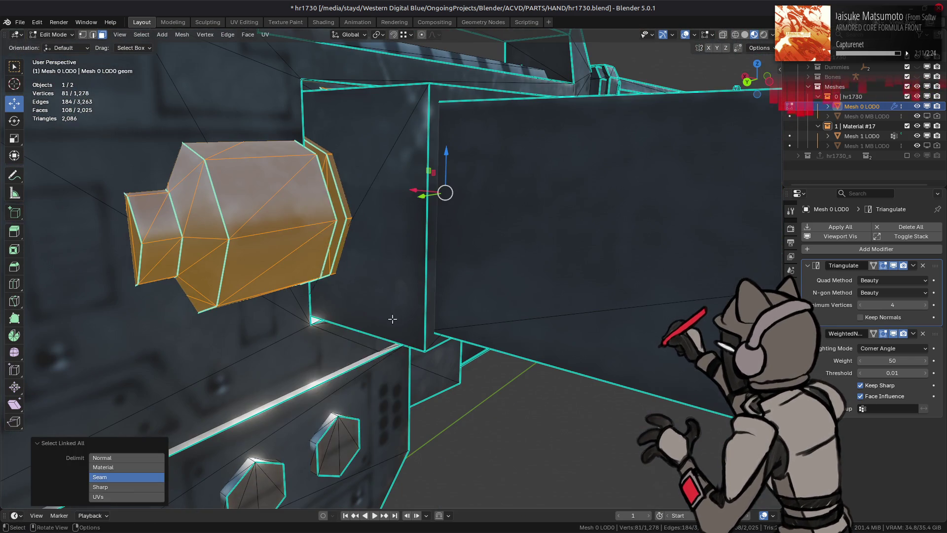
# Delete the selected cylinder faces and return to Object Mode
pyautogui.rightClick(375, 320)
pyautogui.click(365, 403)
pyautogui.moveTo(366, 403); pyautogui.dragTo(390, 294)
pyautogui.press('Tab')
pyautogui.scroll(3)
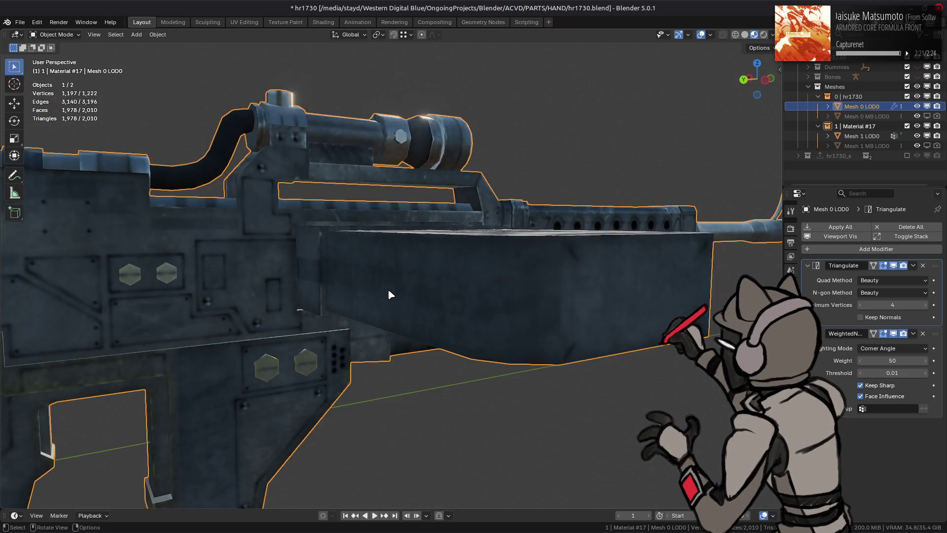
# In Edit Mode, try deleting the hexagonal cylinder part, undoing each time to compare
pyautogui.press('Tab')
pyautogui.click(372, 262)
pyautogui.moveTo(371, 262); pyautogui.dragTo(598, 284)
pyautogui.press('x')
pyautogui.click(343, 268)
pyautogui.hotkey('ctrl', 'z')
pyautogui.scroll(3)
pyautogui.press('x')
pyautogui.click(490, 304)
pyautogui.hotkey('ctrl', 'z')
# Delete the cylinder part again, keep the removal after undo/redo checks, and exit Edit Mode
pyautogui.press('x')
pyautogui.click(533, 259)
pyautogui.hotkey('ctrl', 'z')
pyautogui.hotkey('ctrl', 'shift', 'z')
pyautogui.hotkey('ctrl', 'z')
pyautogui.hotkey('ctrl', 'shift', 'z')
pyautogui.press('Tab')
# Frame the whole rifle looking down the barrel toward the muzzle and select the mesh
pyautogui.moveTo(567, 283); pyautogui.dragTo(568, 288)
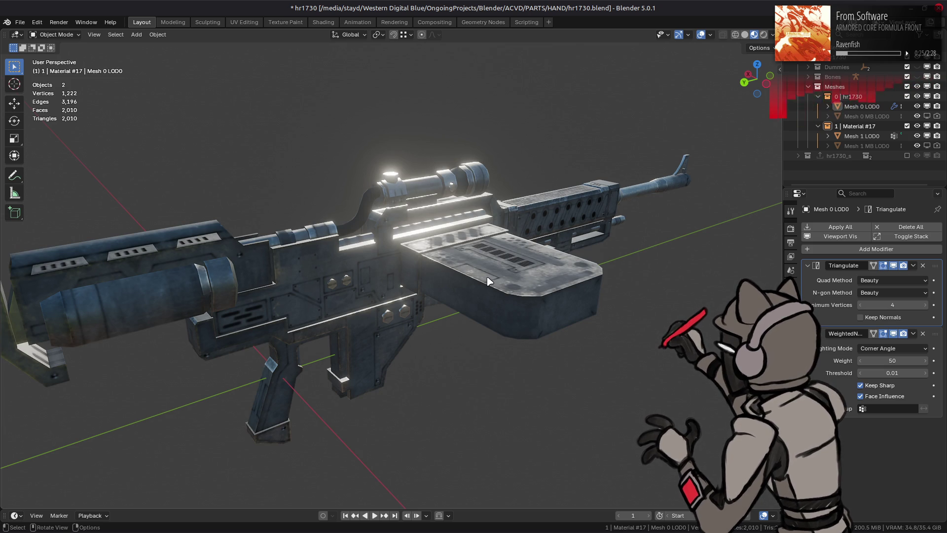
pyautogui.moveTo(468, 277); pyautogui.dragTo(394, 287)
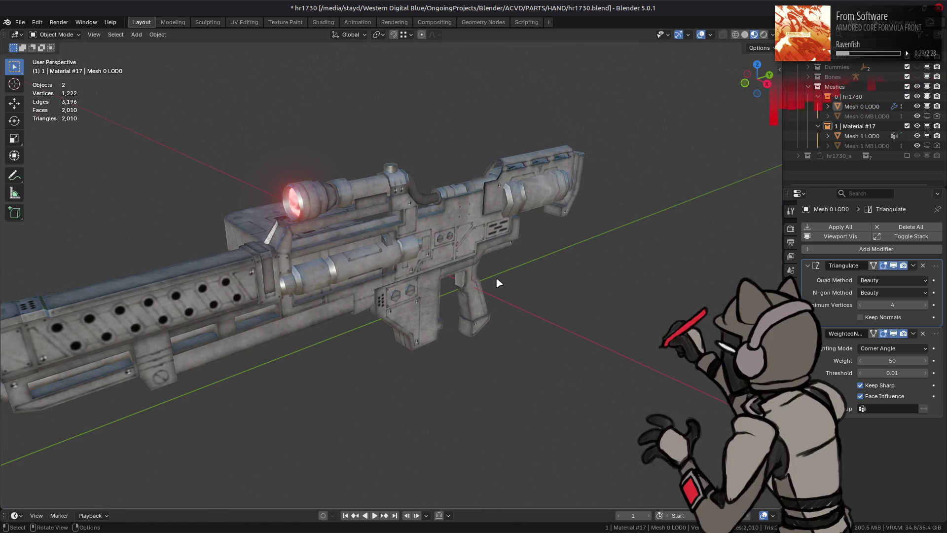
pyautogui.scroll(3)
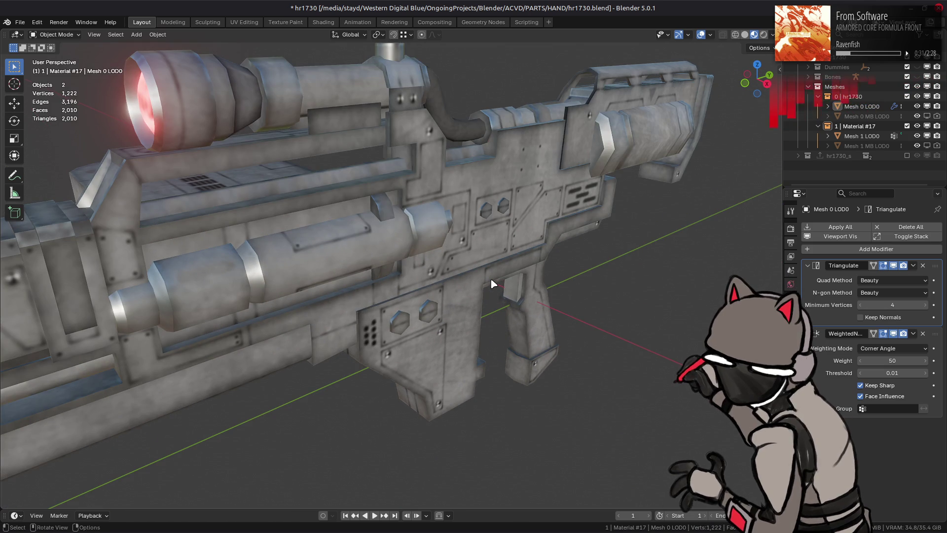
pyautogui.moveTo(405, 270); pyautogui.dragTo(373, 265)
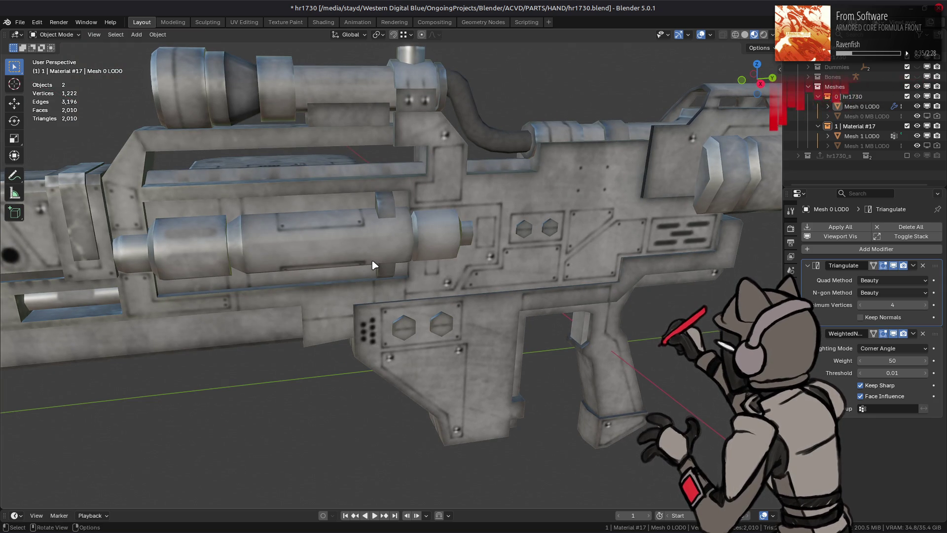
pyautogui.moveTo(403, 242); pyautogui.dragTo(425, 265)
pyautogui.moveTo(358, 265); pyautogui.dragTo(402, 266)
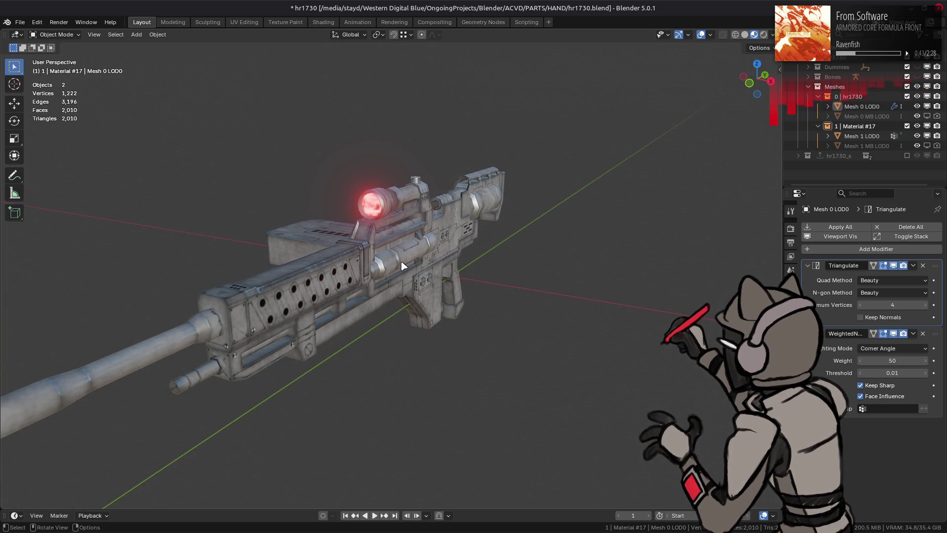
pyautogui.moveTo(408, 308); pyautogui.dragTo(451, 268)
pyautogui.scroll(3)
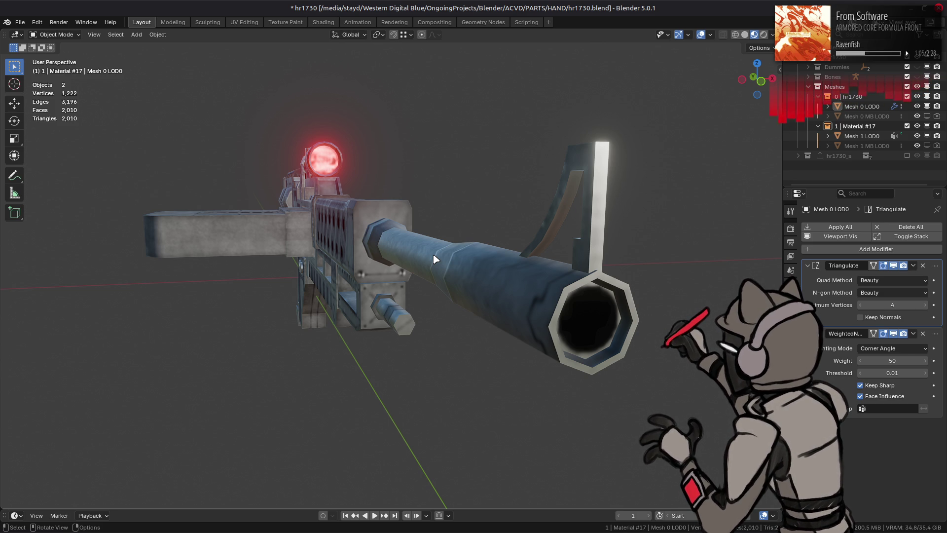
pyautogui.click(593, 304)
# In Edit Mode, select the triangle at the barrel's end and frame the muzzle opening
pyautogui.press('Tab')
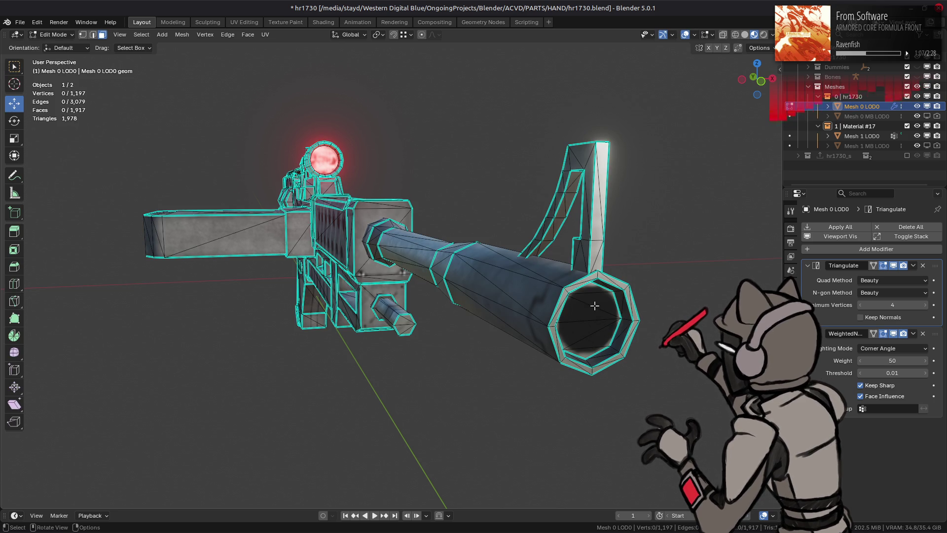
pyautogui.click(592, 320)
pyautogui.press('KP_Decimal')
pyautogui.scroll(3)
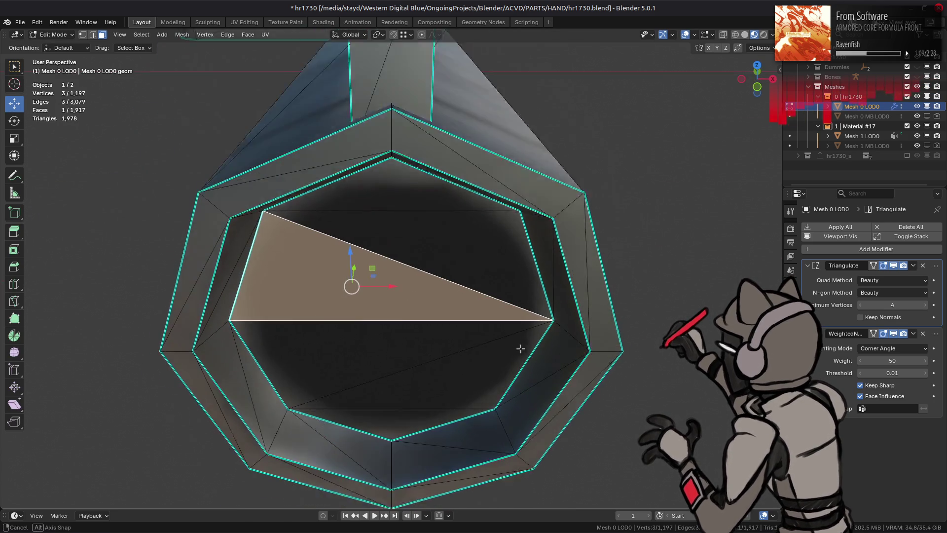
pyautogui.moveTo(561, 295); pyautogui.dragTo(459, 256)
pyautogui.press('Tab')
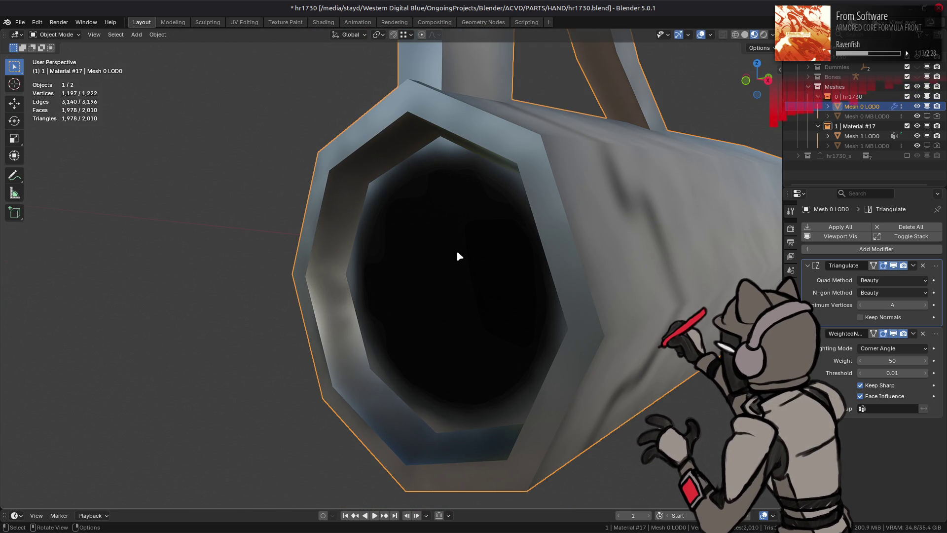
pyautogui.press('Tab')
pyautogui.moveTo(401, 268); pyautogui.dragTo(435, 266)
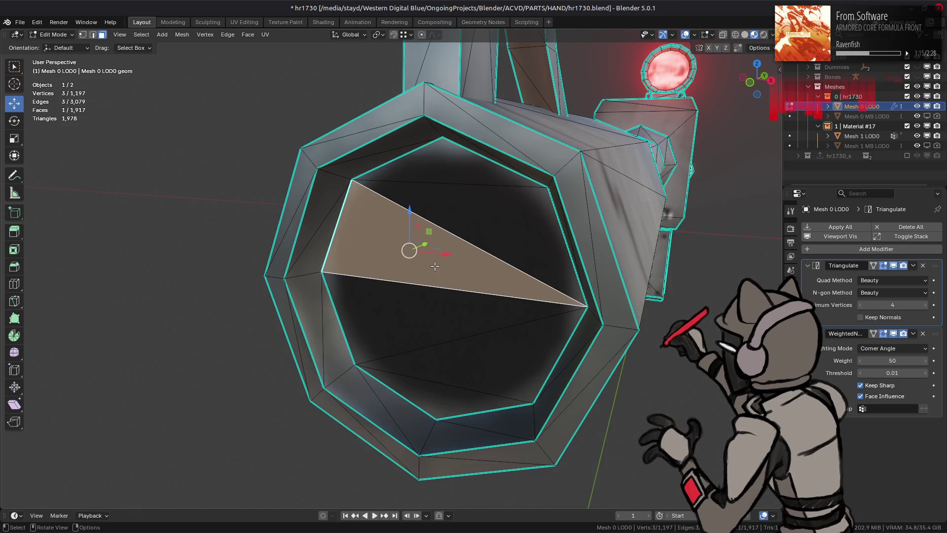
# Select the linked flat muzzle faces and Limited Dissolve them into one octagonal face
pyautogui.hotkey('ctrl', 'l')
pyautogui.click(430, 262)
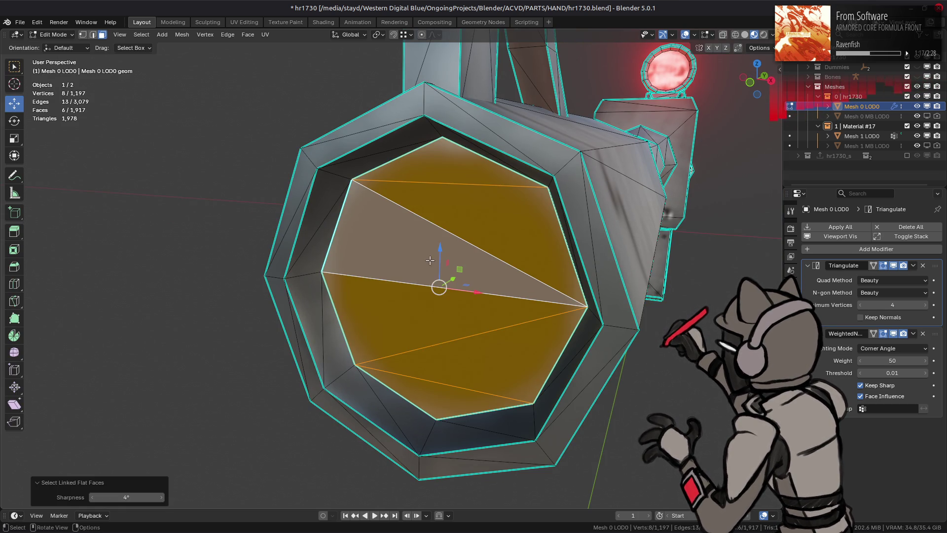
pyautogui.press('q')
pyautogui.click(413, 241)
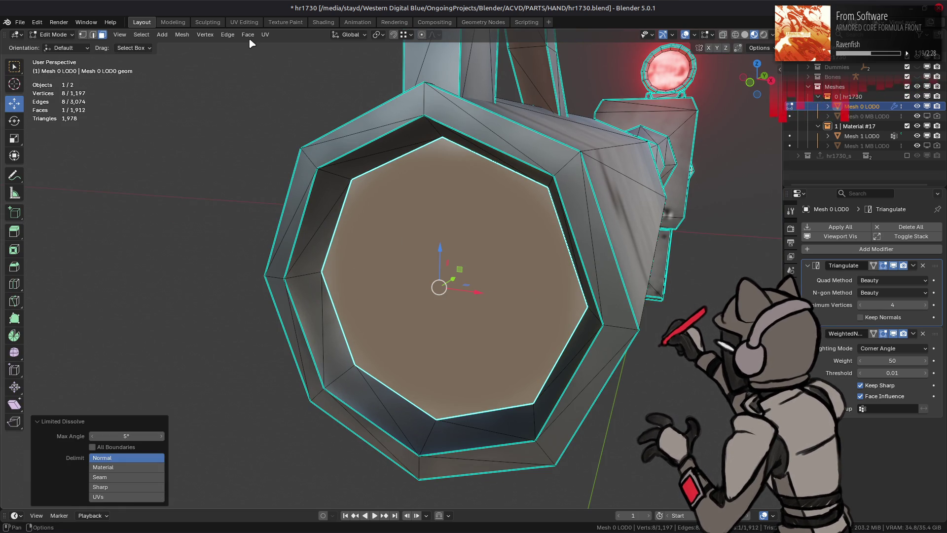
pyautogui.hotkey('alt', 'a')
pyautogui.press('Tab')
pyautogui.press('Tab')
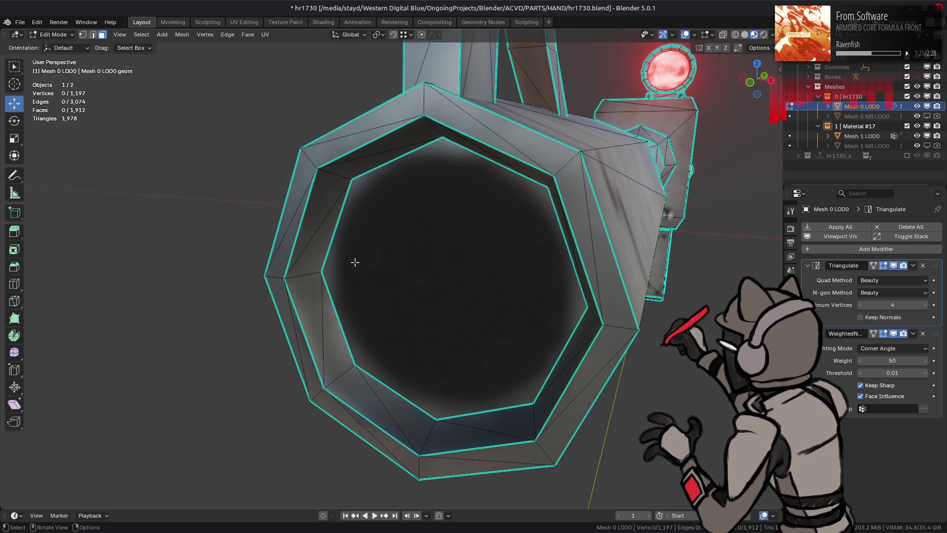
# Extrude the octagonal face about 0.213 m into the barrel and slide its edge loop deeper
pyautogui.click(392, 267)
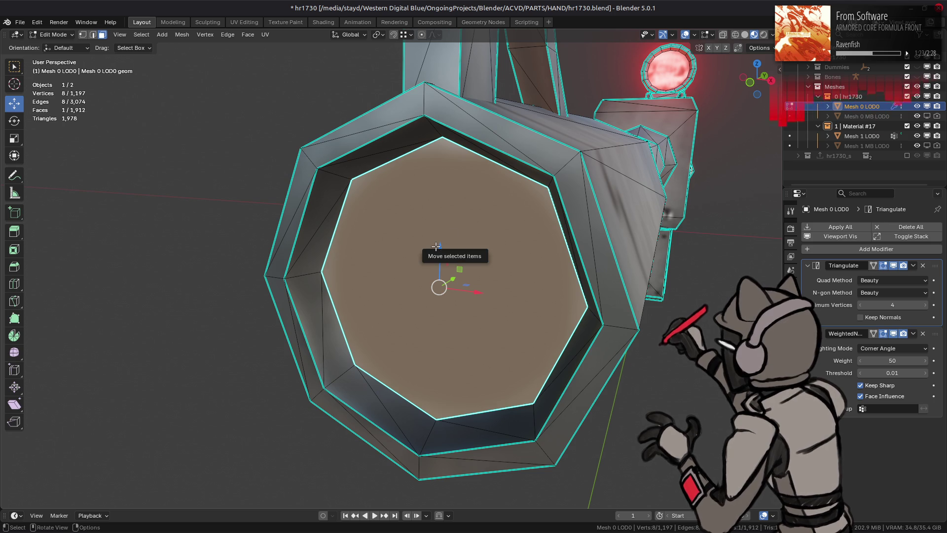
pyautogui.press('e')
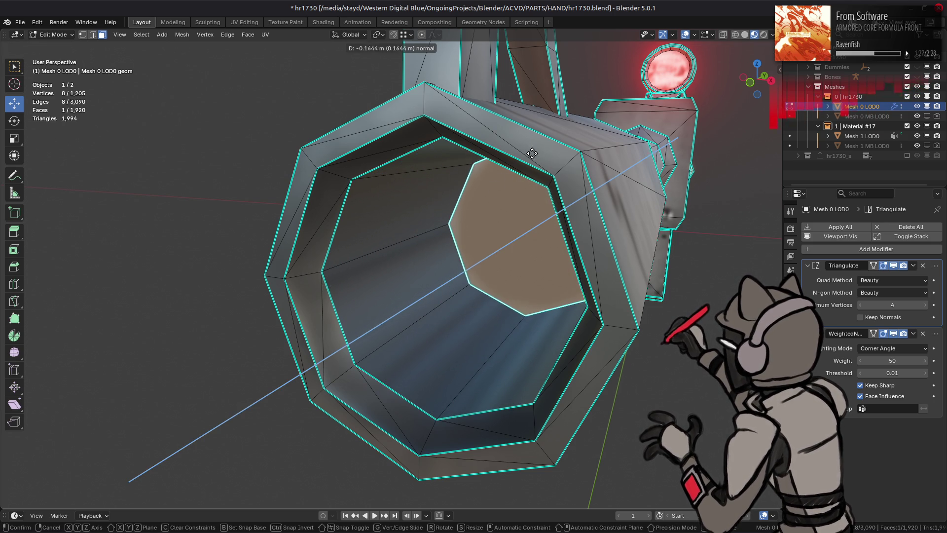
pyautogui.click(554, 135)
pyautogui.hotkey('alt', 'z')
pyautogui.moveTo(545, 213); pyautogui.dragTo(325, 252)
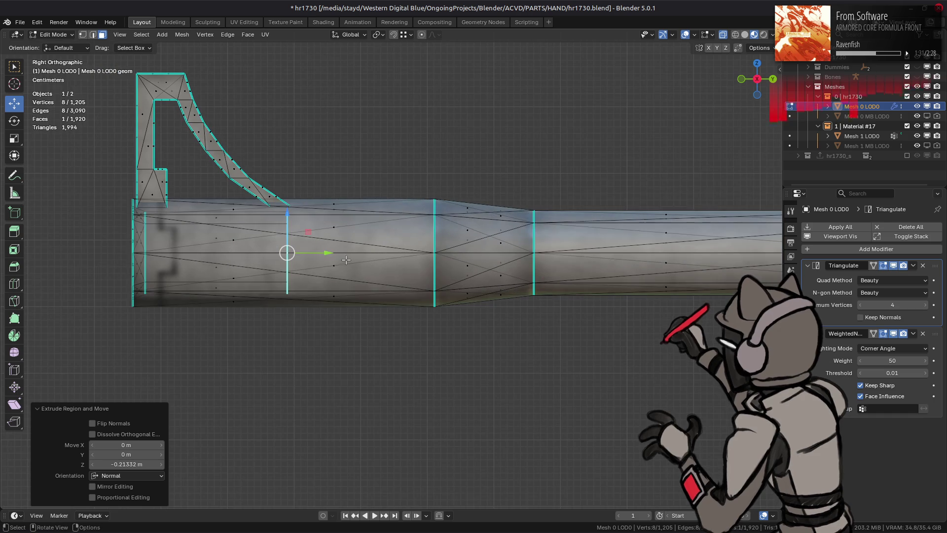
pyautogui.moveTo(326, 252); pyautogui.dragTo(438, 255)
pyautogui.moveTo(437, 255); pyautogui.dragTo(491, 280)
pyautogui.press('Tab')
pyautogui.hotkey('alt', 'z')
pyautogui.scroll(3)
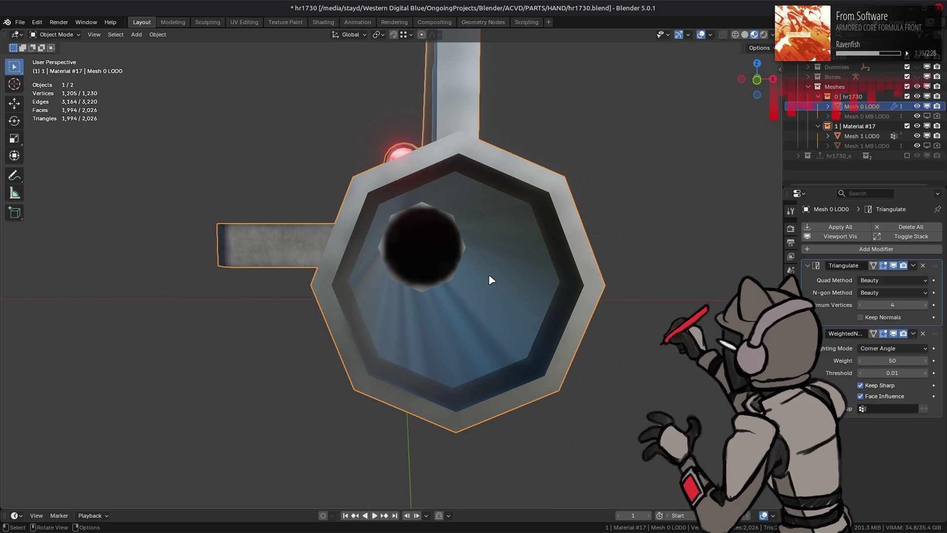
pyautogui.press('Tab')
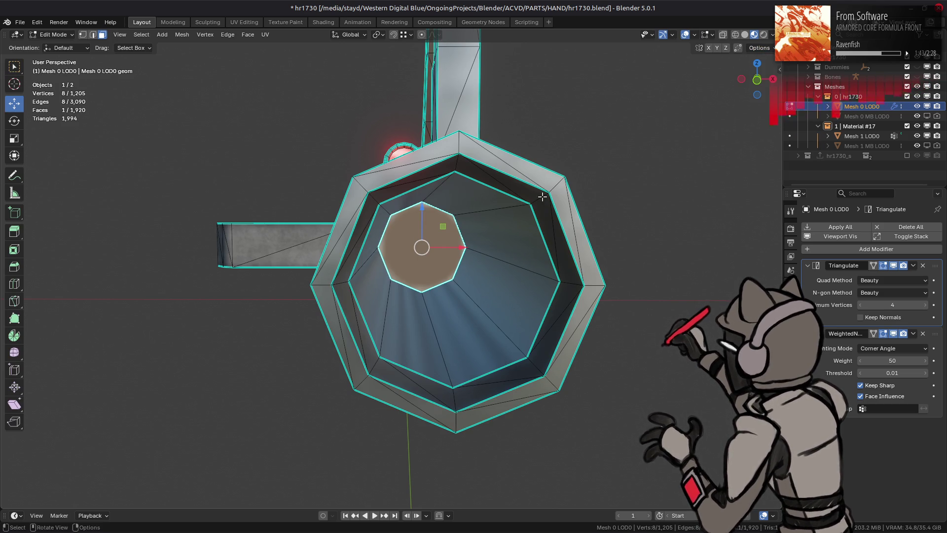
pyautogui.moveTo(543, 194); pyautogui.dragTo(524, 198)
pyautogui.hotkey('shift', 'alt', 'z')
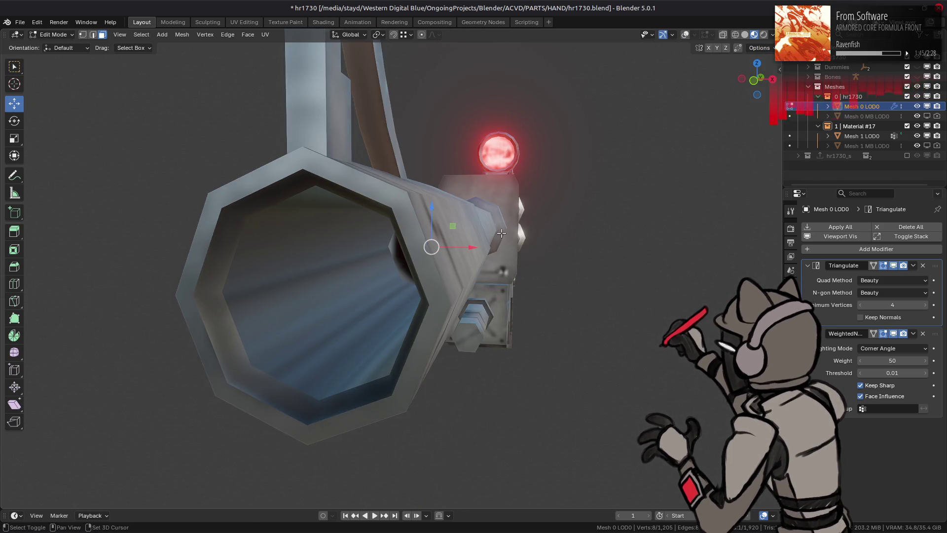
pyautogui.moveTo(429, 243); pyautogui.dragTo(450, 239)
pyautogui.press('s')
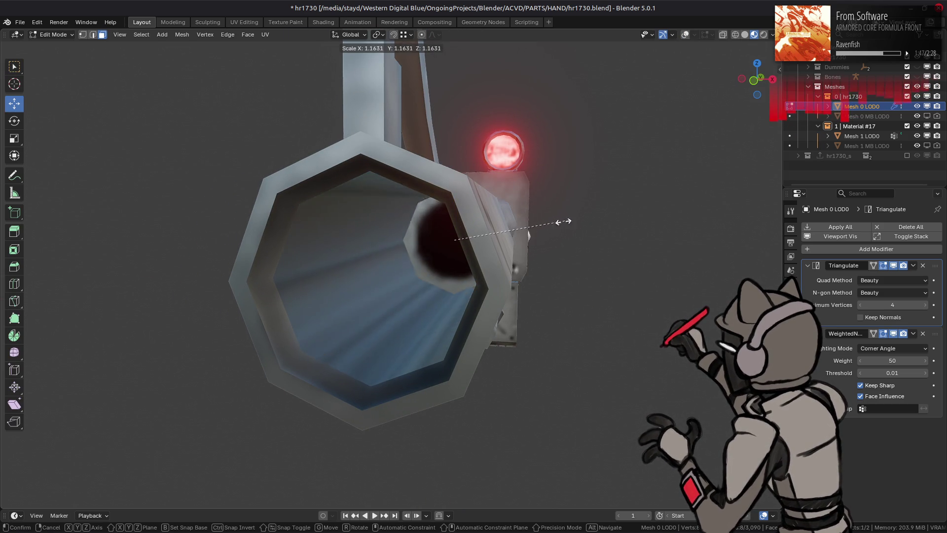
pyautogui.click(474, 245)
pyautogui.moveTo(474, 245); pyautogui.dragTo(461, 234)
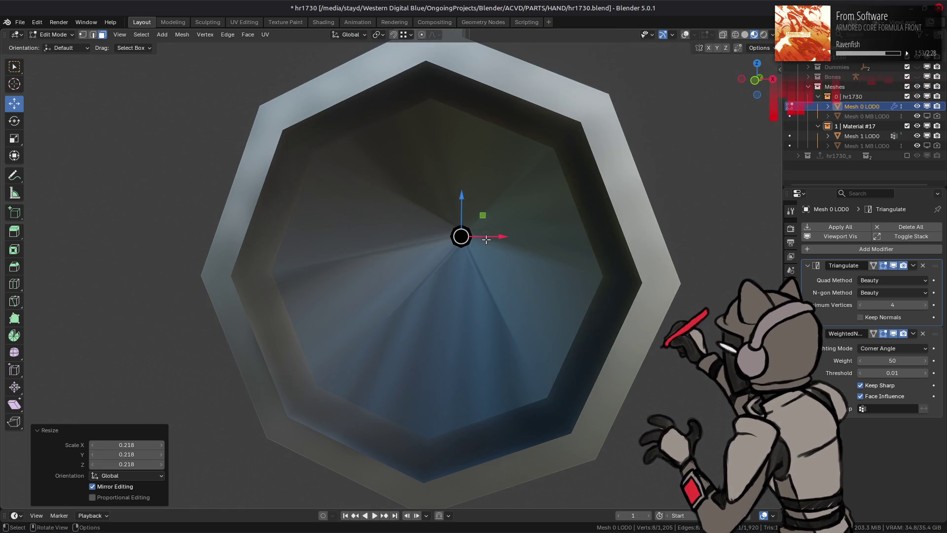
pyautogui.press('s')
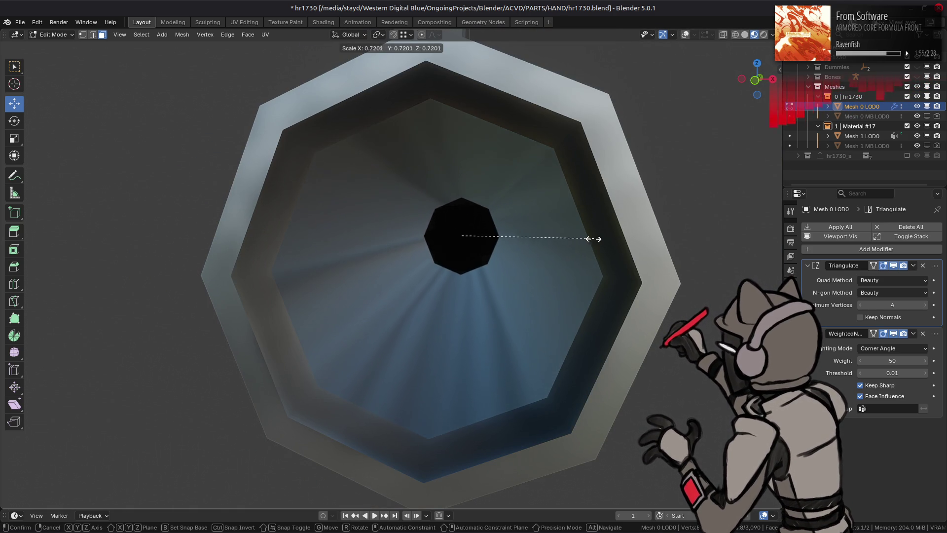
pyautogui.click(500, 253)
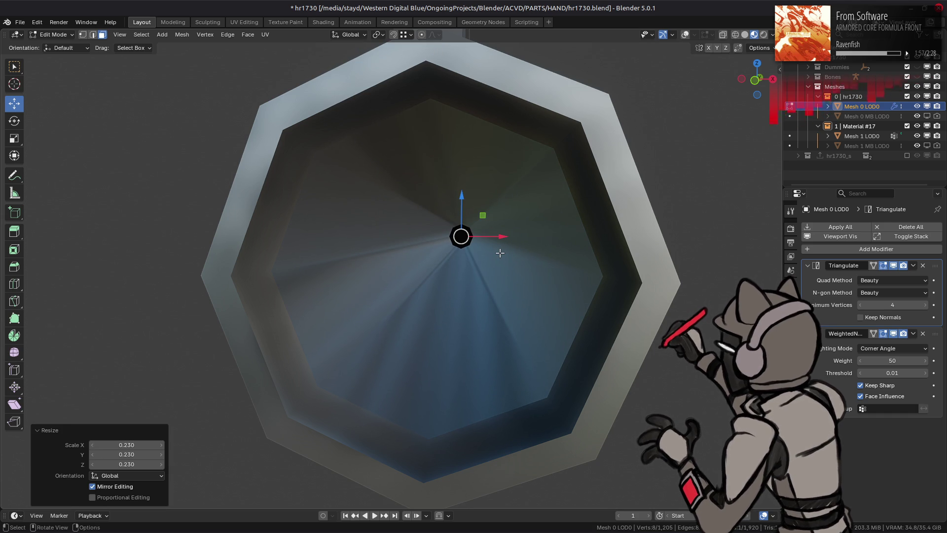
pyautogui.hotkey('ctrl', 'z')
pyautogui.click(767, 49)
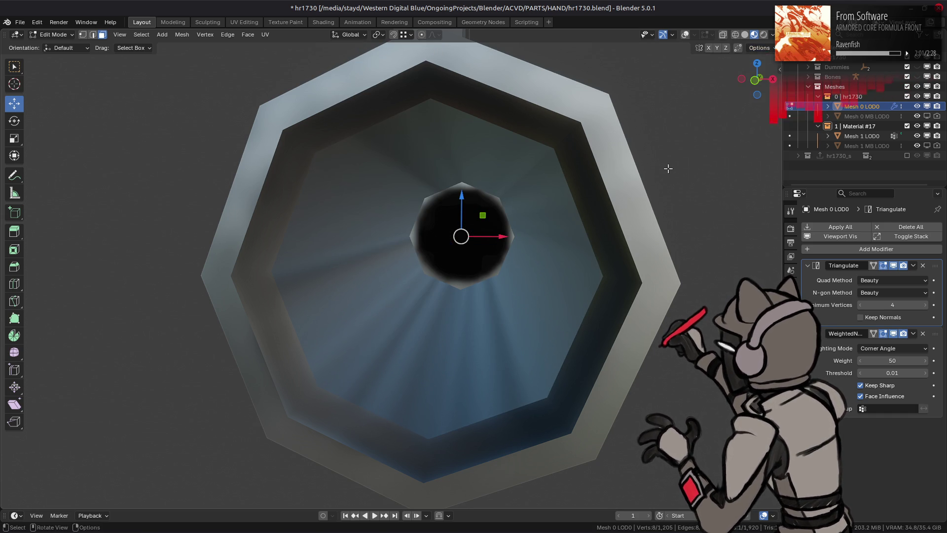
pyautogui.press('s')
pyautogui.click(522, 171)
pyautogui.hotkey('ctrl', 'z')
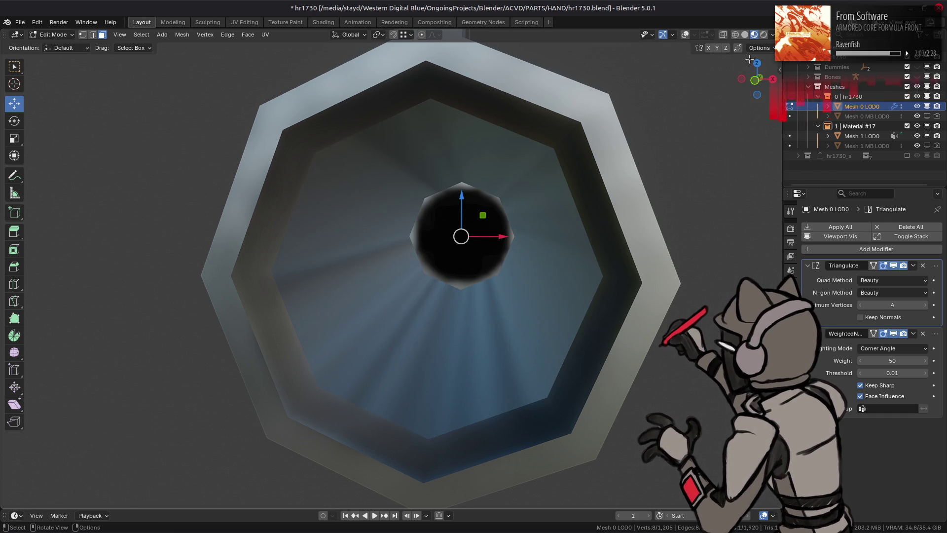
pyautogui.click(765, 49)
pyautogui.press('s')
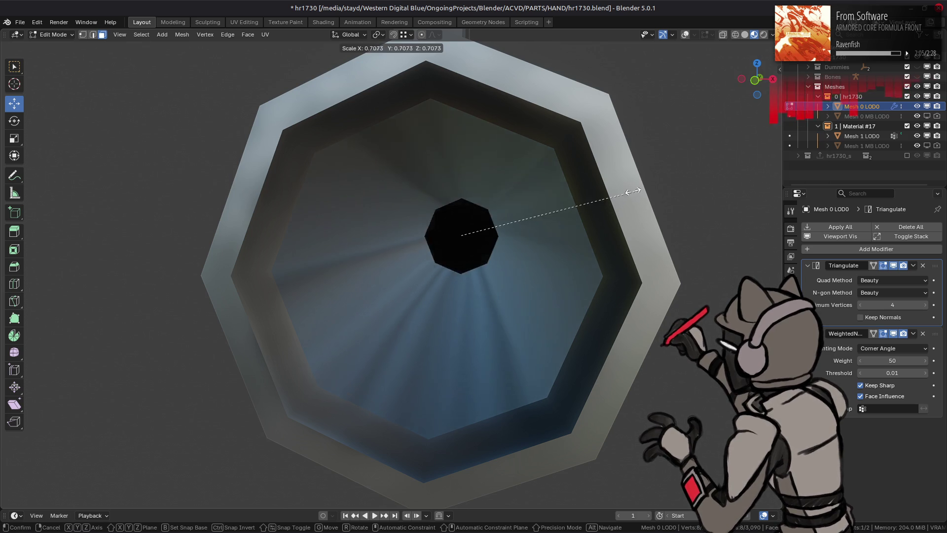
pyautogui.click(456, 198)
pyautogui.hotkey('ctrl', 'z')
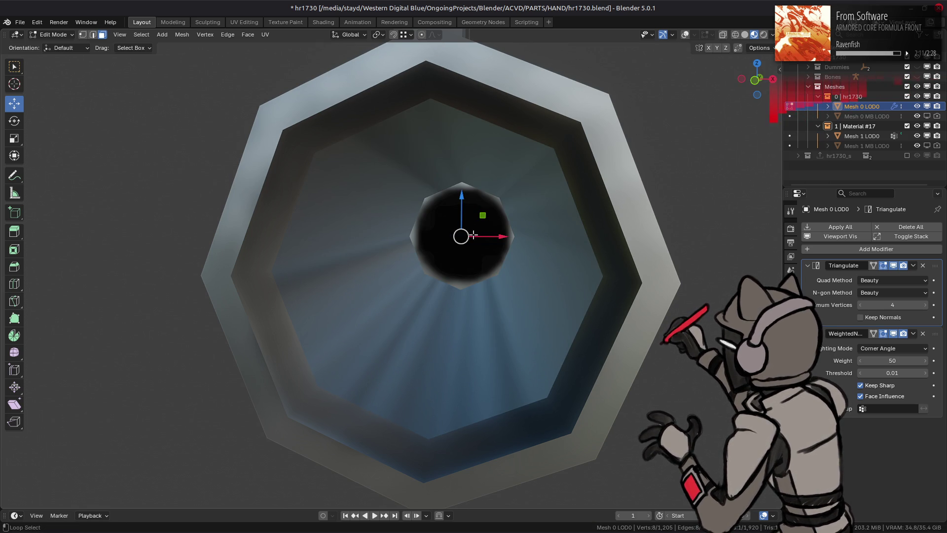
pyautogui.hotkey('shift', 'alt', 'z')
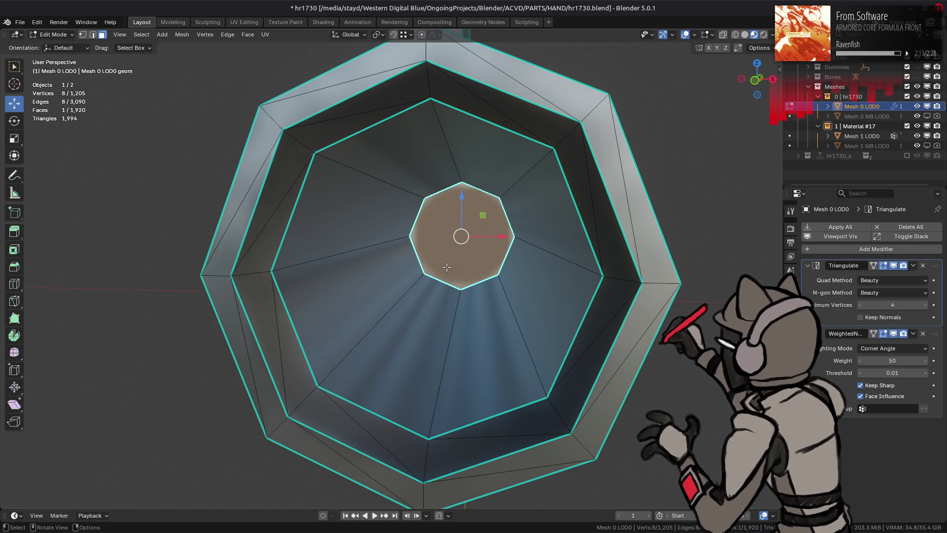
# Delete the ring of faces inside the muzzle and select the central octagonal face
pyautogui.click(407, 289)
pyautogui.rightClick(372, 295)
pyautogui.click(372, 294)
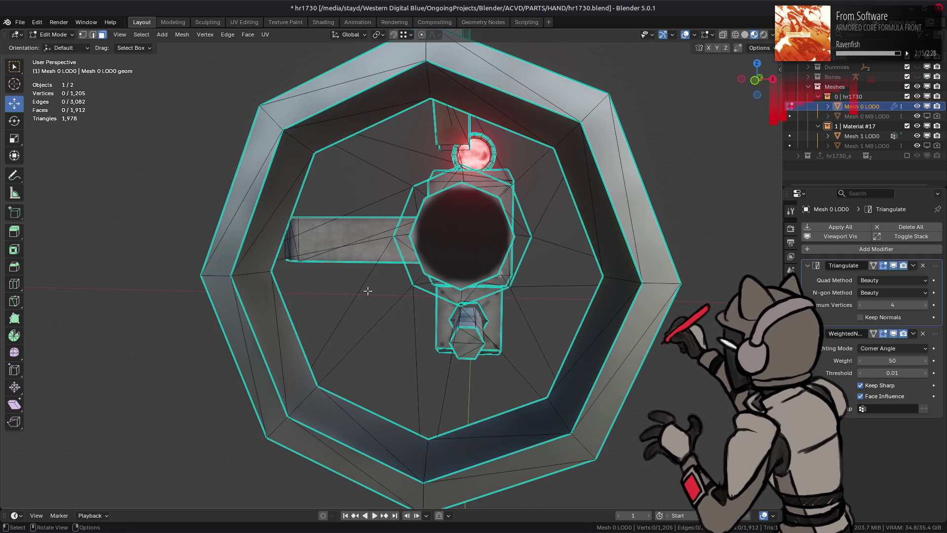
pyautogui.click(448, 270)
pyautogui.press('e')
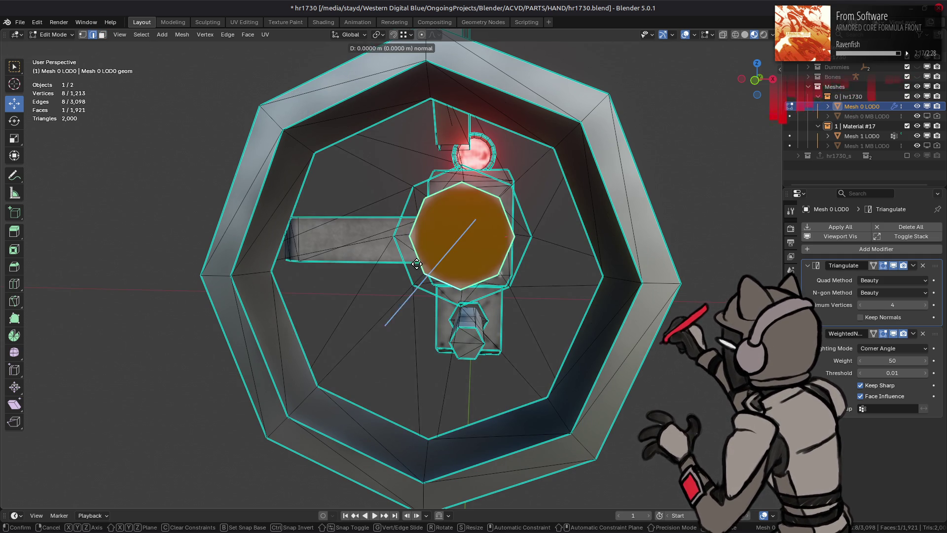
pyautogui.click(380, 273)
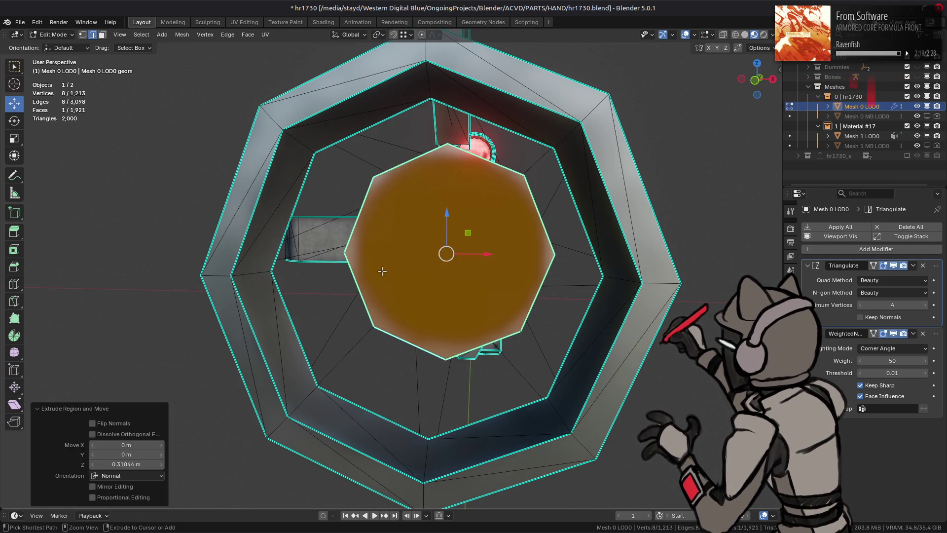
pyautogui.hotkey('ctrl', 'z')
# Bevel the central face, then extrude its edges 0.434 m along Y into the barrel
pyautogui.rightClick(402, 267)
pyautogui.click(386, 213)
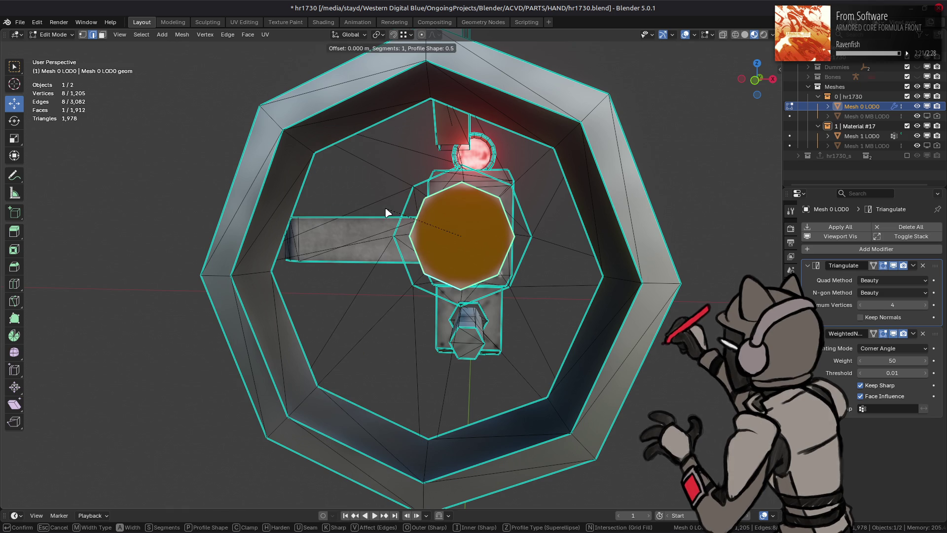
pyautogui.click(321, 214)
pyautogui.rightClick(321, 214)
pyautogui.click(320, 222)
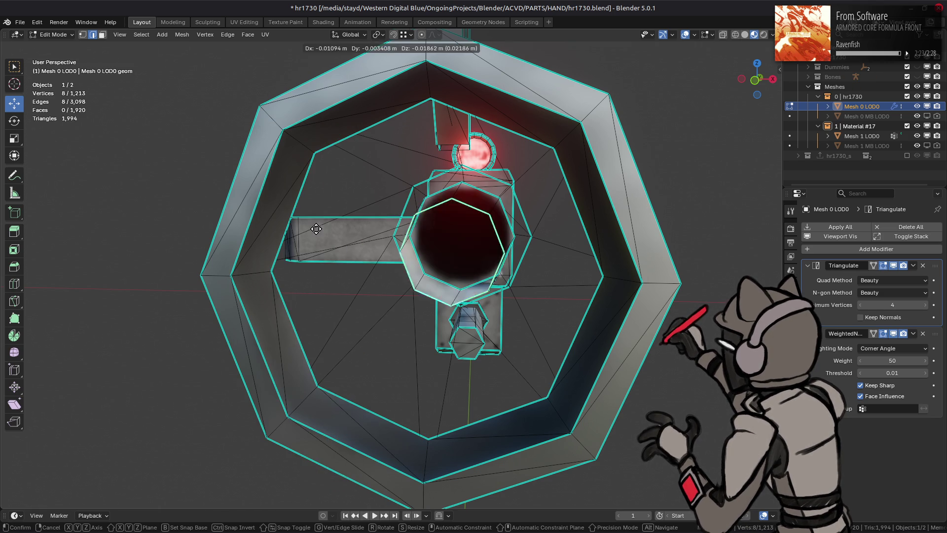
pyautogui.press('x')
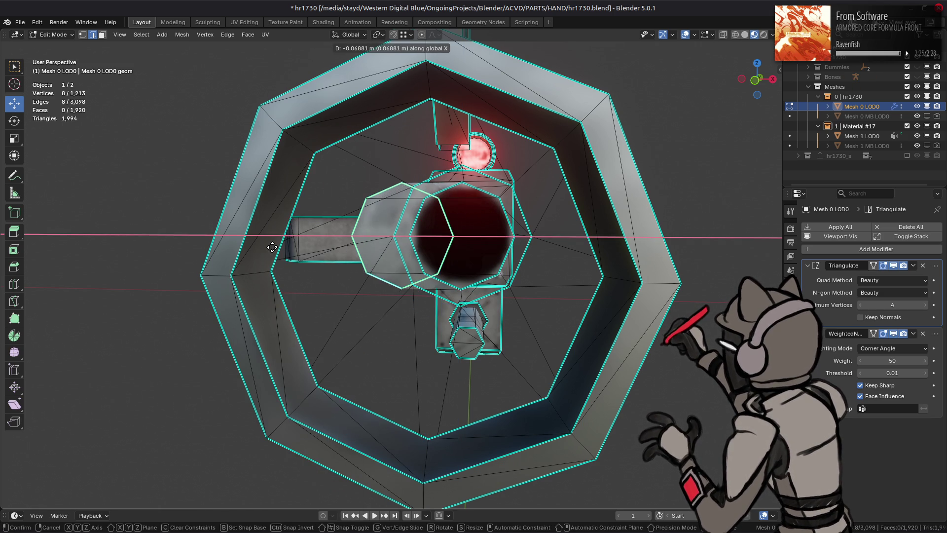
pyautogui.press('y')
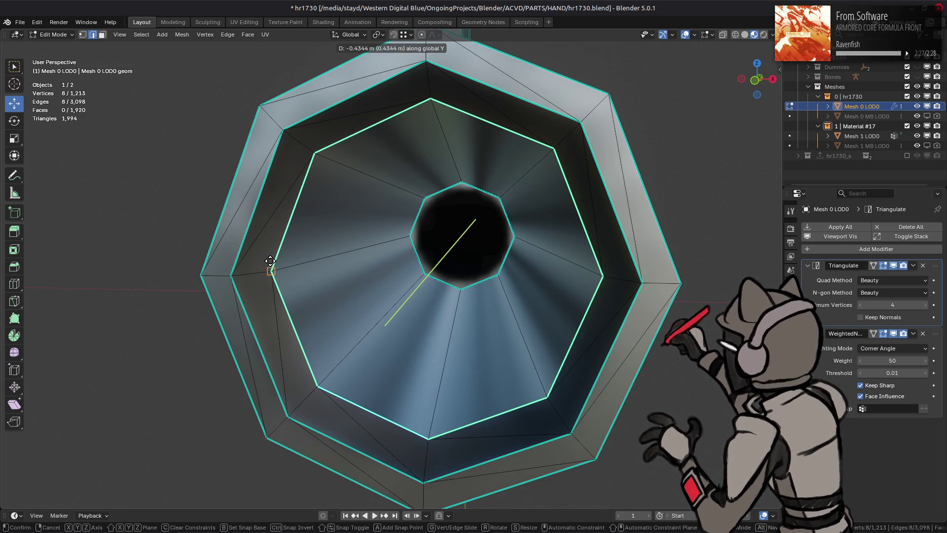
pyautogui.click(269, 260)
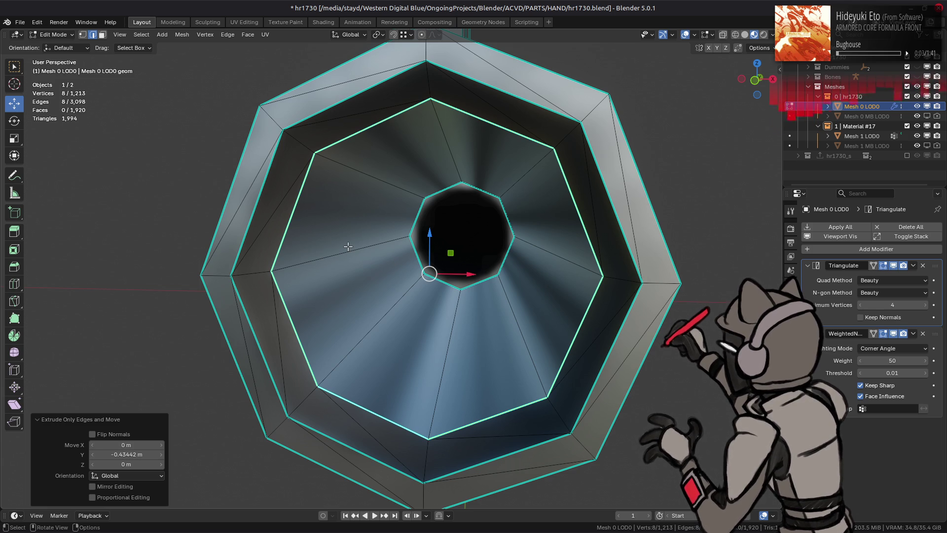
# Reveal the hidden mesh geometry and select the ring of faces around the muzzle
pyautogui.press('ctrl+KP_Add')
pyautogui.press('3')
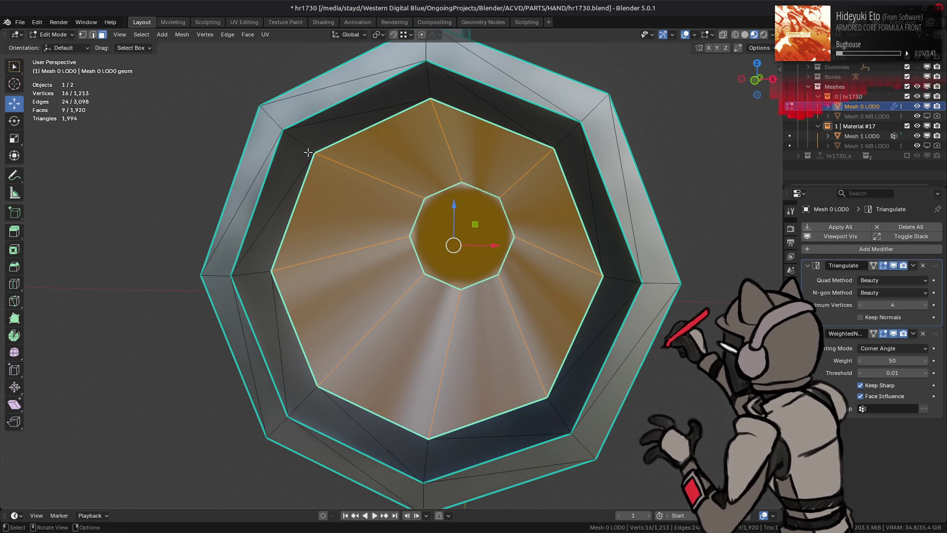
pyautogui.hotkey('alt', 'h')
pyautogui.hotkey('shift', 'h')
pyautogui.hotkey('alt', 'h')
pyautogui.moveTo(308, 152); pyautogui.dragTo(409, 253)
pyautogui.press('shift+KP_7')
pyautogui.press('KP_Decimal')
pyautogui.moveTo(456, 167); pyautogui.dragTo(387, 279)
pyautogui.hotkey('alt', 'h')
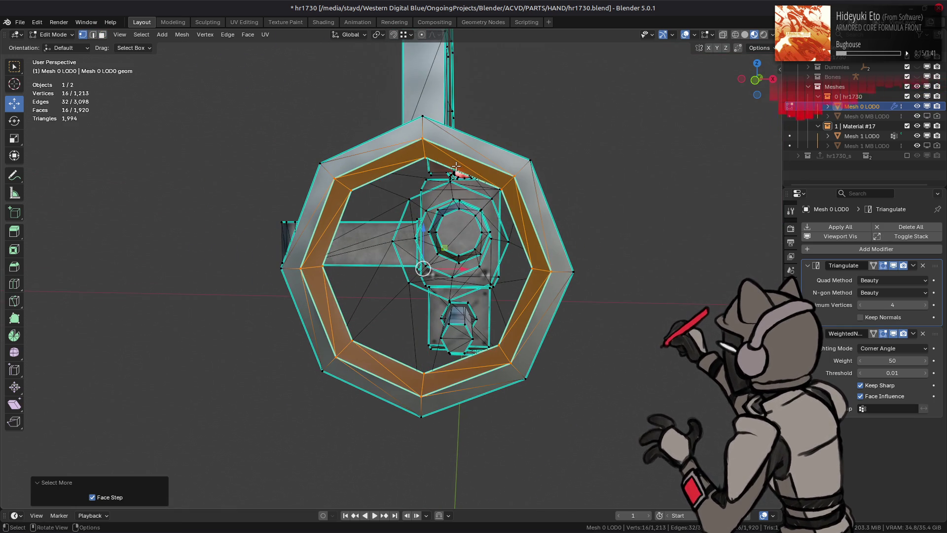
pyautogui.hotkey('alt', 'h')
# Merge the muzzle vertices by distance, removing 8 duplicates, and return to Object Mode
pyautogui.rightClick(386, 280)
pyautogui.moveTo(352, 440)
pyautogui.click(417, 473)
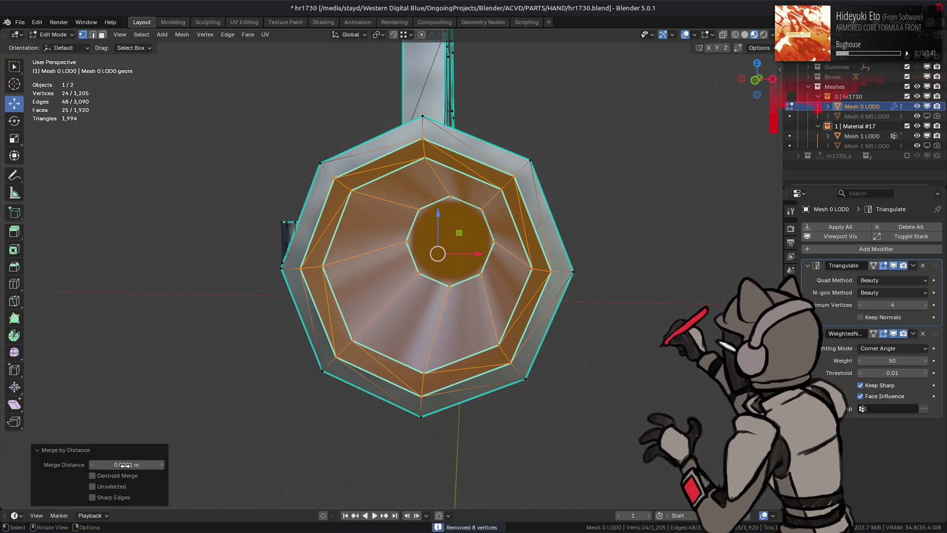
pyautogui.press('Tab')
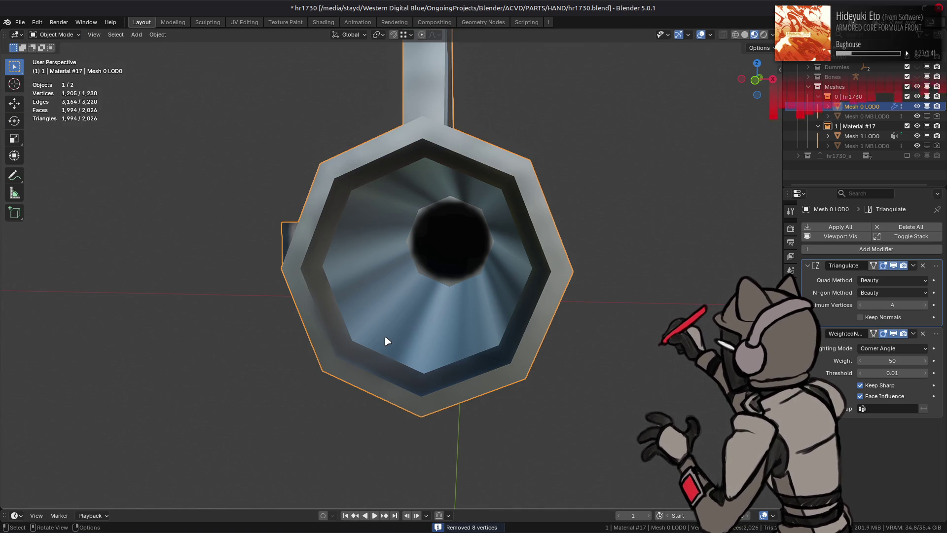
pyautogui.scroll(3)
pyautogui.moveTo(393, 336); pyautogui.dragTo(553, 276)
pyautogui.scroll(-3)
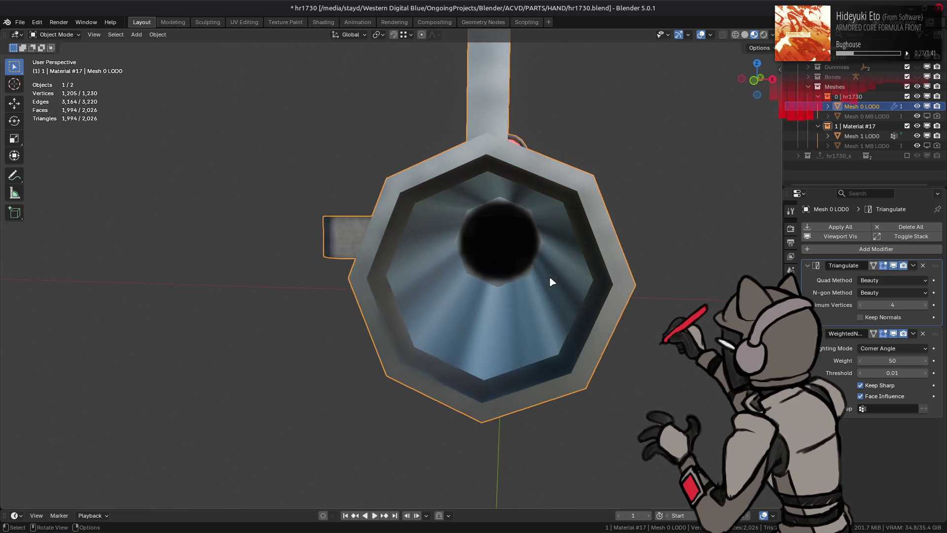
# Inspect the rifle from the side, behind and above after checking the mesh in Edit Mode
pyautogui.press('Tab')
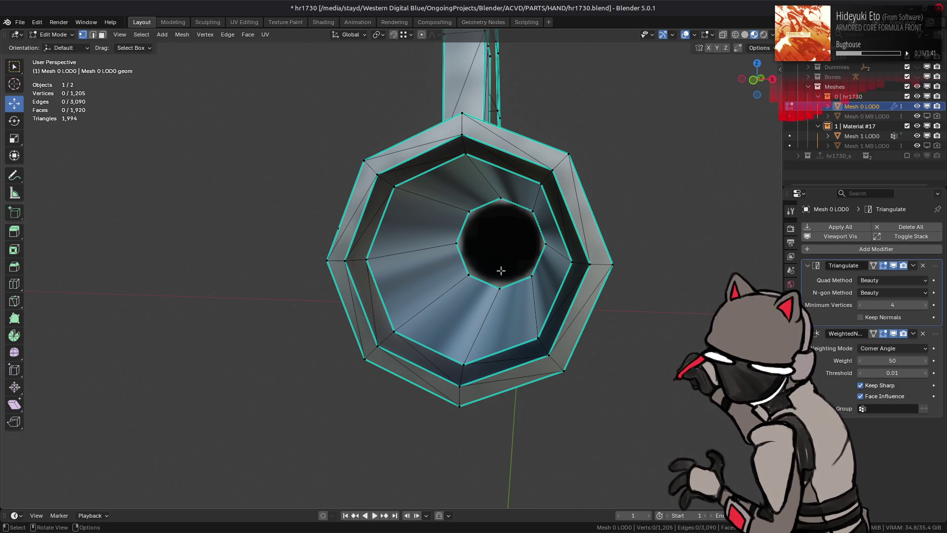
pyautogui.press('Tab')
pyautogui.moveTo(508, 268); pyautogui.dragTo(610, 237)
pyautogui.scroll(3)
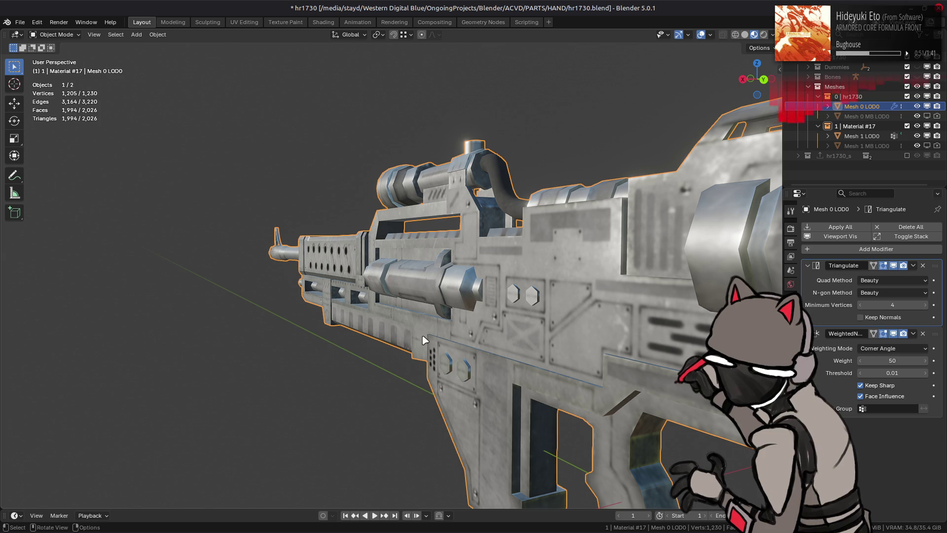
pyautogui.moveTo(482, 215); pyautogui.dragTo(469, 247)
pyautogui.scroll(3)
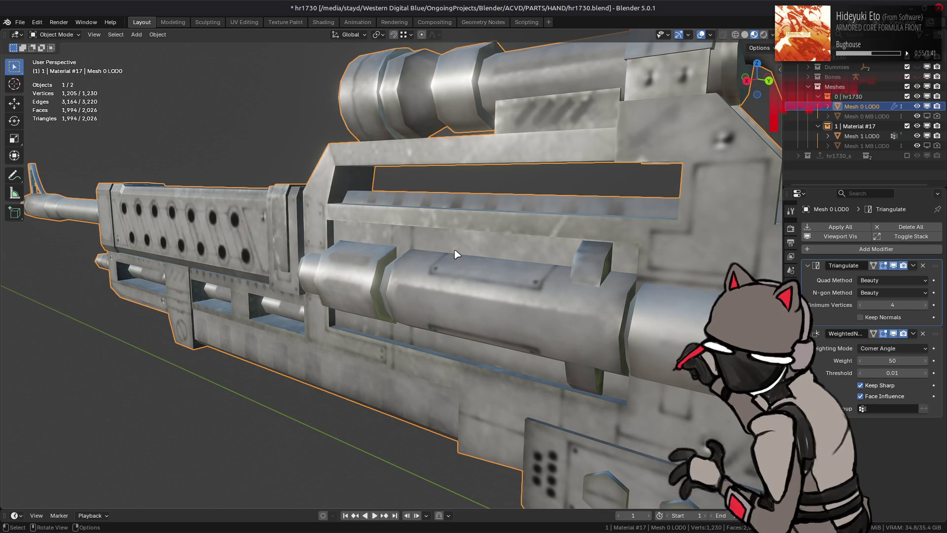
pyautogui.scroll(-3)
pyautogui.moveTo(456, 254); pyautogui.dragTo(461, 262)
pyautogui.scroll(3)
pyautogui.scroll(3)
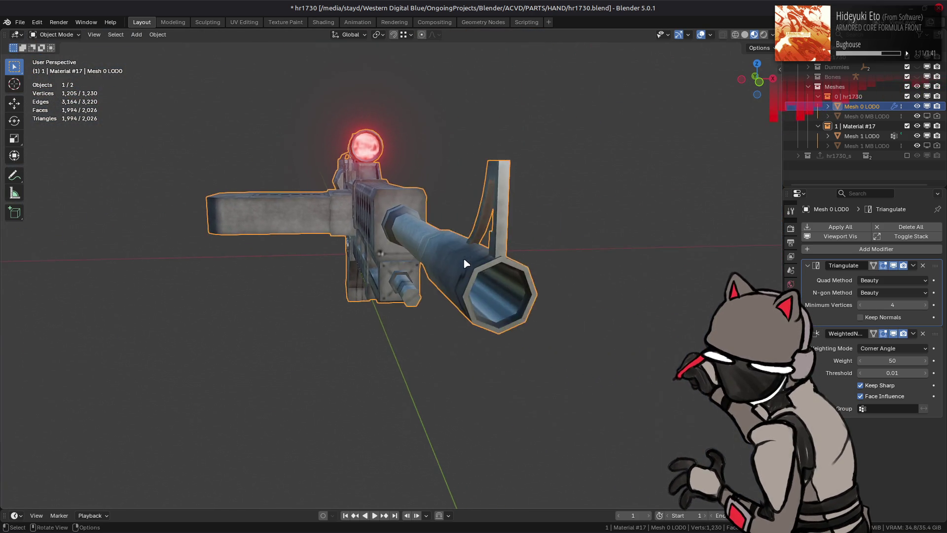
# Check the muzzle head-on in Edit Mode once more, then save hr1730.blend
pyautogui.press('Tab')
pyautogui.scroll(3)
pyautogui.scroll(3)
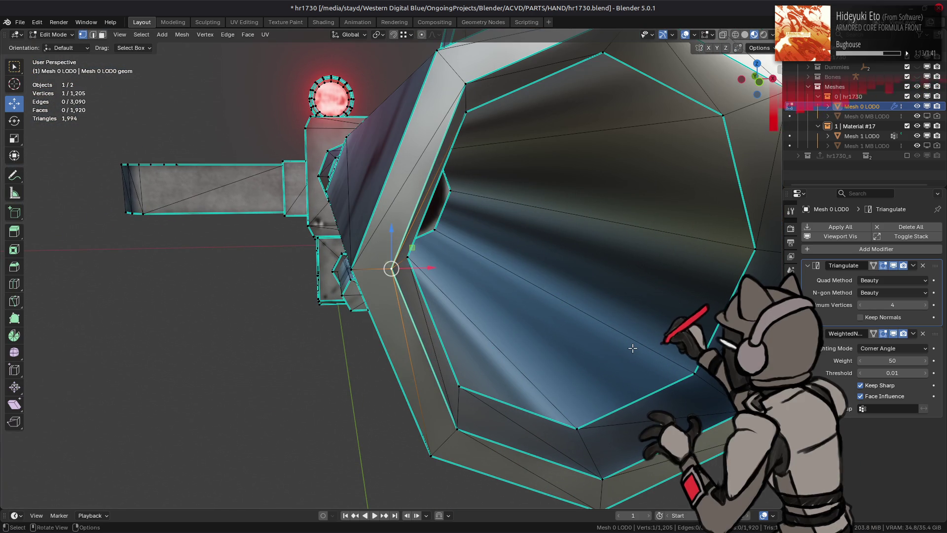
pyautogui.moveTo(633, 348); pyautogui.dragTo(471, 271)
pyautogui.press('Tab')
pyautogui.scroll(-3)
pyautogui.hotkey('ctrl', 's')
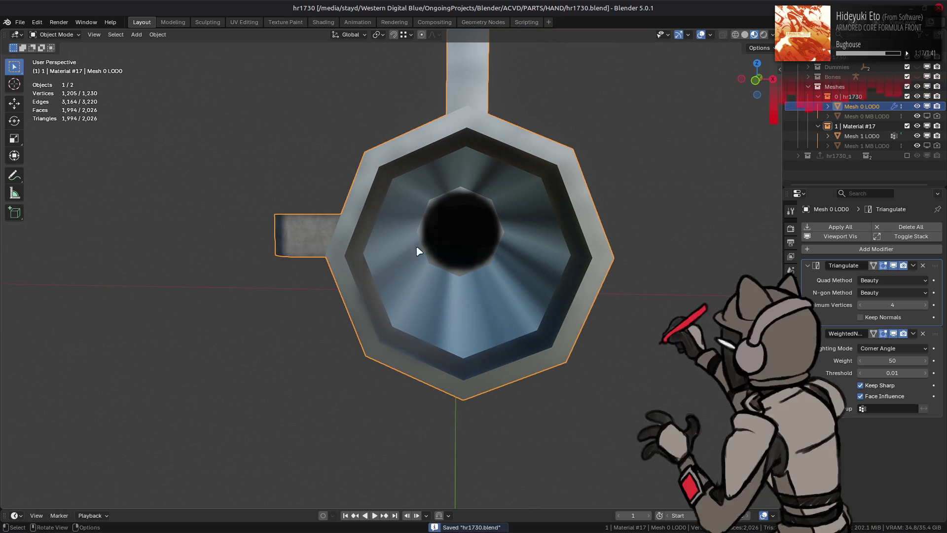
pyautogui.click(20, 22)
# Go up to PARTS, enter the CORE folder, show thumbnails, and open cr0130.blend
pyautogui.click(35, 45)
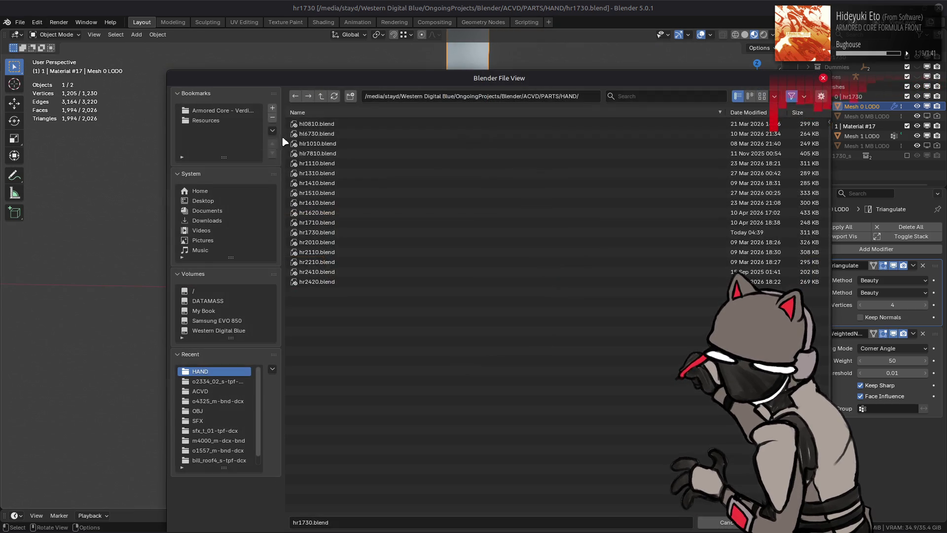
pyautogui.click(321, 96)
pyautogui.click(710, 144)
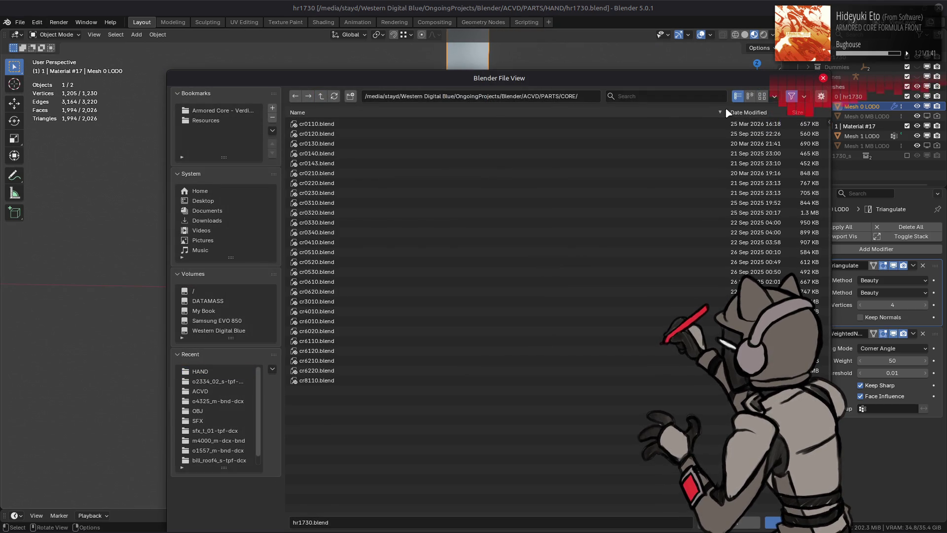
pyautogui.click(762, 95)
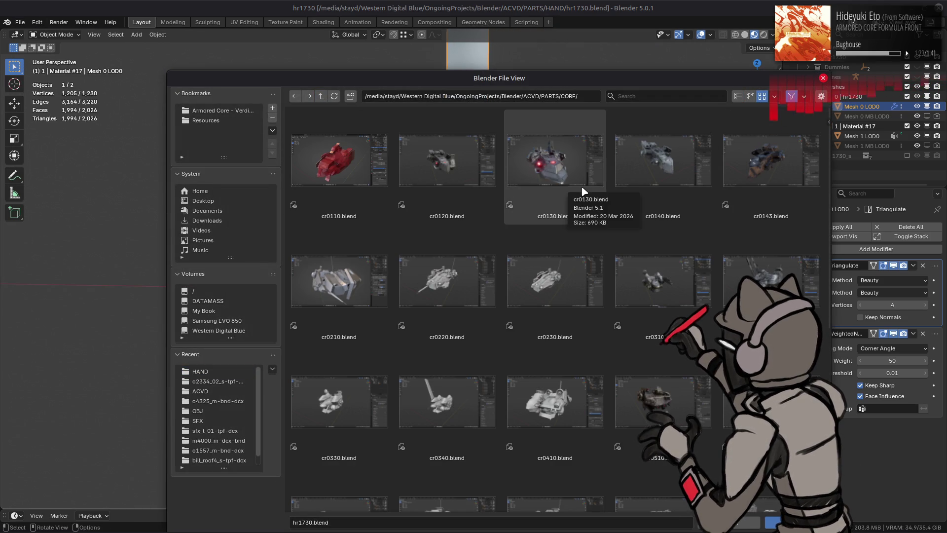
pyautogui.doubleClick(567, 173)
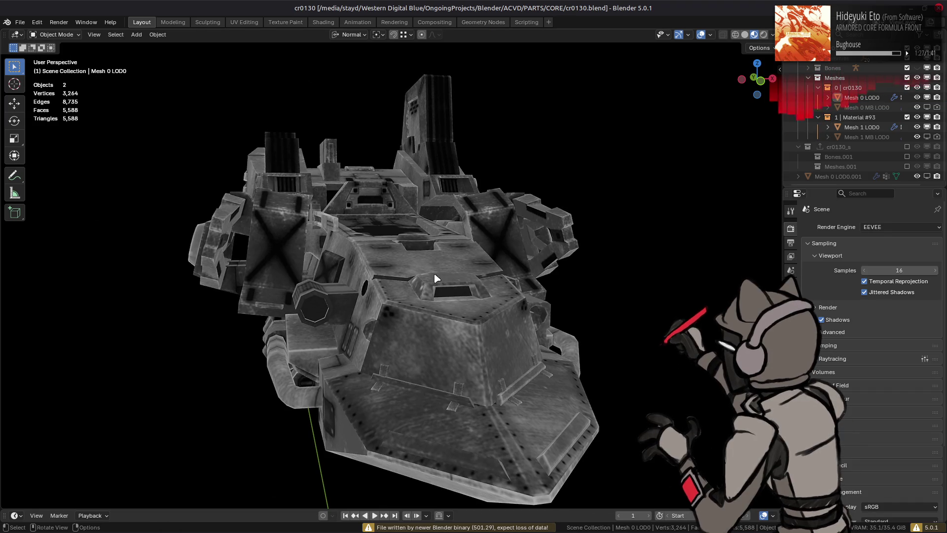
# Set the viewport shading render pass to Combined to show full colour and glowing lights
pyautogui.moveTo(471, 301); pyautogui.dragTo(478, 328)
pyautogui.scroll(3)
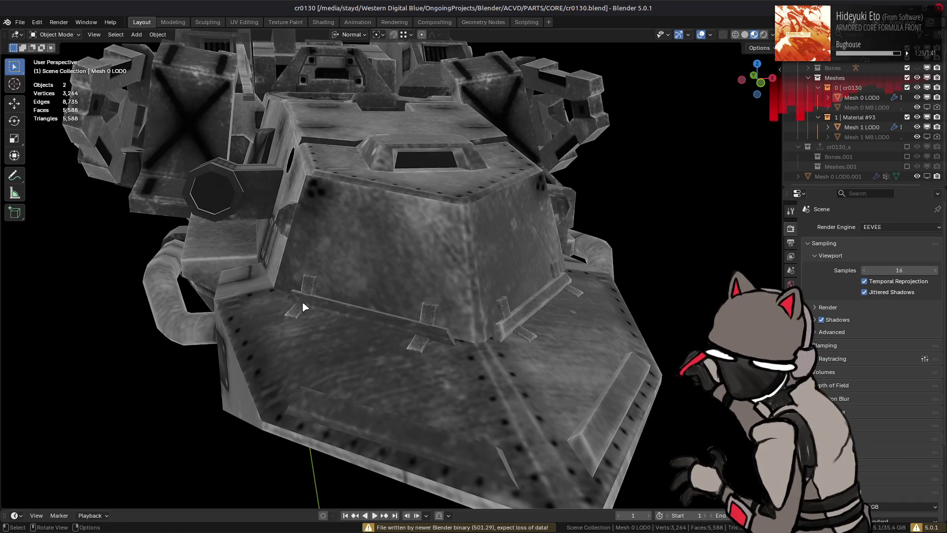
pyautogui.click(772, 35)
pyautogui.click(756, 237)
pyautogui.click(659, 262)
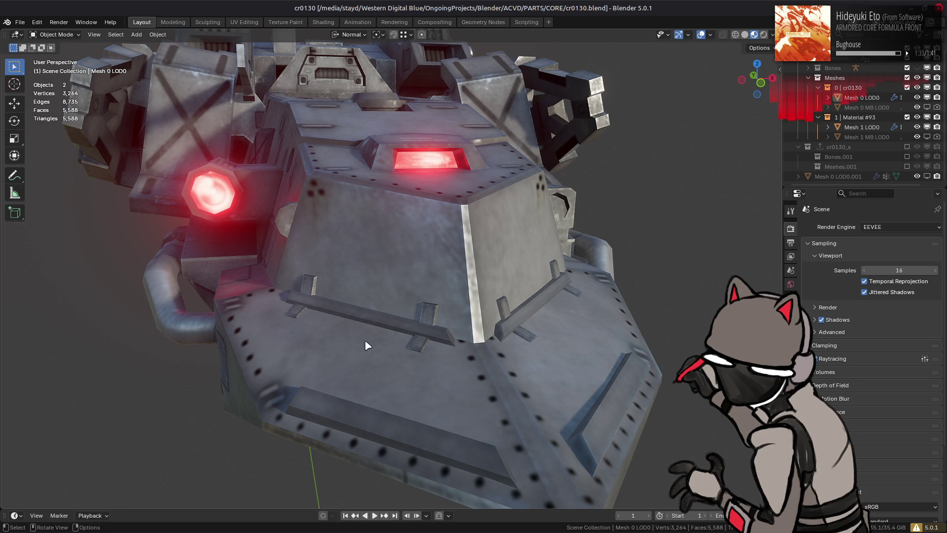
# Orbit and zoom around the cr0130 core to view it from the top, front and side
pyautogui.moveTo(402, 315); pyautogui.dragTo(303, 332)
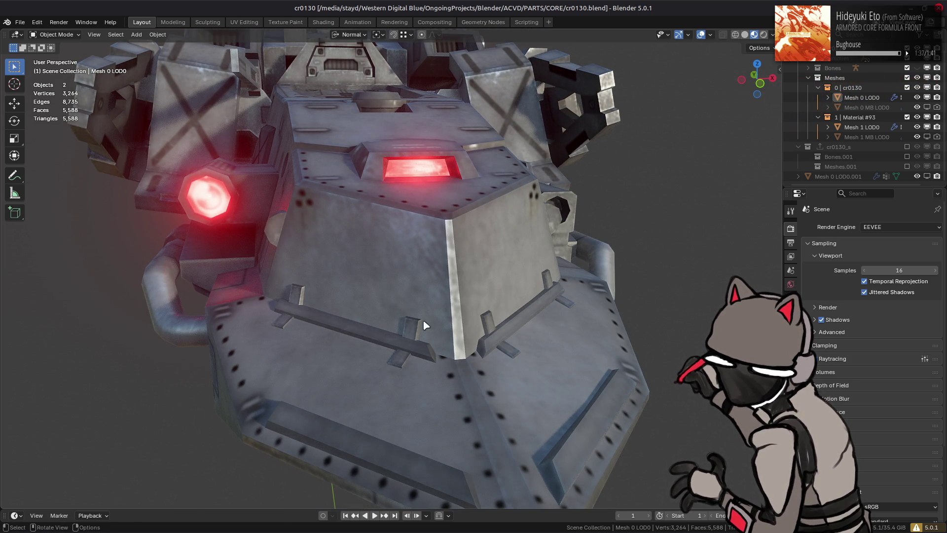
pyautogui.moveTo(464, 367); pyautogui.dragTo(294, 392)
pyautogui.moveTo(529, 387); pyautogui.dragTo(484, 339)
pyautogui.scroll(-3)
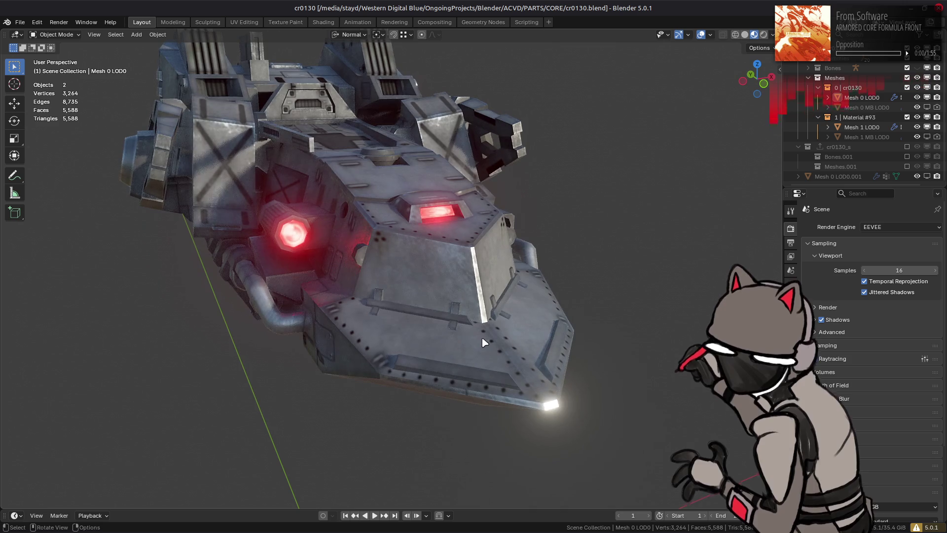
pyautogui.moveTo(553, 316); pyautogui.dragTo(504, 310)
pyautogui.scroll(3)
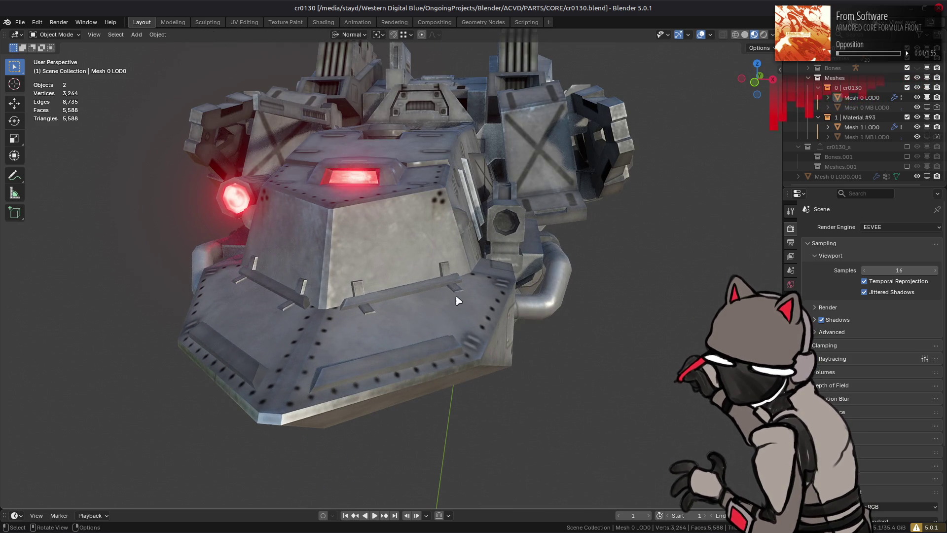
pyautogui.moveTo(436, 282); pyautogui.dragTo(291, 328)
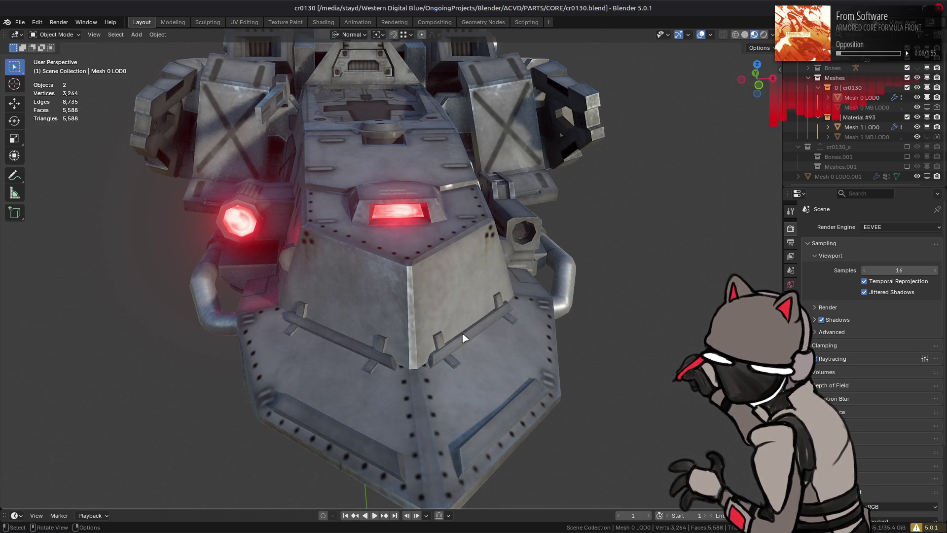
pyautogui.scroll(-3)
pyautogui.moveTo(329, 313); pyautogui.dragTo(348, 295)
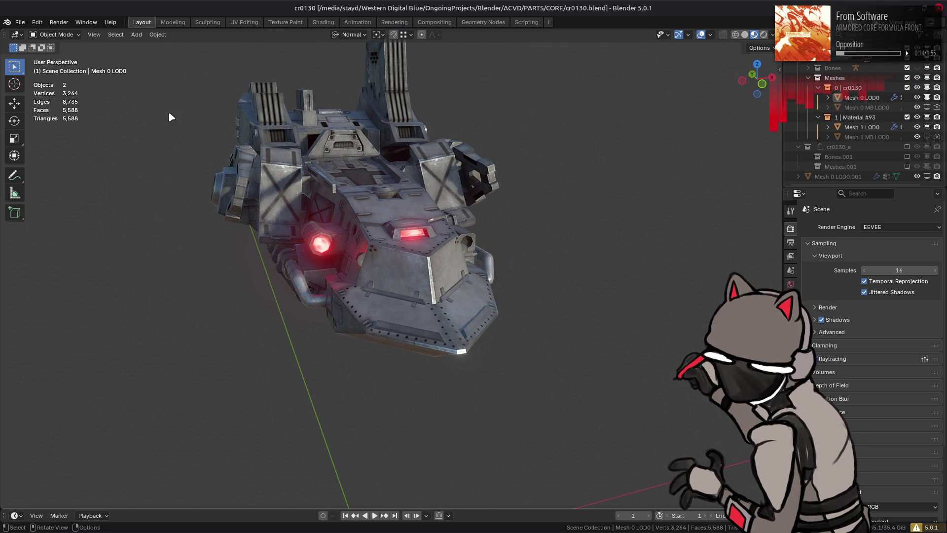
pyautogui.click(20, 22)
# Reopen hr1730.blend from recent files, turn the view to face the barrel, and enter Edit Mode
pyautogui.moveTo(49, 54)
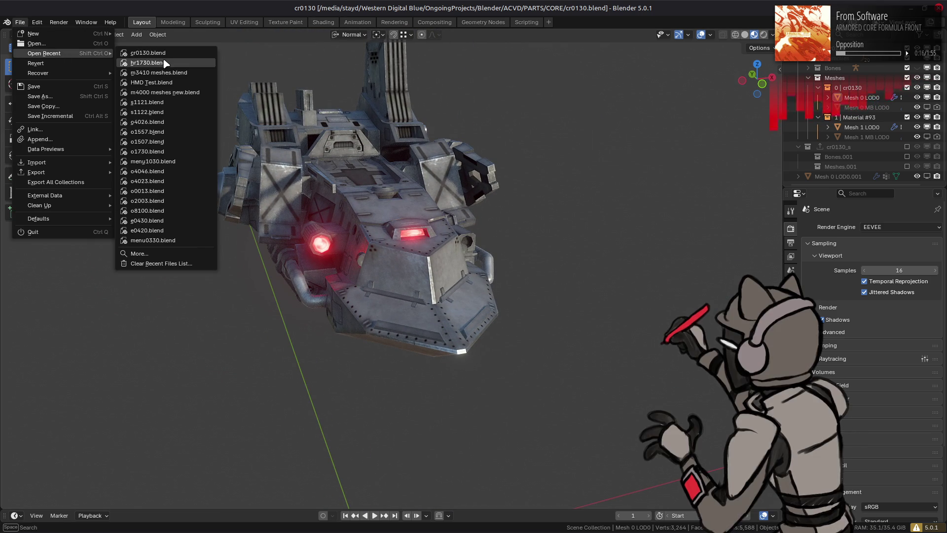
pyautogui.click(148, 63)
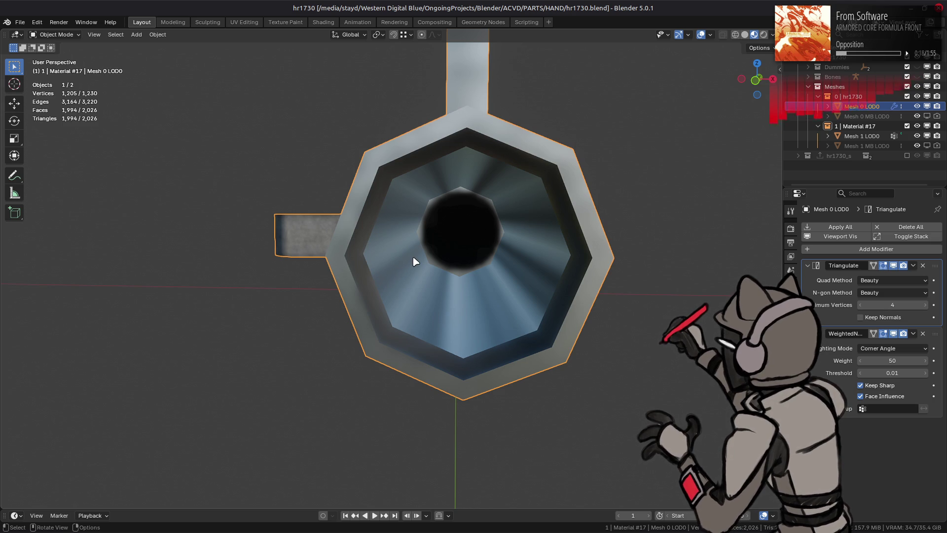
pyautogui.moveTo(462, 253); pyautogui.dragTo(395, 289)
pyautogui.moveTo(472, 269); pyautogui.dragTo(473, 256)
pyautogui.press('Tab')
# Select the muzzle's inner octagon face and scale it down to 0.01
pyautogui.press('3')
pyautogui.click(459, 253)
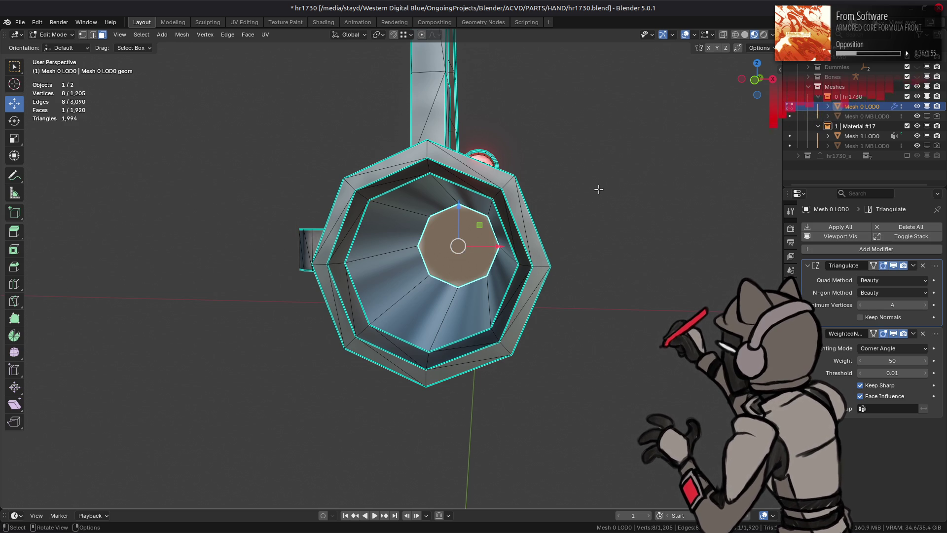
pyautogui.click(755, 79)
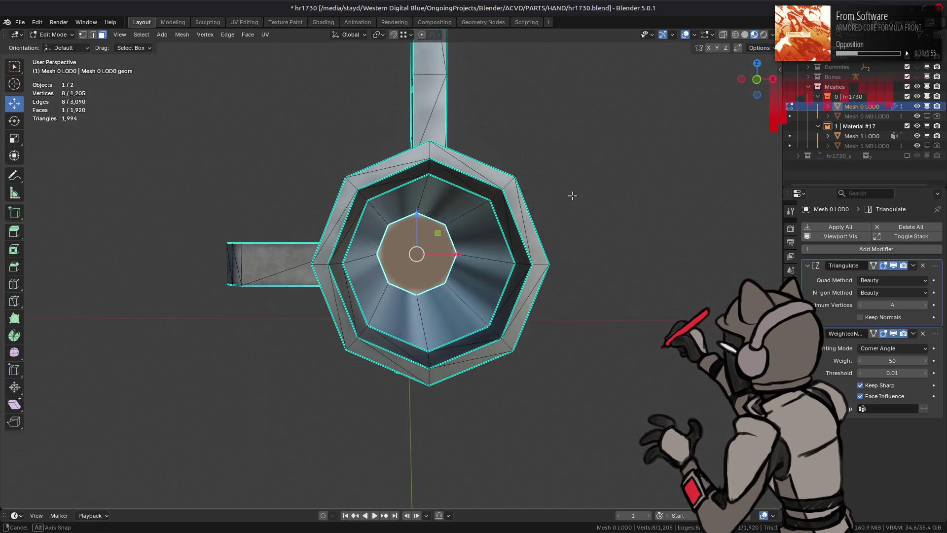
pyautogui.scroll(3)
pyautogui.moveTo(594, 212); pyautogui.dragTo(611, 213)
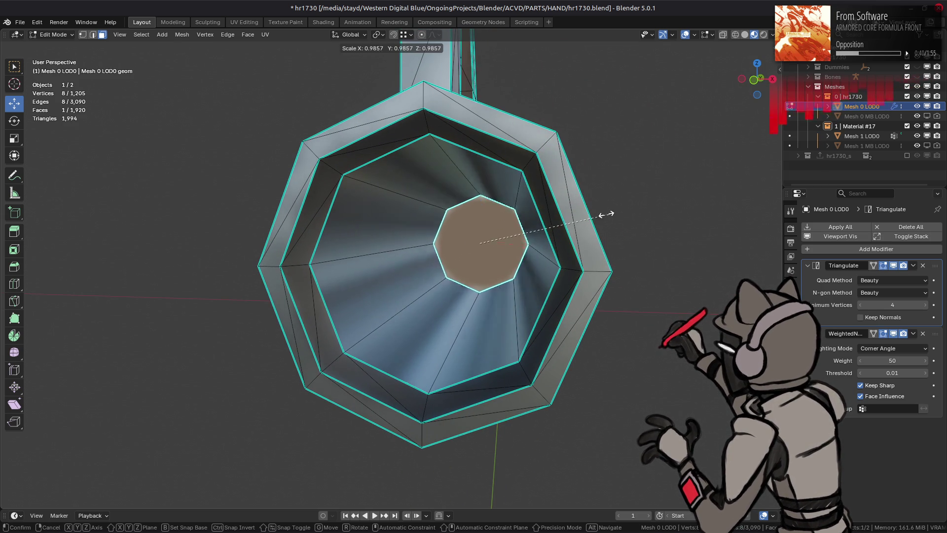
pyautogui.press('s')
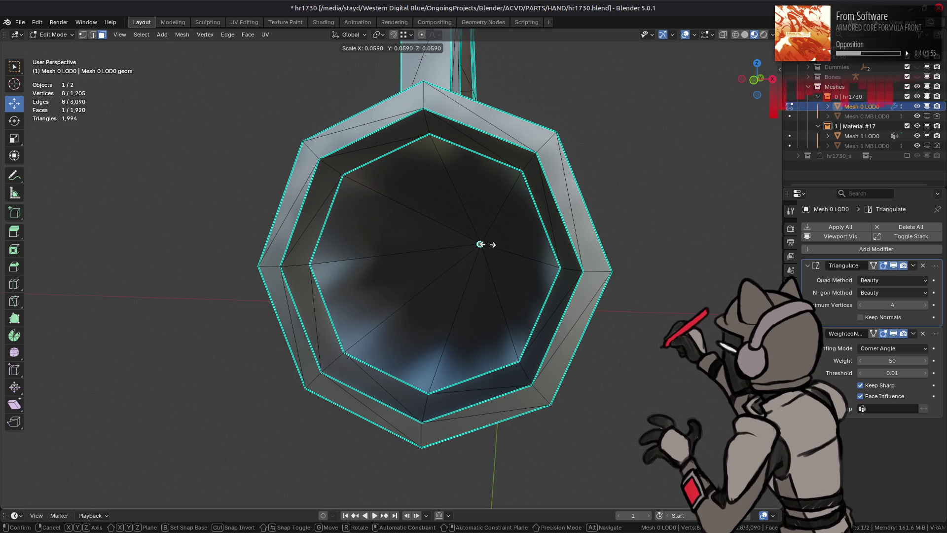
pyautogui.write('.01')
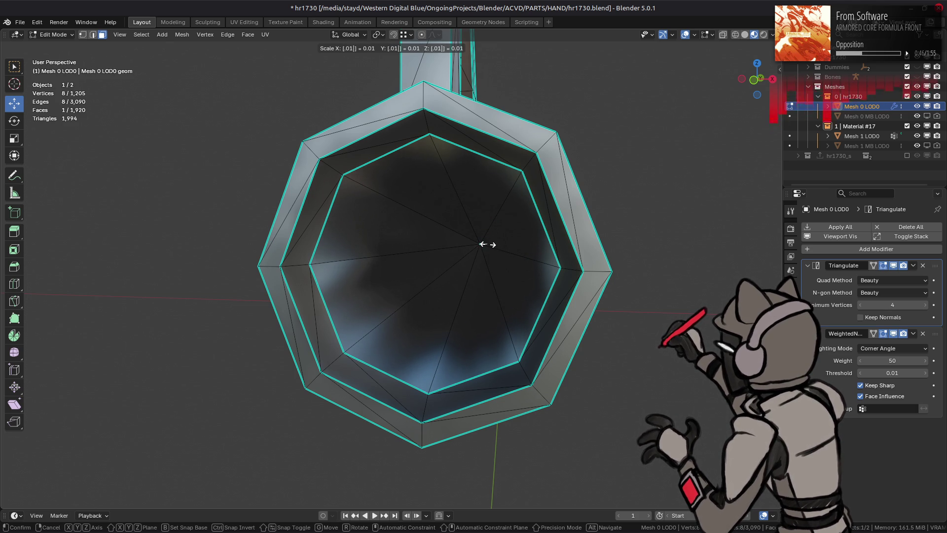
pyautogui.press('Return')
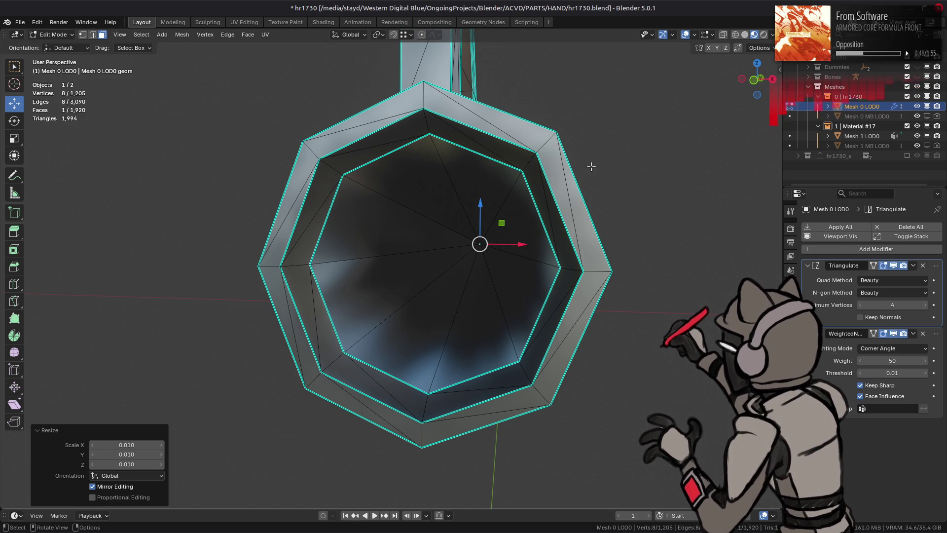
# Scale the inner face up by 100, check the barrel in Object Mode, and reselect the inner faces
pyautogui.press('n')
pyautogui.press('n')
pyautogui.click(760, 47)
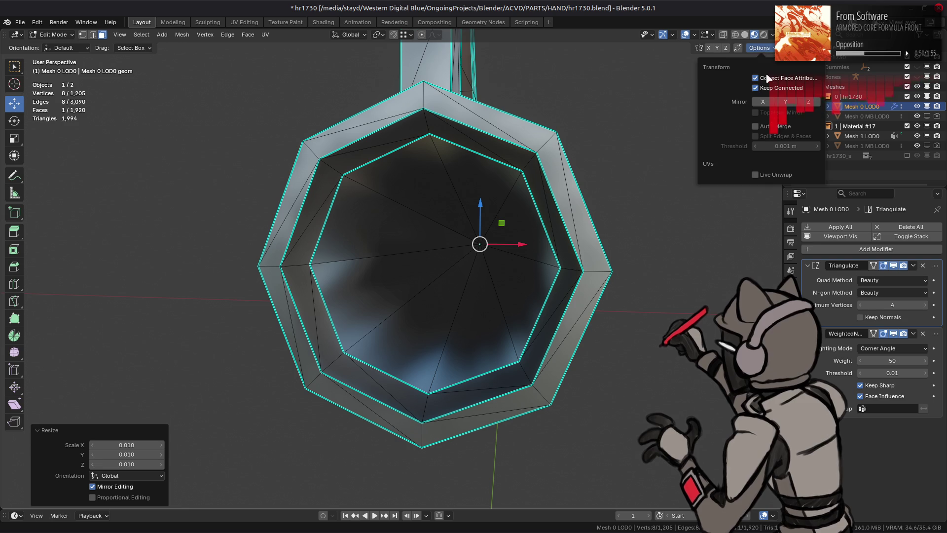
pyautogui.write('s1')
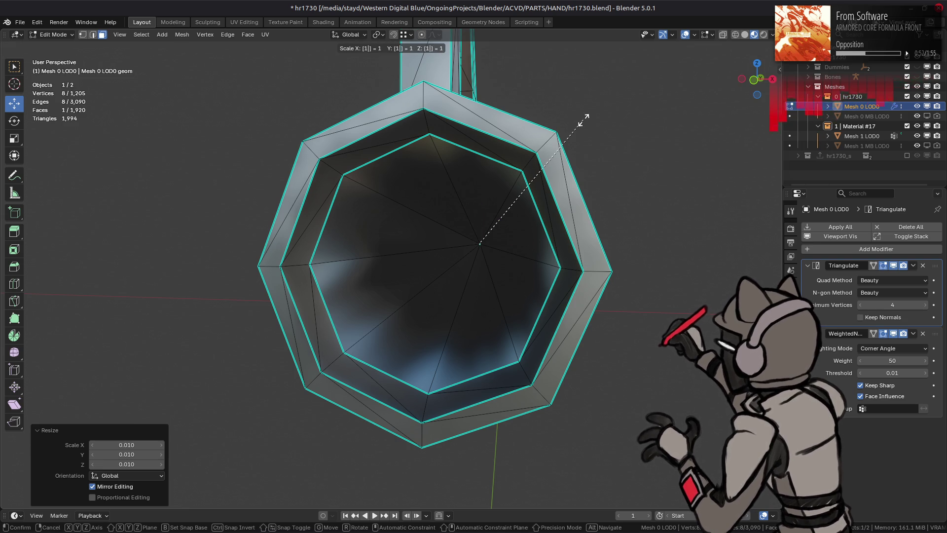
pyautogui.write('00')
pyautogui.press('Return')
pyautogui.press('Tab')
pyautogui.moveTo(433, 218); pyautogui.dragTo(460, 223)
pyautogui.press('Tab')
pyautogui.click(355, 233)
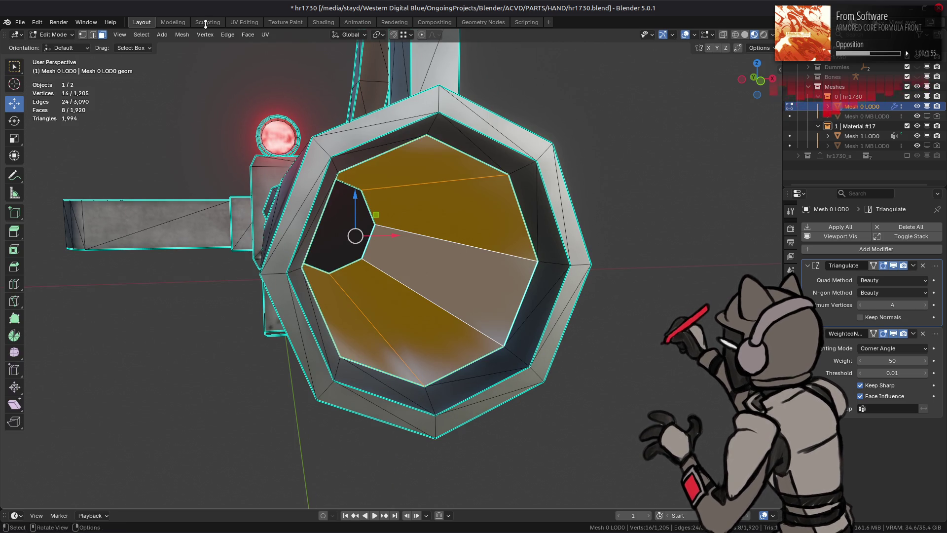
# In the UV Editing workspace, frame the muzzle faces and show Material Preview without overlays
pyautogui.click(244, 22)
pyautogui.press('KP_Decimal')
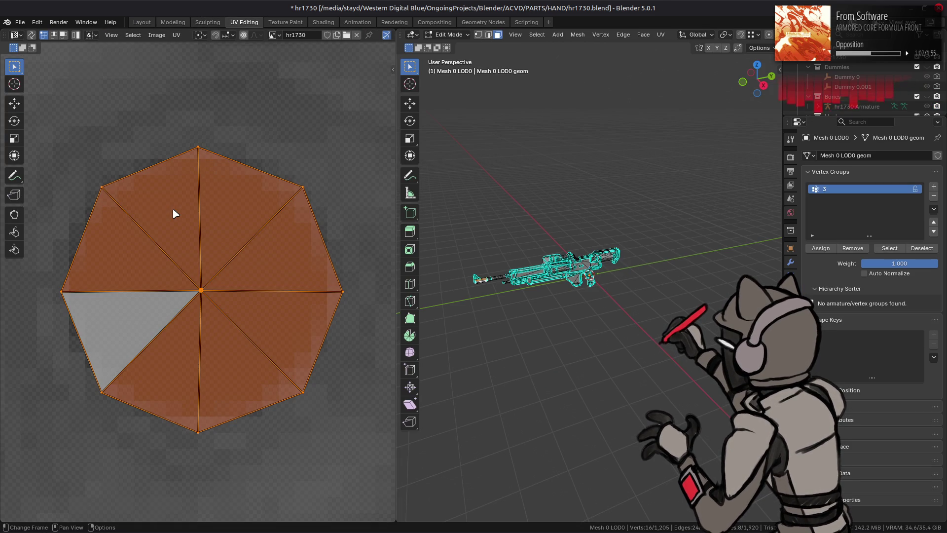
pyautogui.scroll(-3)
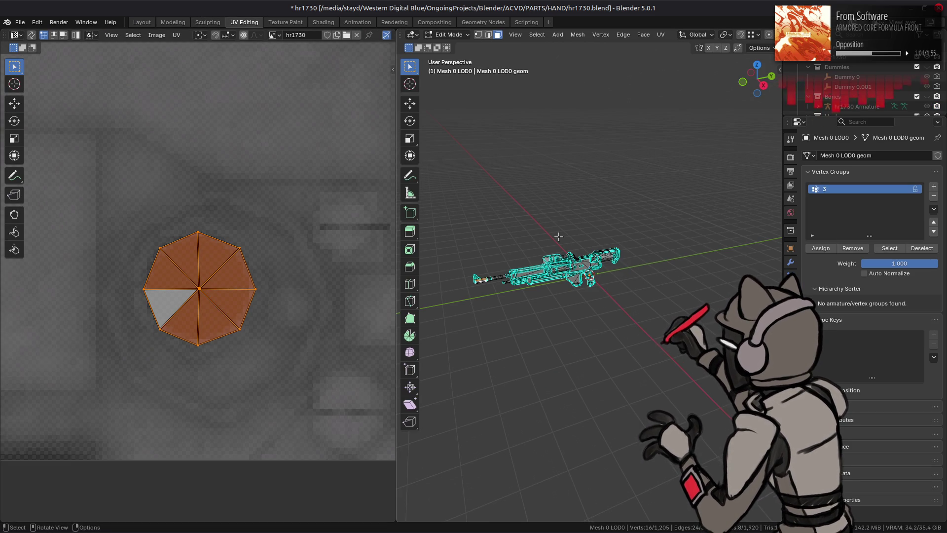
pyautogui.press('KP_Decimal')
pyautogui.moveTo(559, 236); pyautogui.dragTo(639, 207)
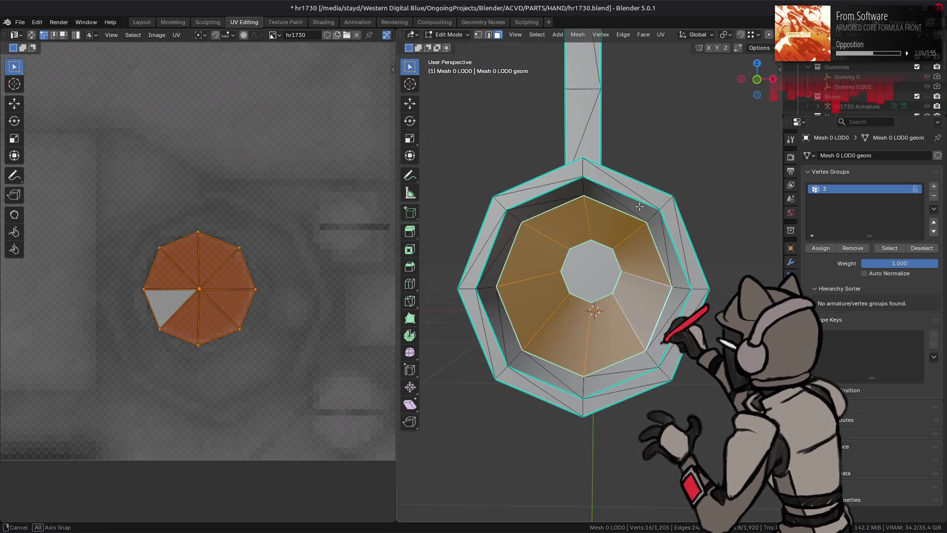
pyautogui.scroll(-3)
pyautogui.click(753, 35)
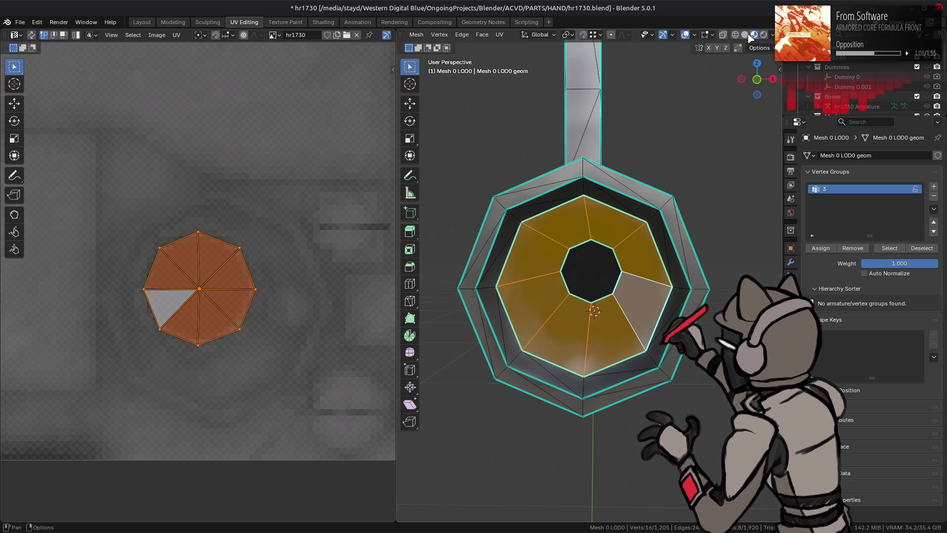
pyautogui.click(685, 34)
pyautogui.moveTo(641, 163); pyautogui.dragTo(493, 178)
# Try scaling the octagon UVs around a chosen pivot point, then undo it
pyautogui.click(14, 103)
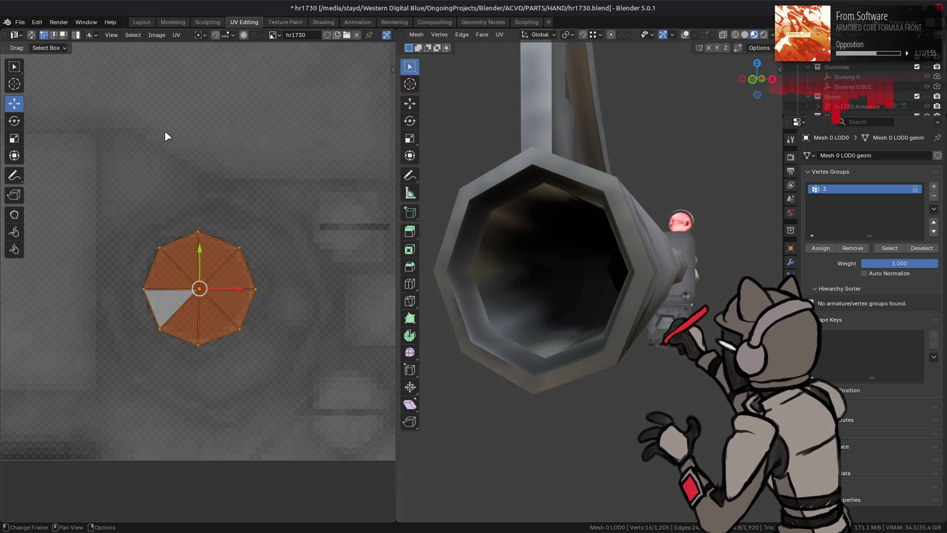
pyautogui.click(200, 35)
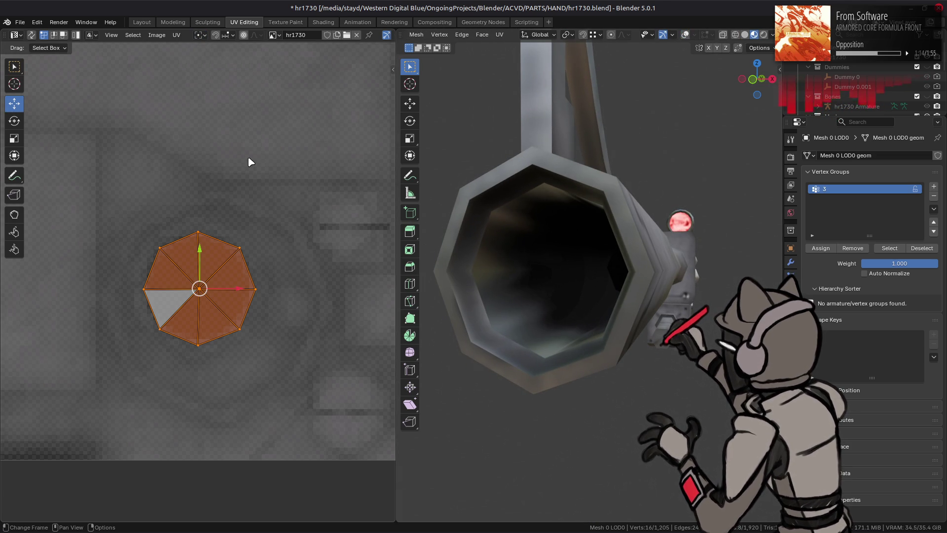
pyautogui.scroll(3)
pyautogui.press('s')
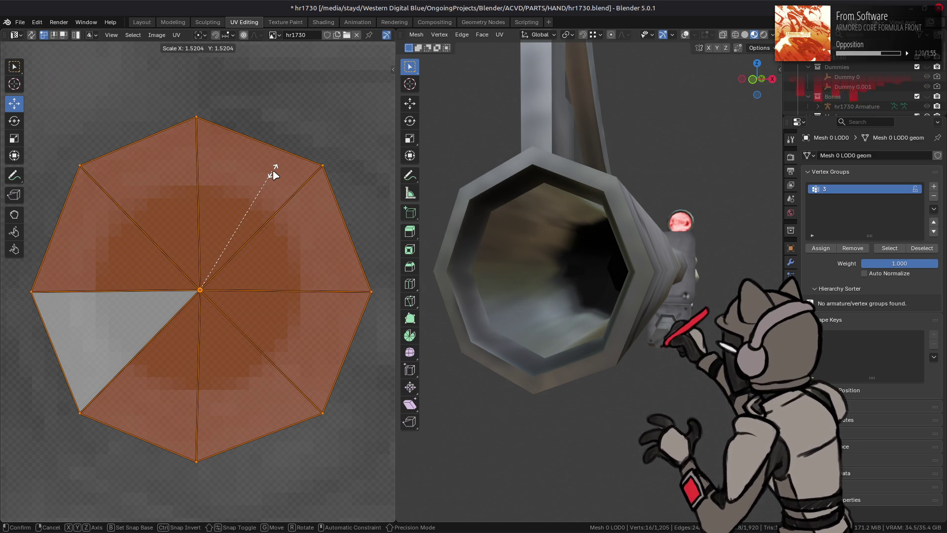
pyautogui.click(274, 170)
pyautogui.hotkey('ctrl', 'z')
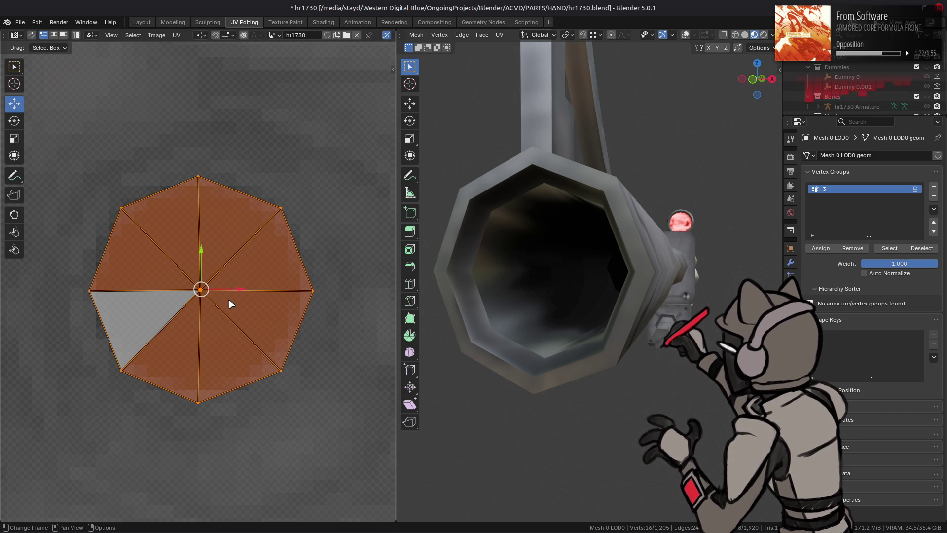
# Scale the selected UVs by 100, check the texture in Object Mode, then undo the change
pyautogui.moveTo(224, 325); pyautogui.dragTo(144, 259)
pyautogui.write('s1')
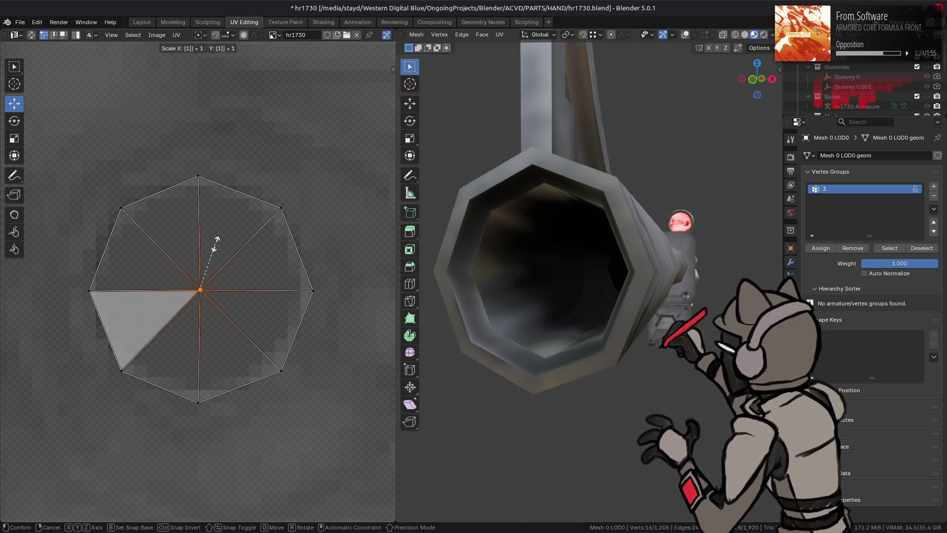
pyautogui.write('00')
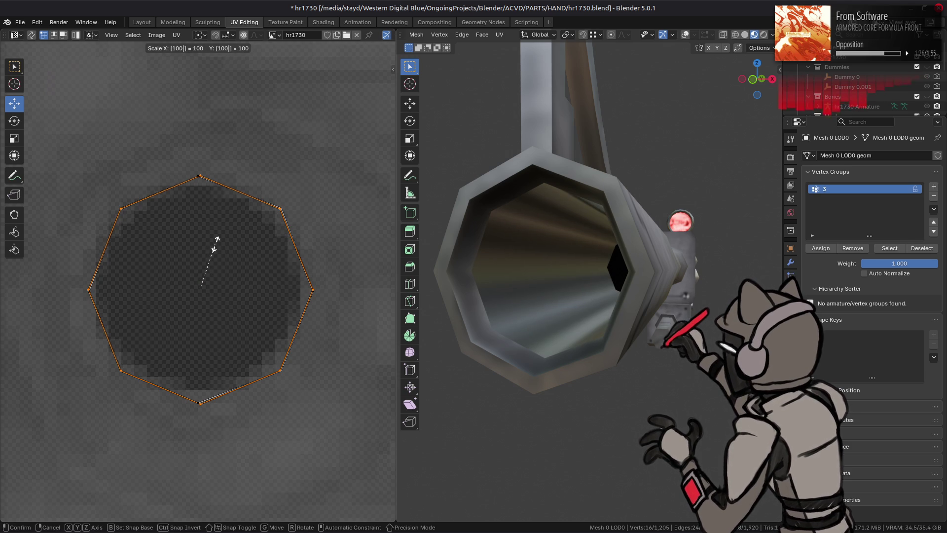
pyautogui.press('Return')
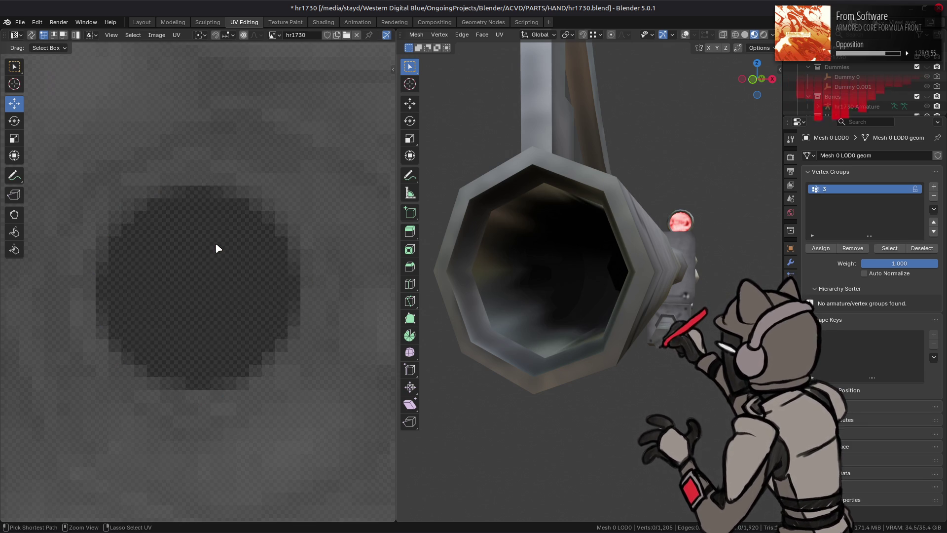
pyautogui.hotkey('ctrl', 'z')
pyautogui.hotkey('ctrl', 'shift', 'z')
pyautogui.press('Tab')
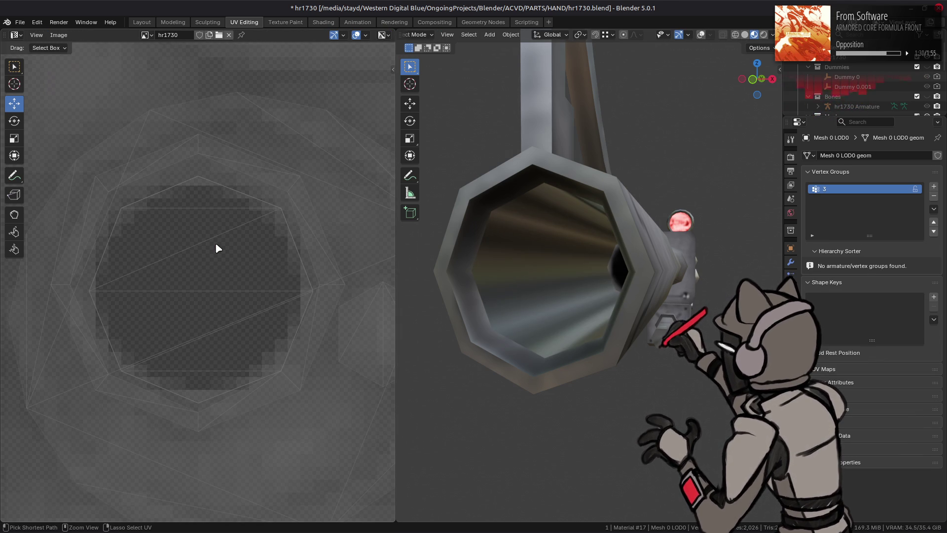
pyautogui.press('Tab')
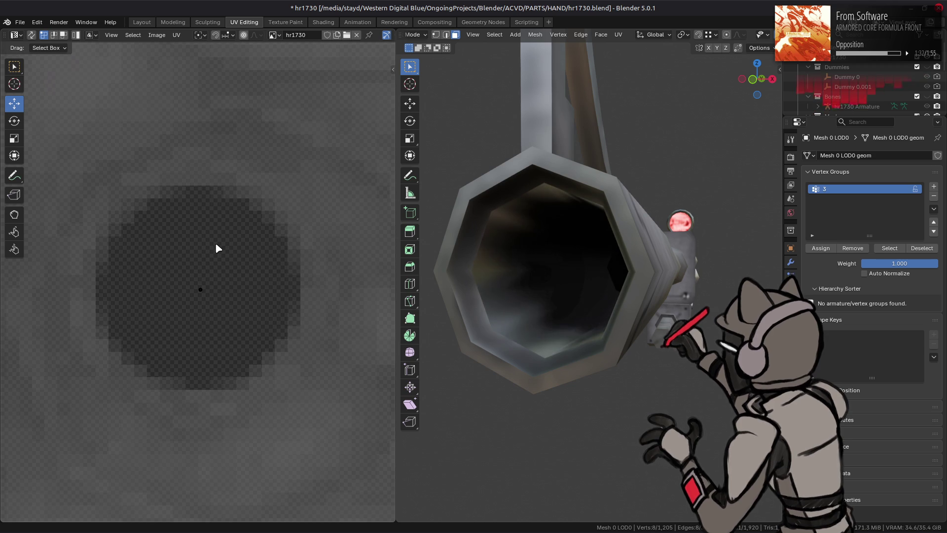
pyautogui.hotkey('ctrl', 'z')
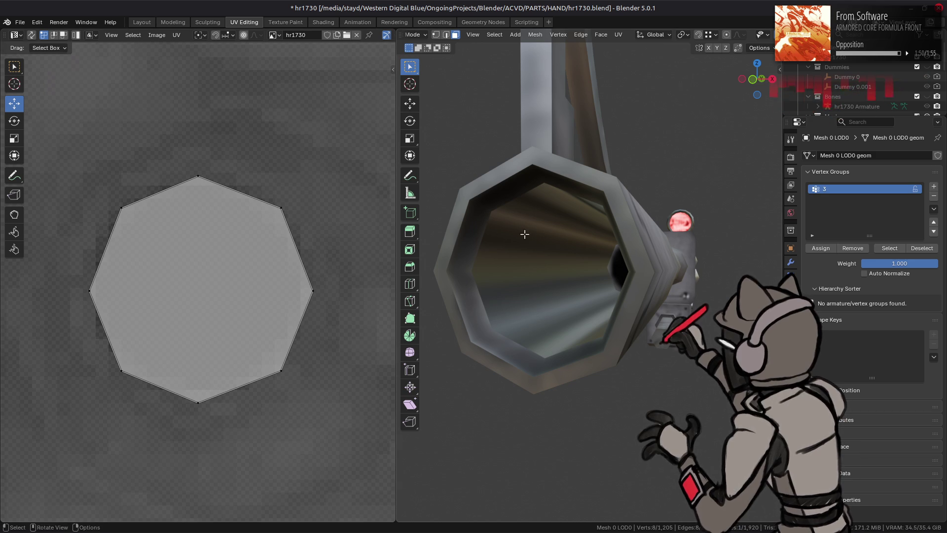
# View the muzzle from the front, restore the overlays, and reselect the inner octagon face
pyautogui.press('KP_1')
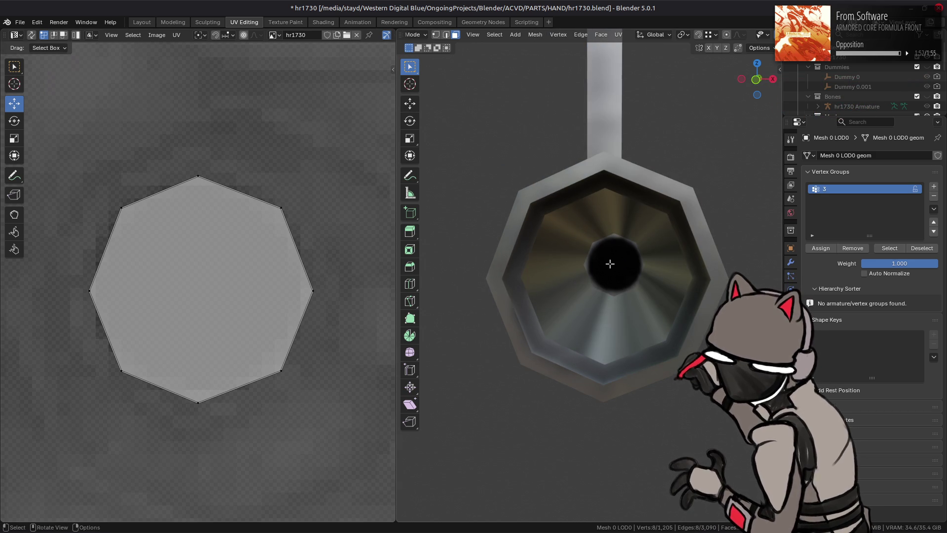
pyautogui.press('Tab')
pyautogui.press('Tab')
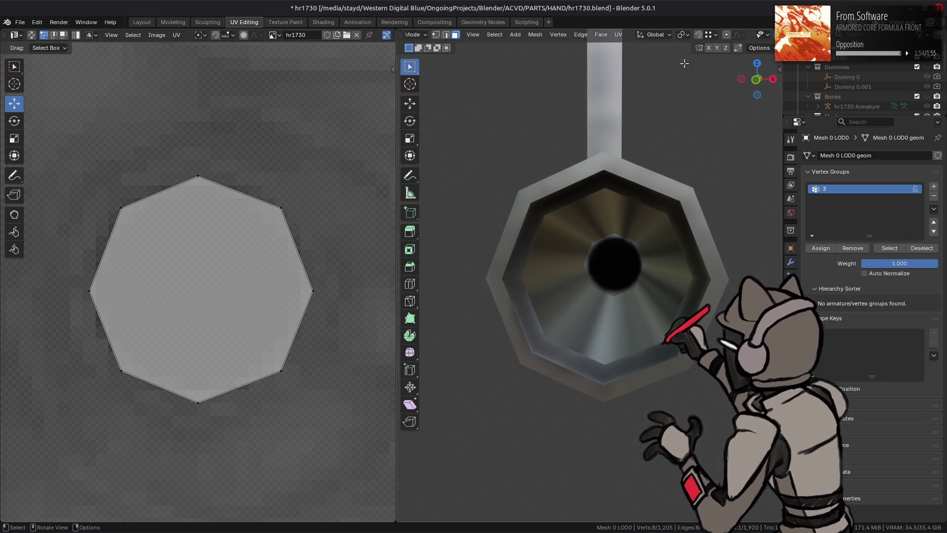
pyautogui.scroll(-3)
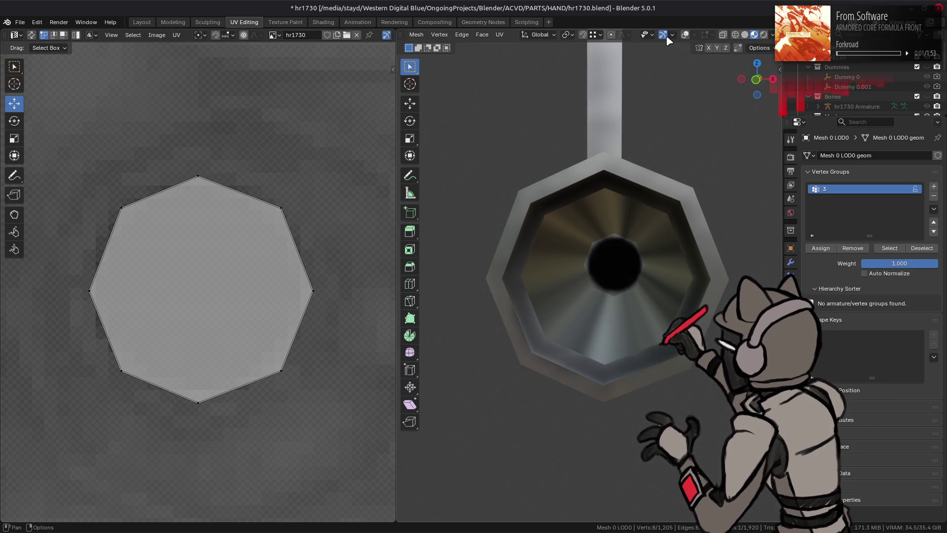
pyautogui.click(685, 35)
pyautogui.click(618, 291)
pyautogui.click(617, 280)
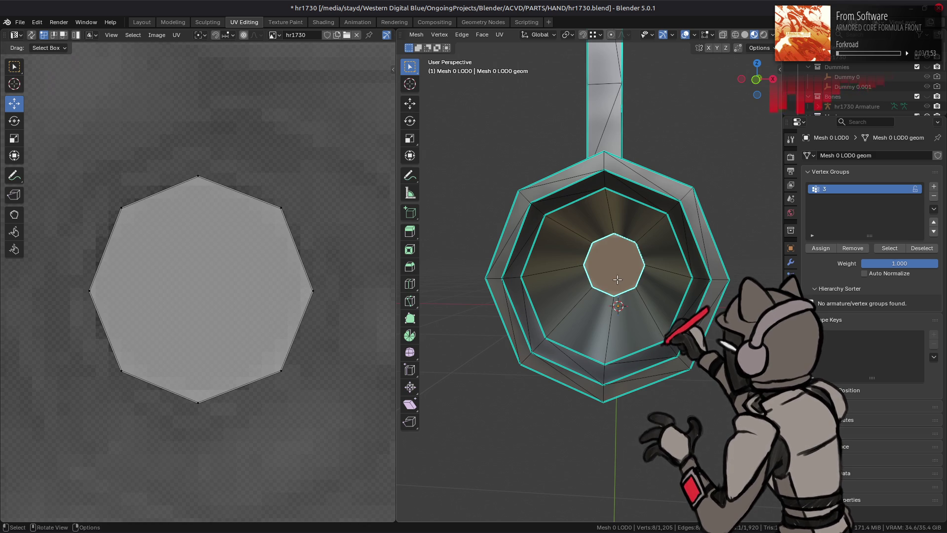
pyautogui.moveTo(617, 279); pyautogui.dragTo(612, 282)
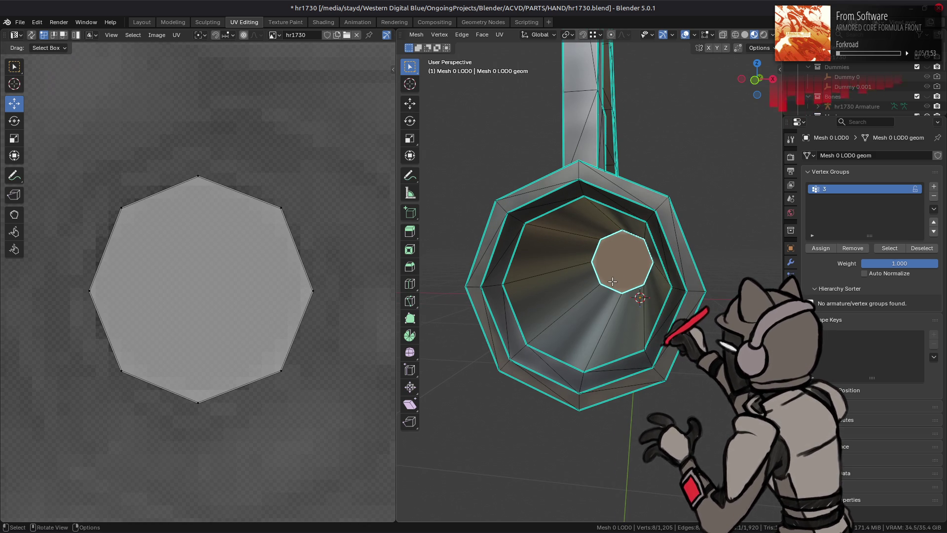
# Try growing the selection to the funnel faces and selecting all the octagon UVs
pyautogui.press('ctrl+KP_Add')
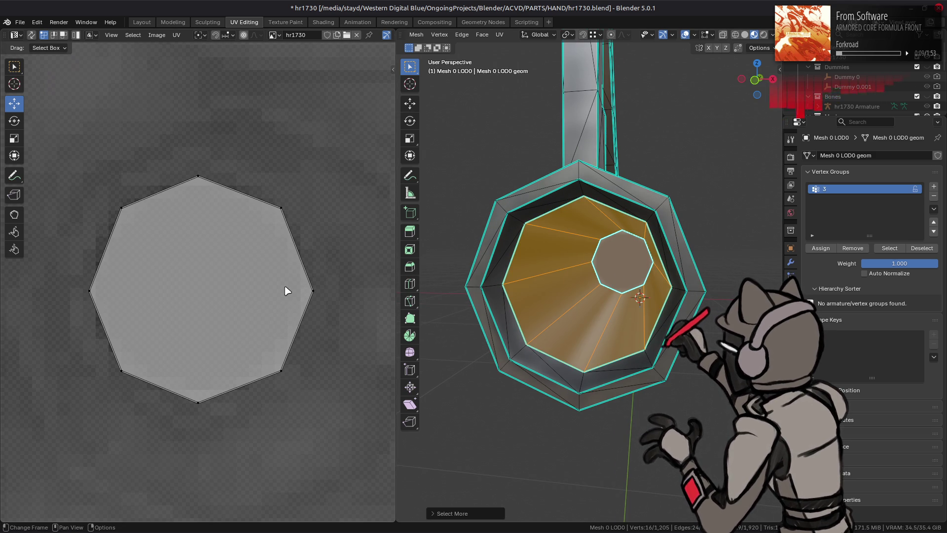
pyautogui.press('a')
pyautogui.hotkey('alt', 'a')
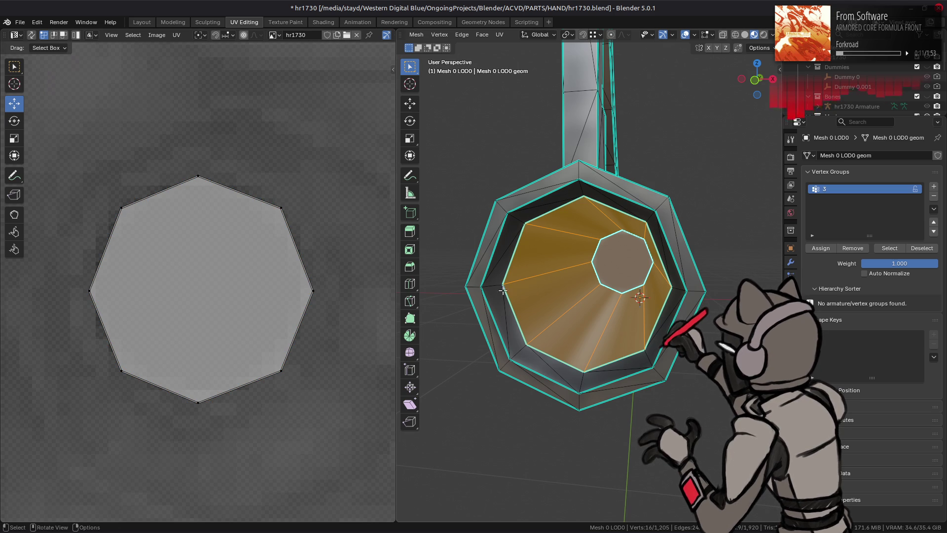
pyautogui.hotkey('ctrl', 'z')
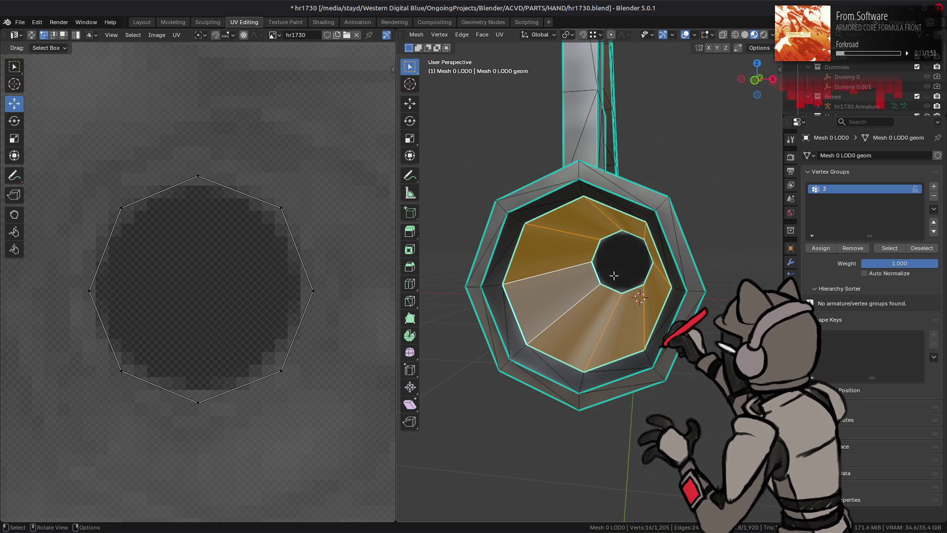
pyautogui.hotkey('ctrl', 'z')
pyautogui.click(572, 306)
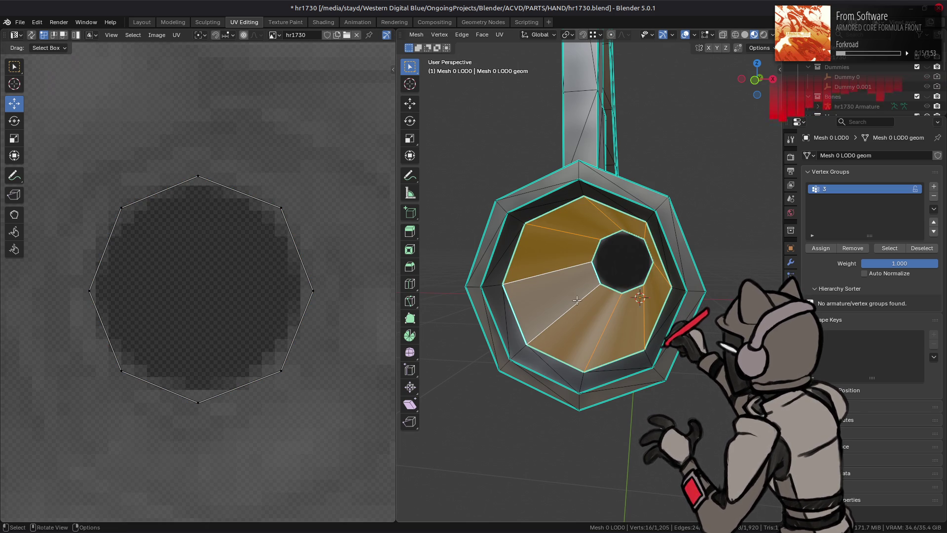
pyautogui.click(623, 269)
pyautogui.press('a')
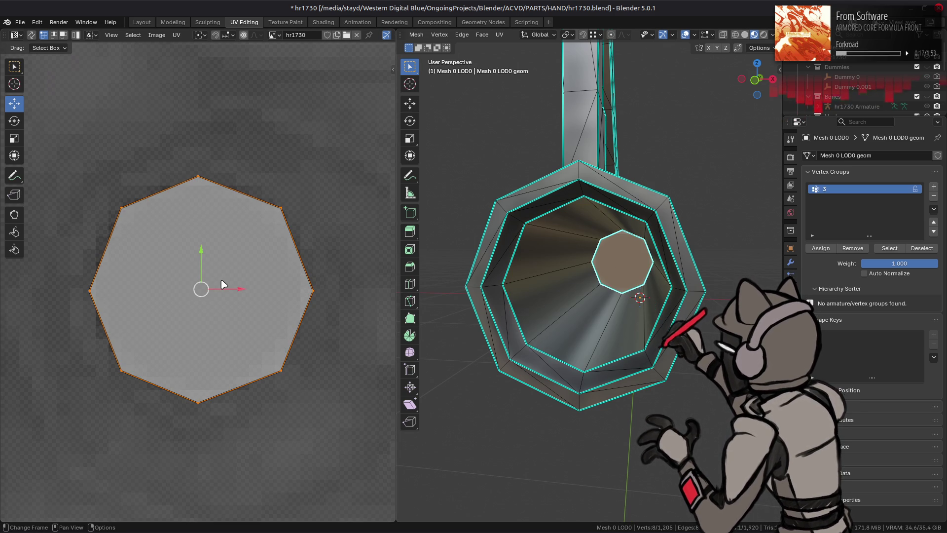
pyautogui.press('ctrl+KP_Add')
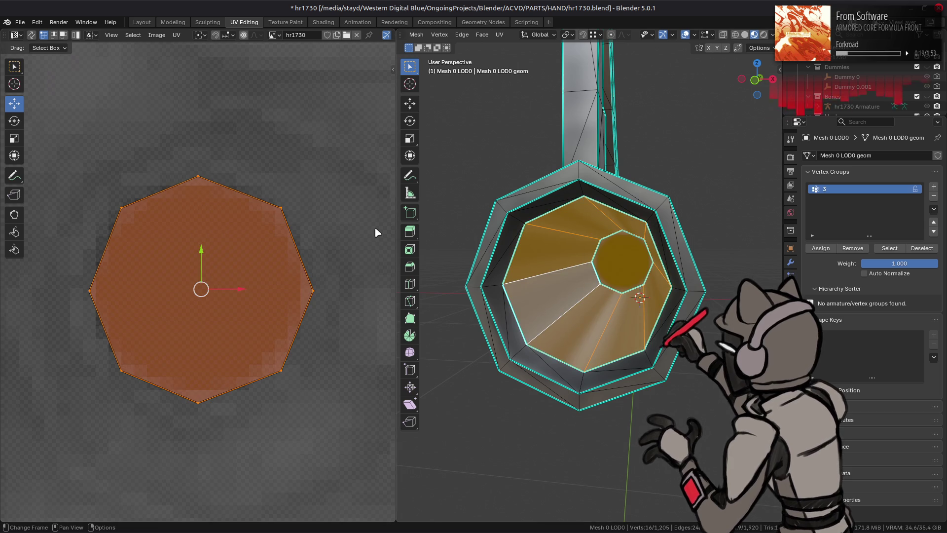
# Try shrinking and rescaling the octagon UVs, undoing each attempt
pyautogui.press('s')
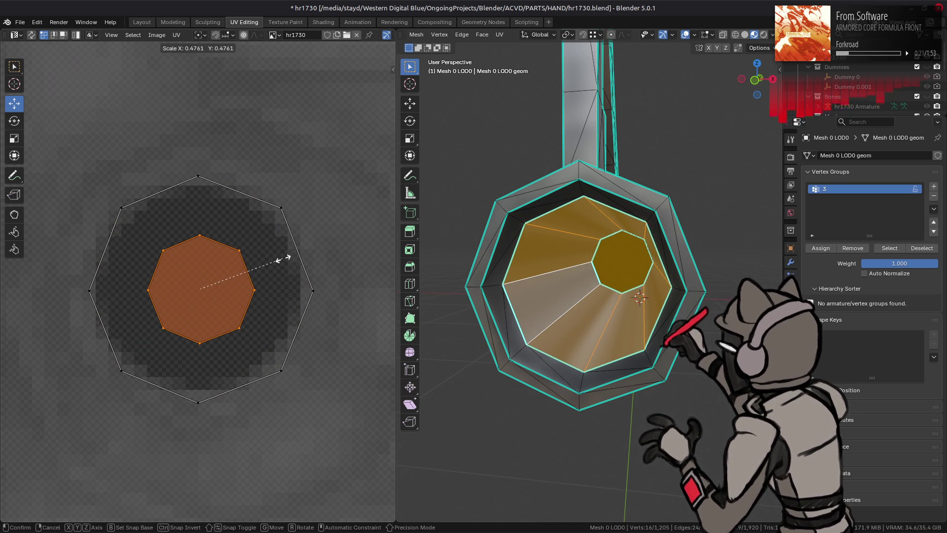
pyautogui.click(285, 262)
pyautogui.hotkey('ctrl', 'z')
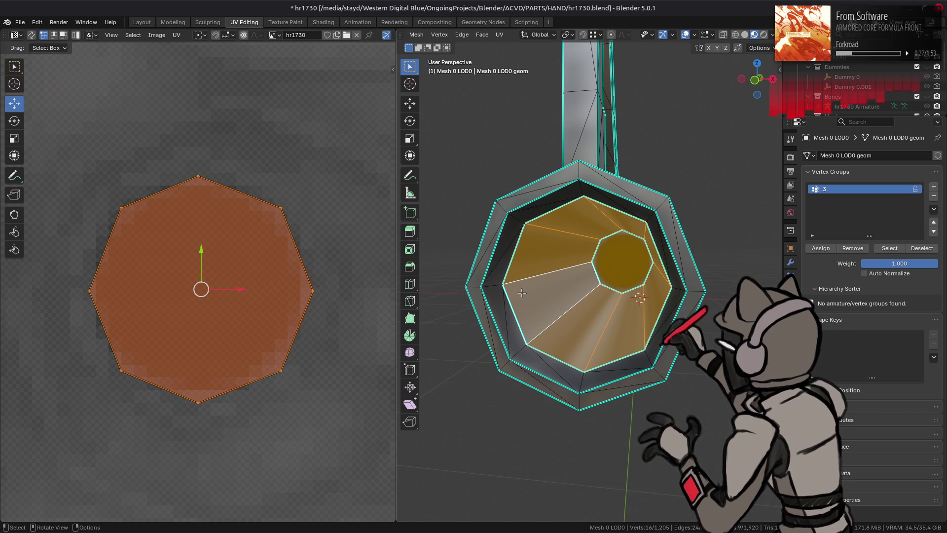
pyautogui.click(617, 269)
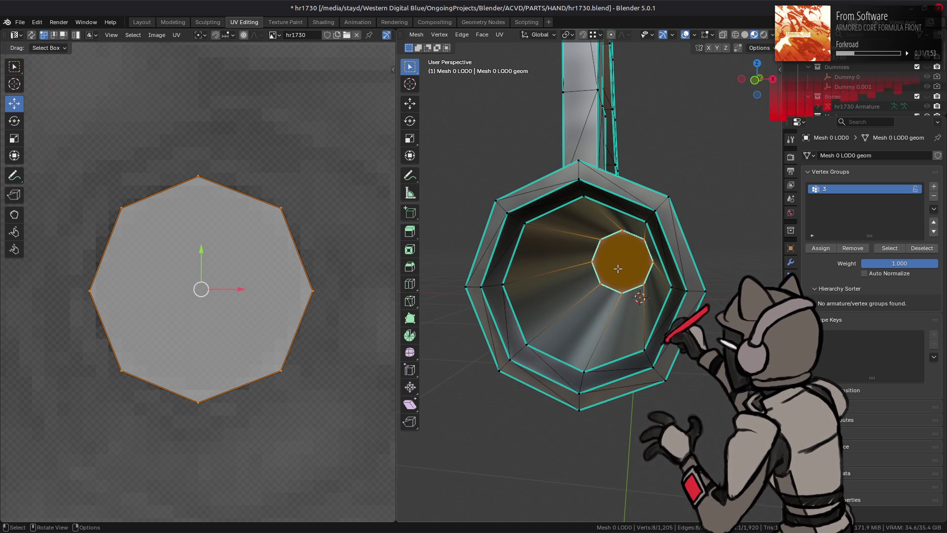
pyautogui.press('s')
pyautogui.click(274, 215)
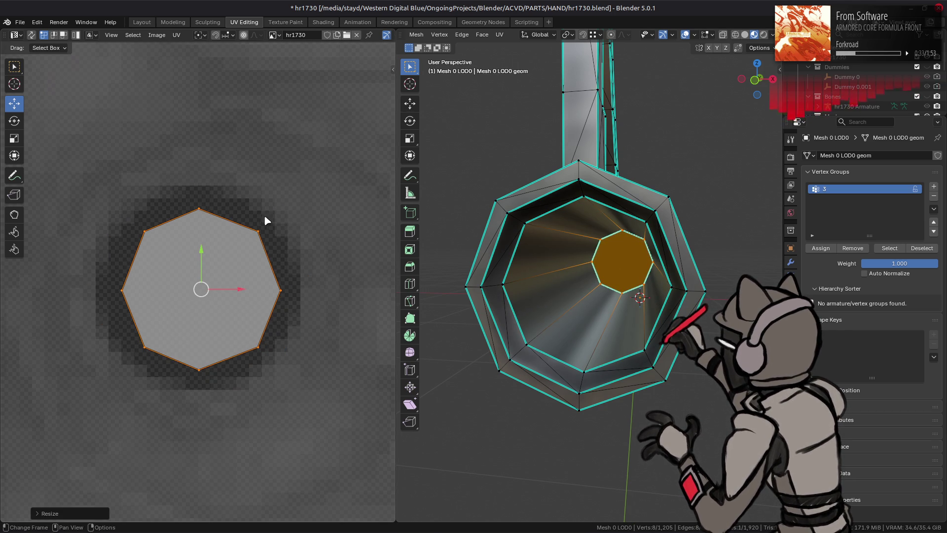
pyautogui.hotkey('ctrl', 'z')
# Adjust UV sticky selection and select modes, box-select the octagon UV faces, and reselect the inner face
pyautogui.click(91, 36)
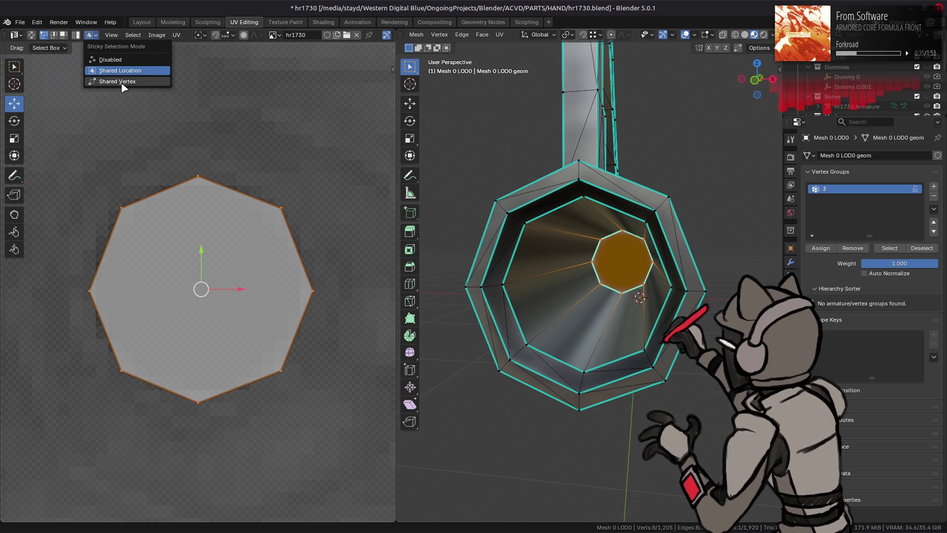
pyautogui.press('ctrl+KP_Add')
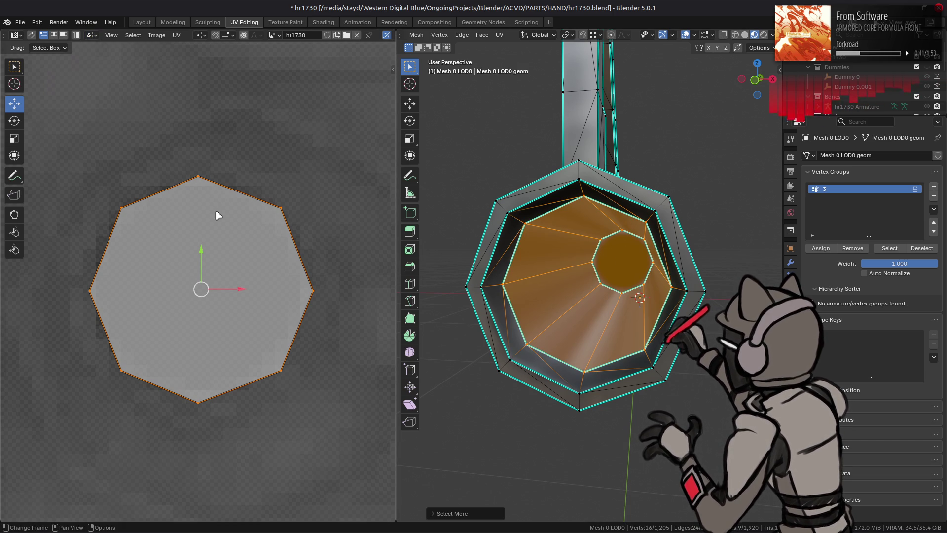
pyautogui.press('3')
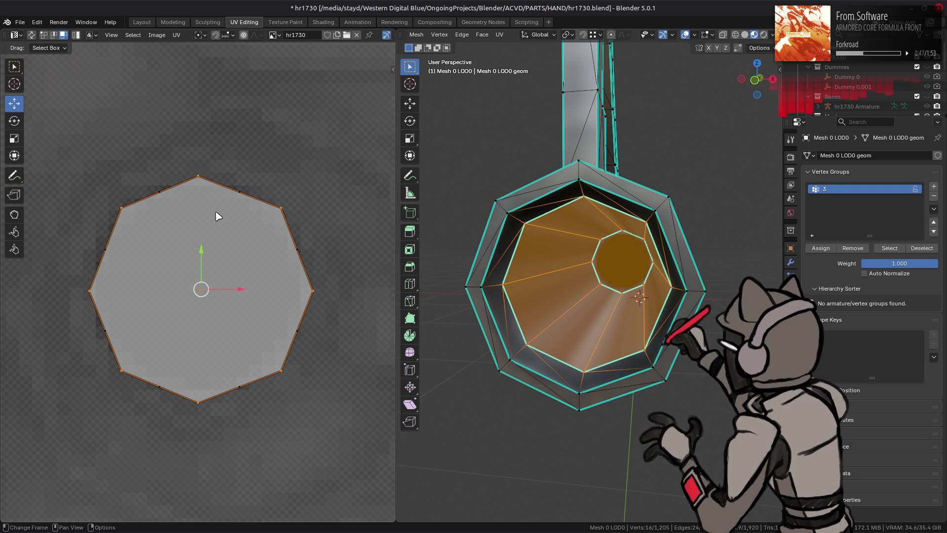
pyautogui.press('1')
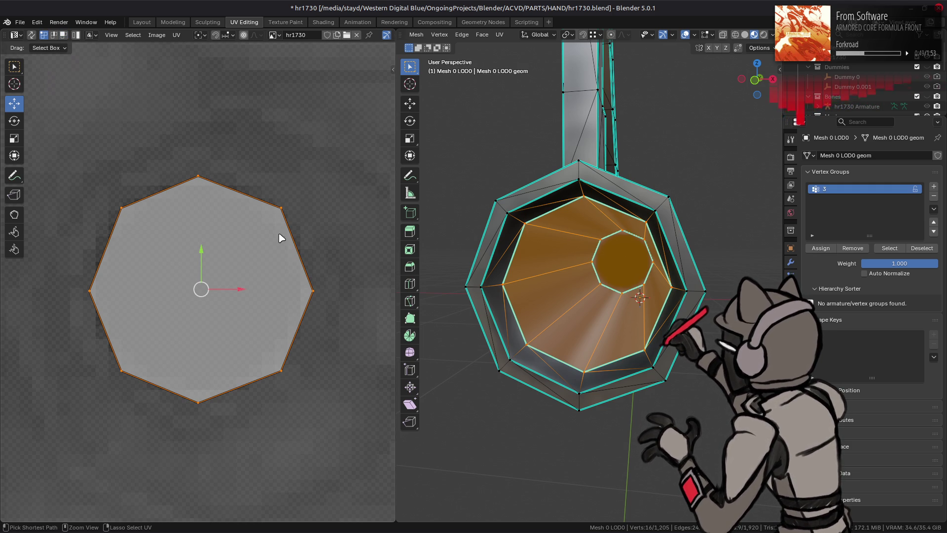
pyautogui.press('3')
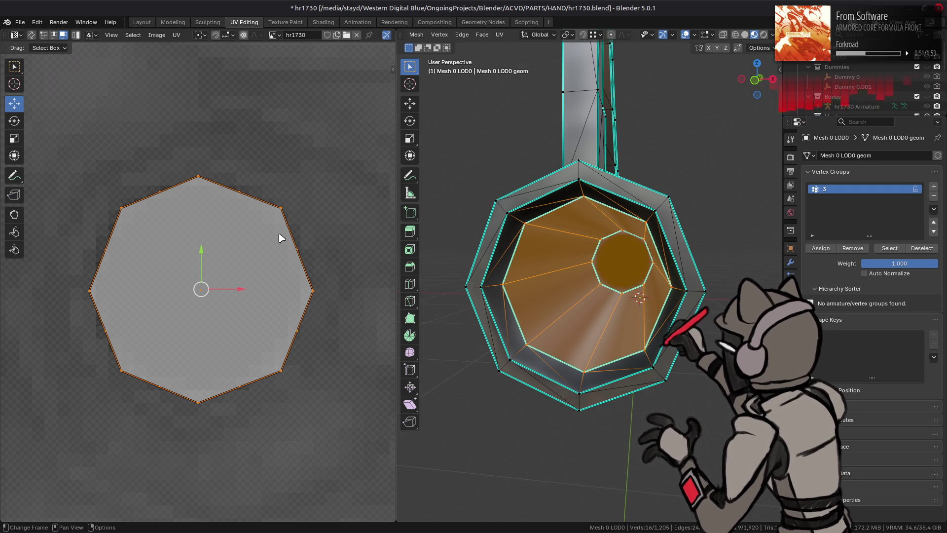
pyautogui.moveTo(98, 245); pyautogui.dragTo(328, 272)
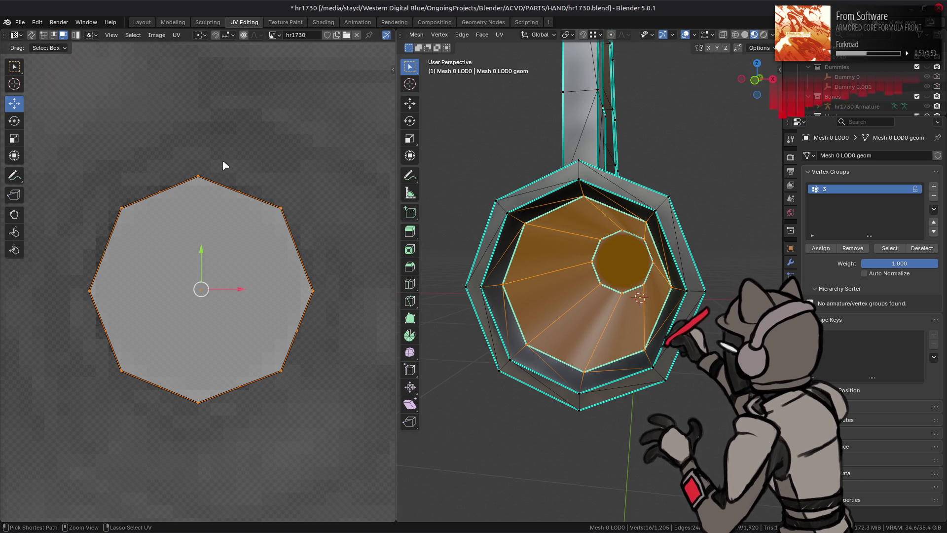
pyautogui.press('1')
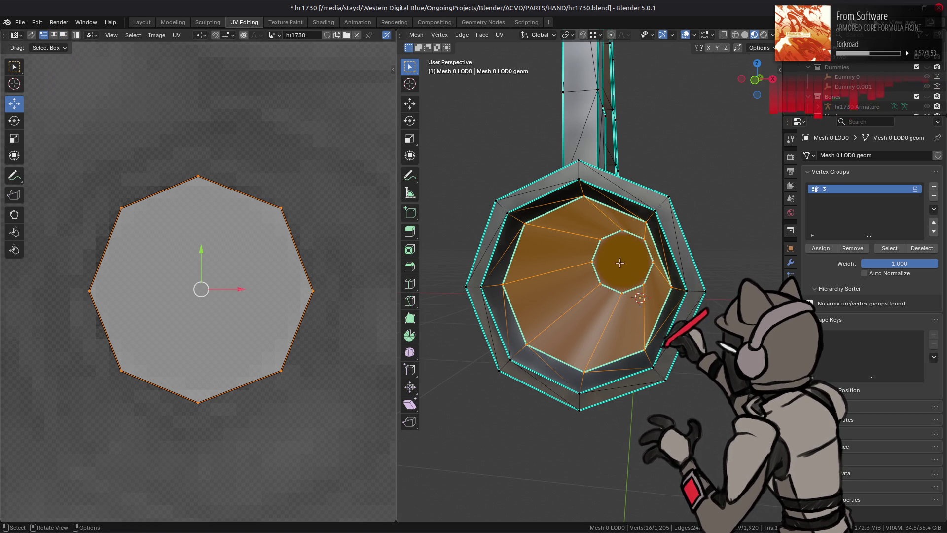
pyautogui.click(619, 263)
pyautogui.click(628, 271)
pyautogui.click(767, 49)
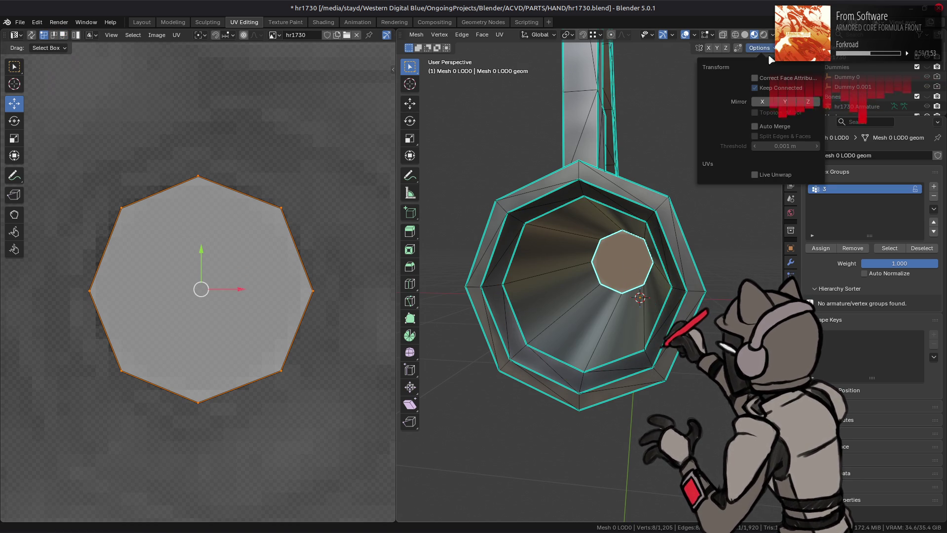
# Try shrinking the inner octagon UVs to half size, then undo it and clear the UV selection
pyautogui.write('s')
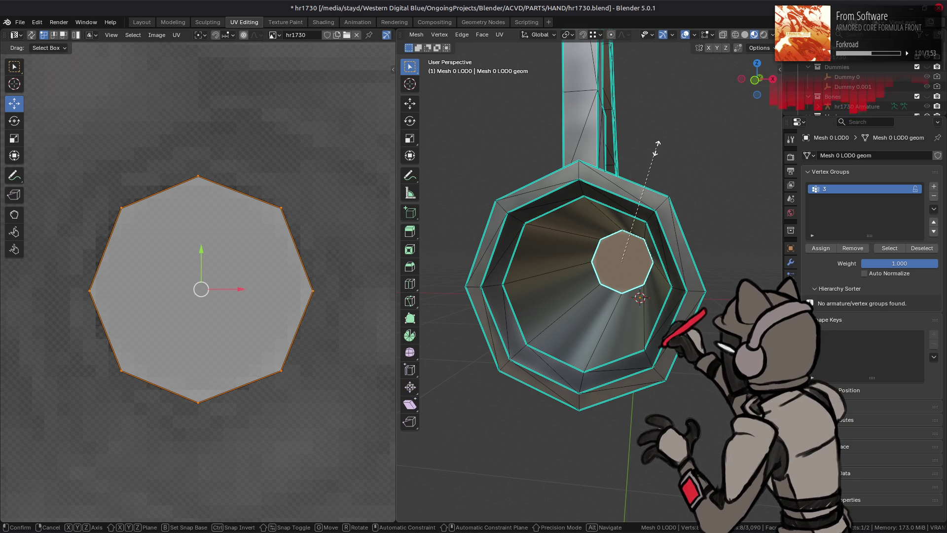
pyautogui.write('1/2')
pyautogui.press('Return')
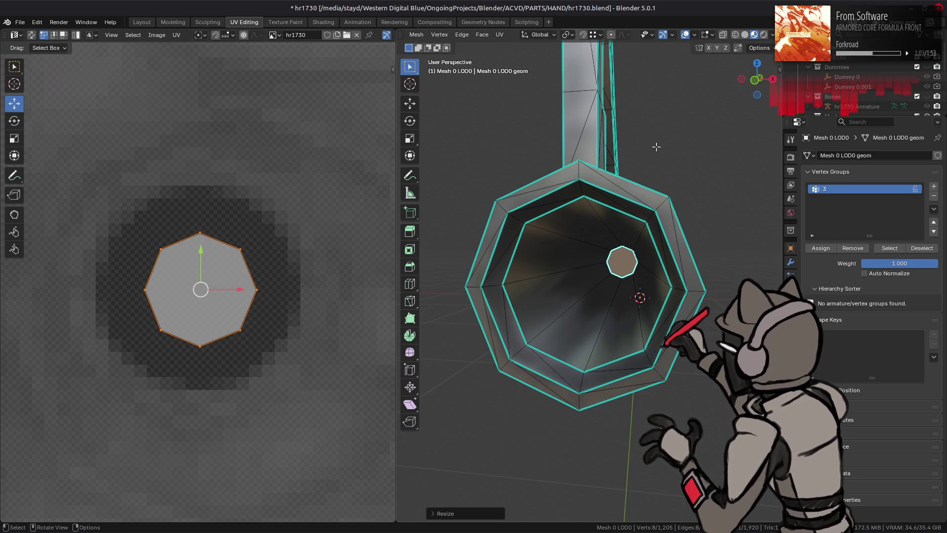
pyautogui.click(761, 48)
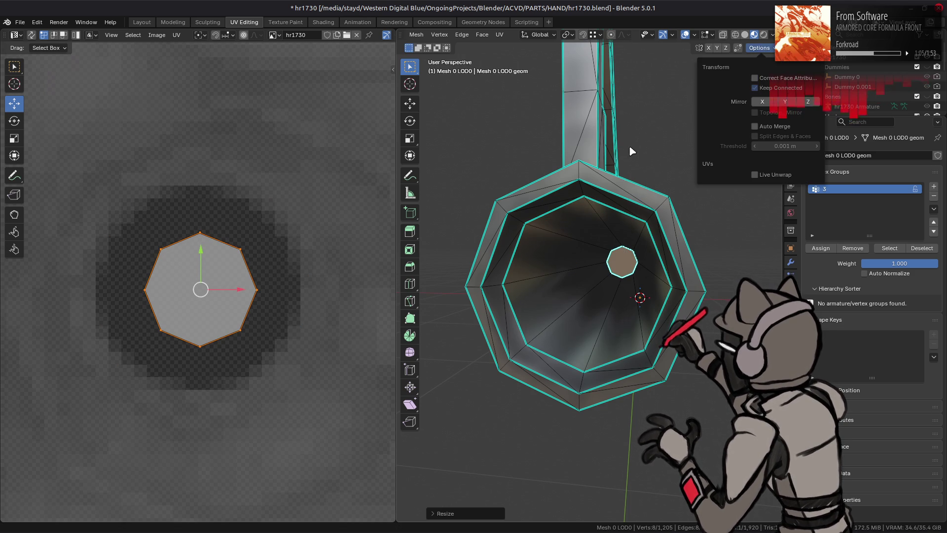
pyautogui.hotkey('ctrl', 'z')
pyautogui.hotkey('ctrl', 'z')
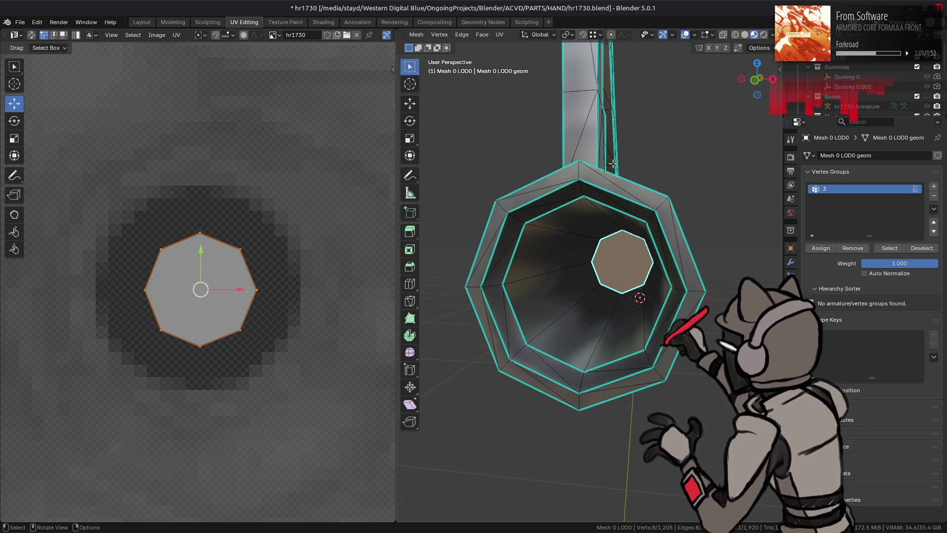
pyautogui.press('ctrl+KP_Add')
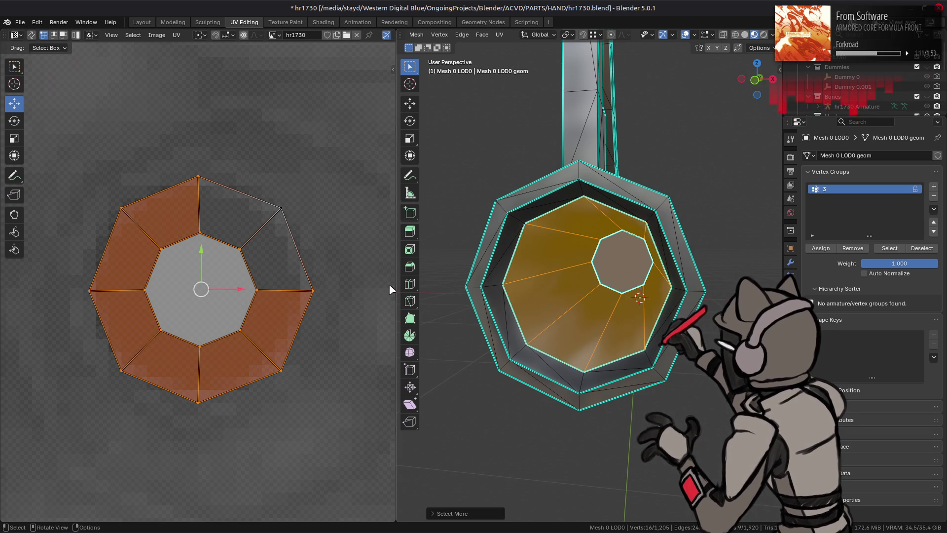
pyautogui.press('a')
pyautogui.hotkey('alt', 'a')
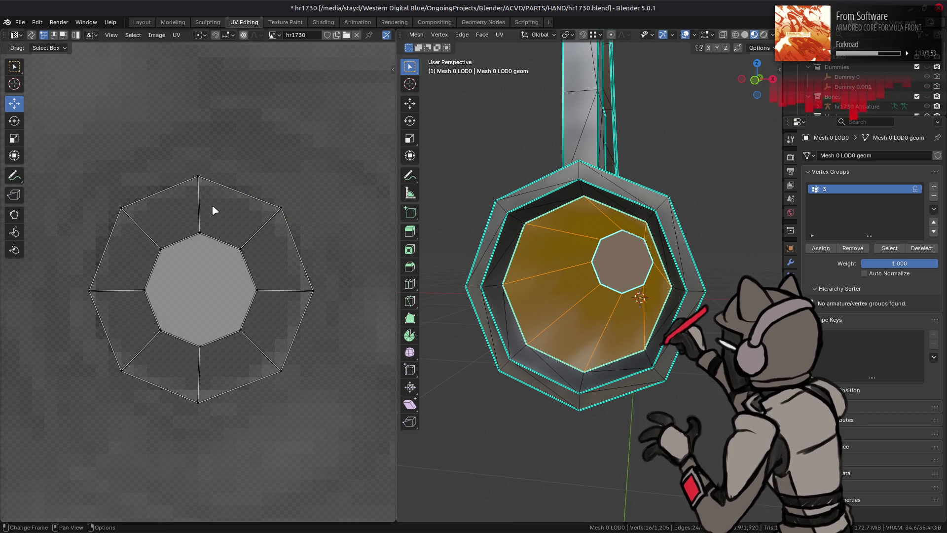
# Box-select the barrel-mouth UVs, exclude the inner octagon, and scale the outer ring outward
pyautogui.moveTo(479, 228); pyautogui.dragTo(450, 227)
pyautogui.press('b')
pyautogui.moveTo(334, 433); pyautogui.dragTo(334, 432)
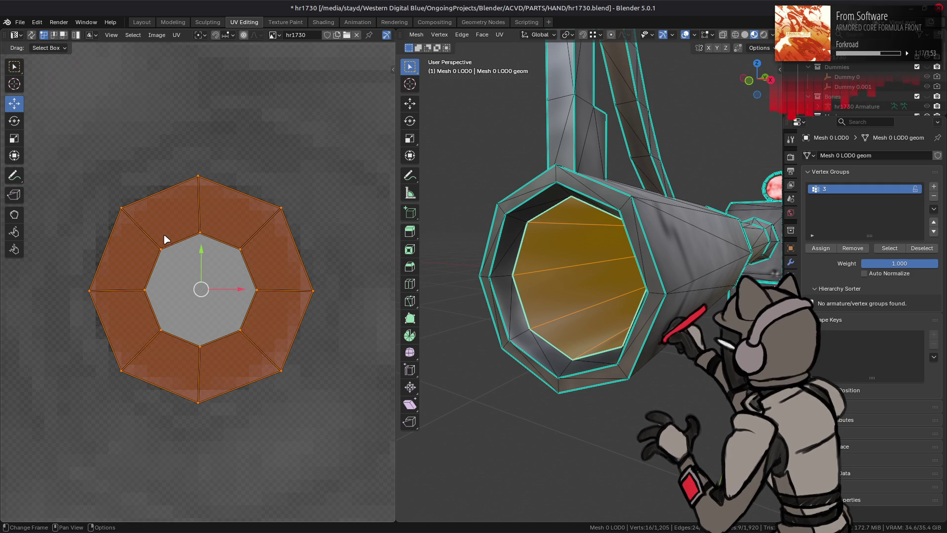
pyautogui.moveTo(141, 228); pyautogui.dragTo(261, 369)
pyautogui.press('s')
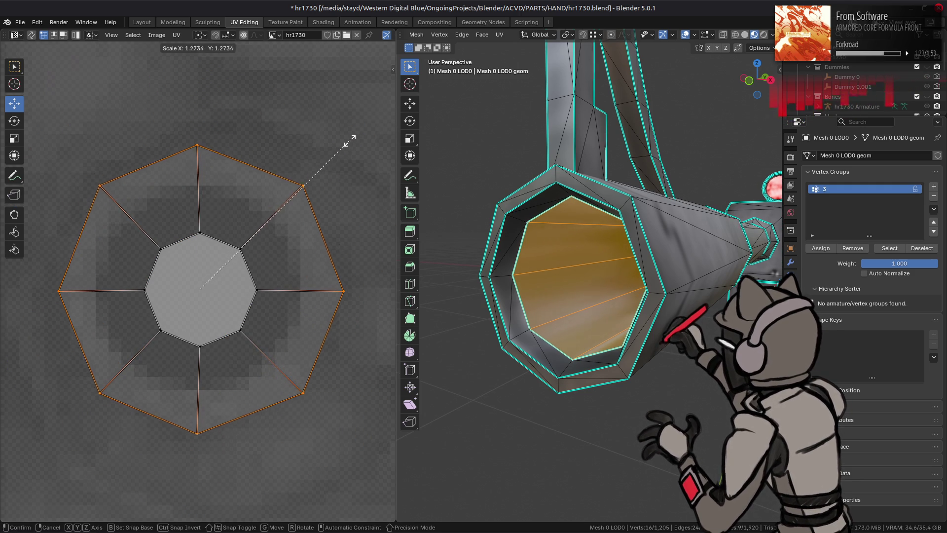
pyautogui.click(344, 148)
# Test shrinking the inner octagon UVs, then undo that change
pyautogui.moveTo(144, 216); pyautogui.dragTo(265, 361)
pyautogui.press('s')
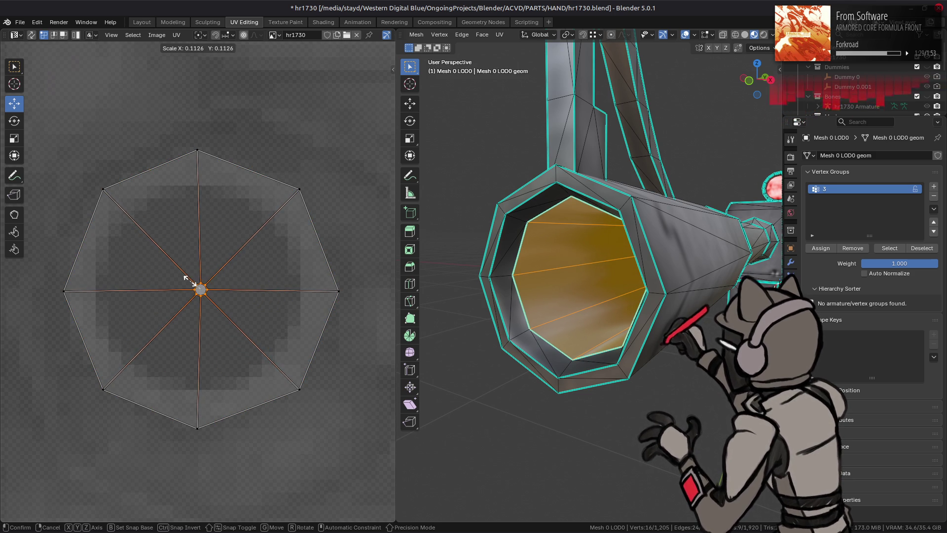
pyautogui.click(189, 281)
pyautogui.hotkey('ctrl', 'z')
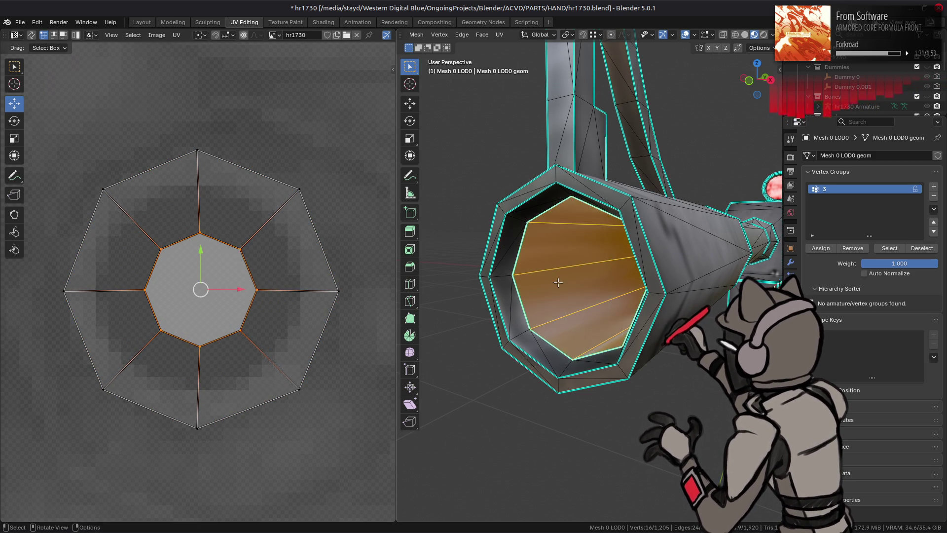
pyautogui.rightClick(422, 131)
# Subdivide the barrel-mouth edges to add a new loop and select it
pyautogui.click(429, 190)
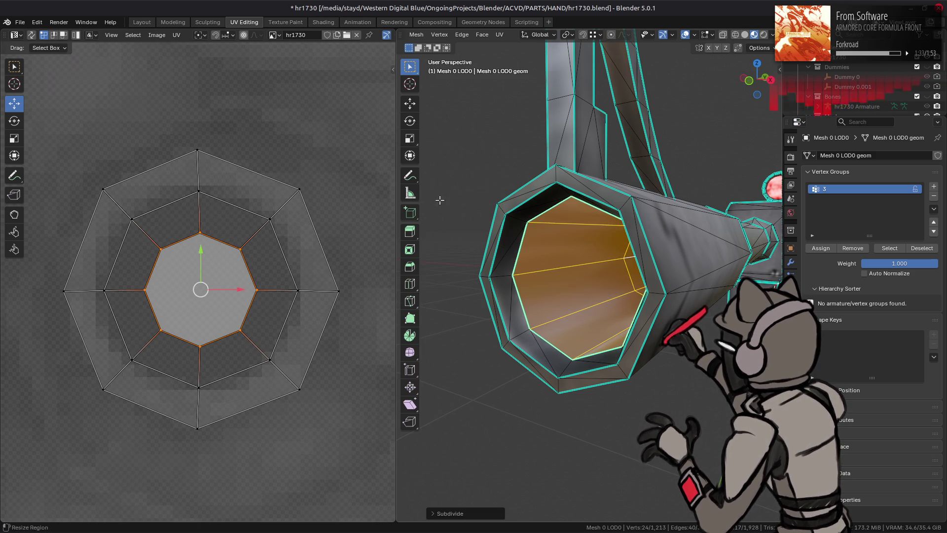
pyautogui.moveTo(571, 282); pyautogui.dragTo(584, 280)
pyautogui.click(583, 279)
pyautogui.click(584, 280)
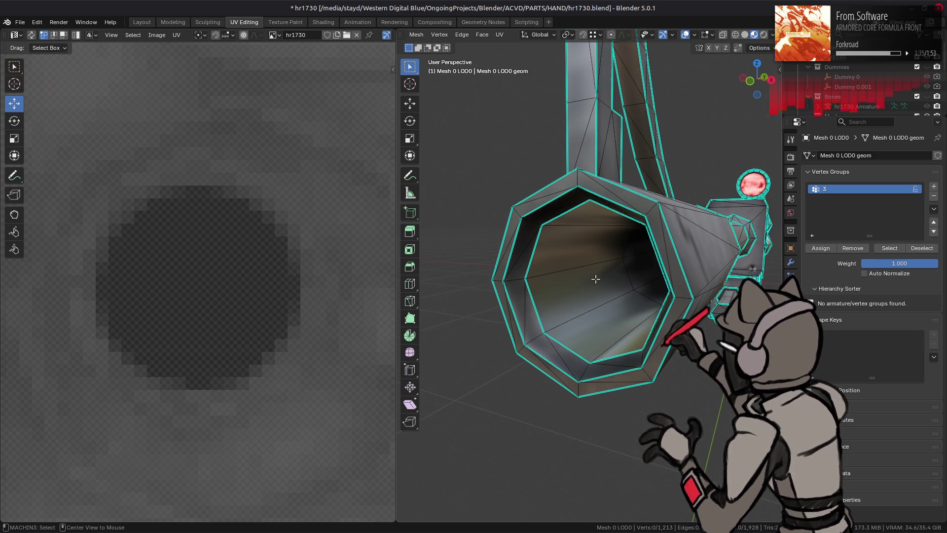
pyautogui.click(627, 270)
# Edge-slide the new loop by -0.75 toward the bore
pyautogui.rightClick(617, 272)
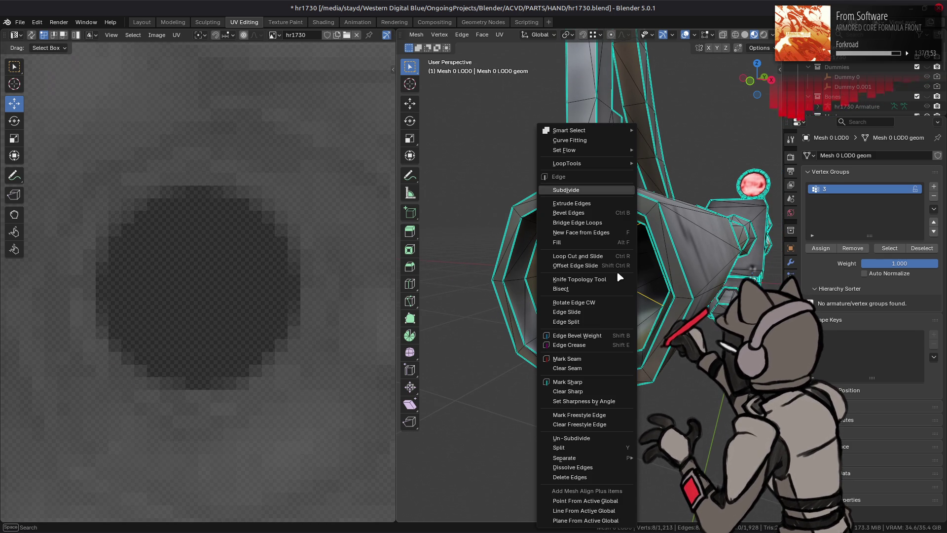
pyautogui.click(612, 313)
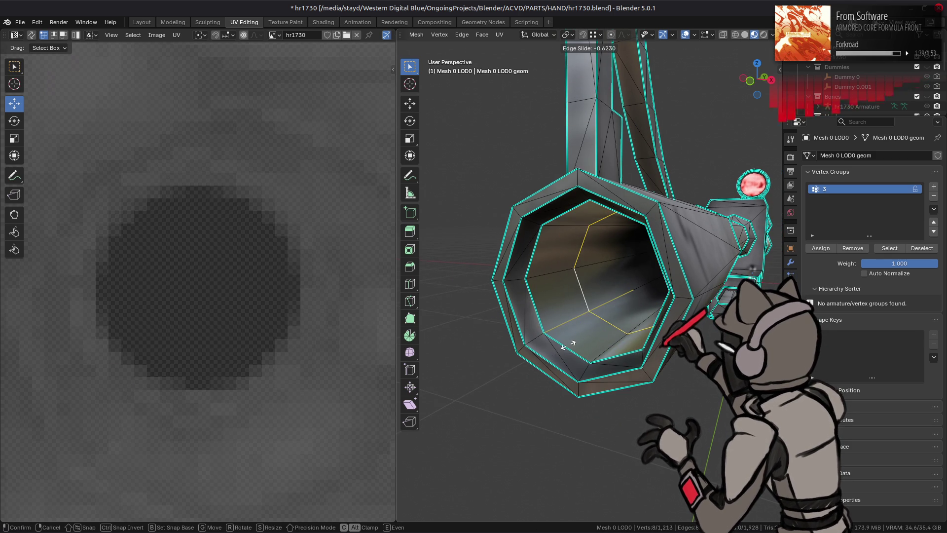
pyautogui.write('.')
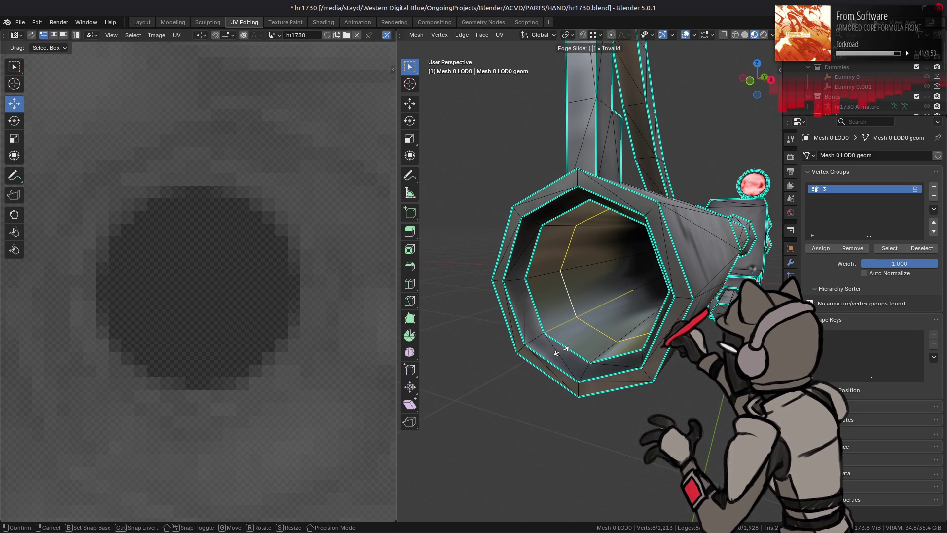
pyautogui.write('75')
pyautogui.press('-')
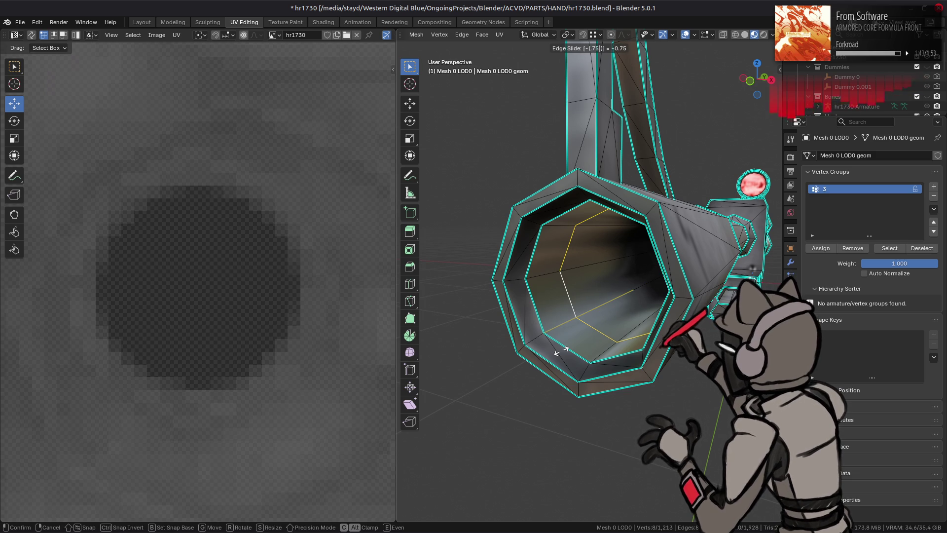
pyautogui.press('Return')
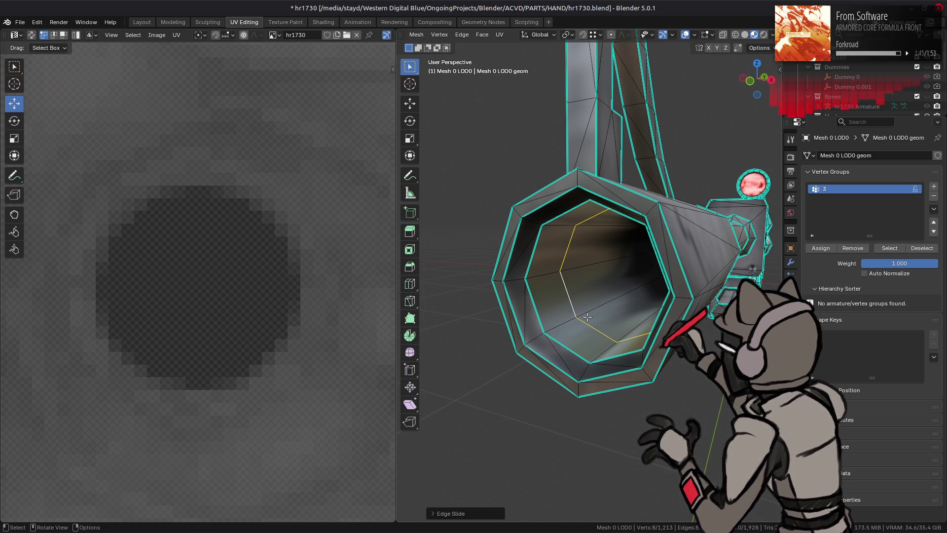
# Scale the new loop's UVs to about 0.75 into a middle ring, then leave Edit Mode
pyautogui.press('ctrl+KP_Add')
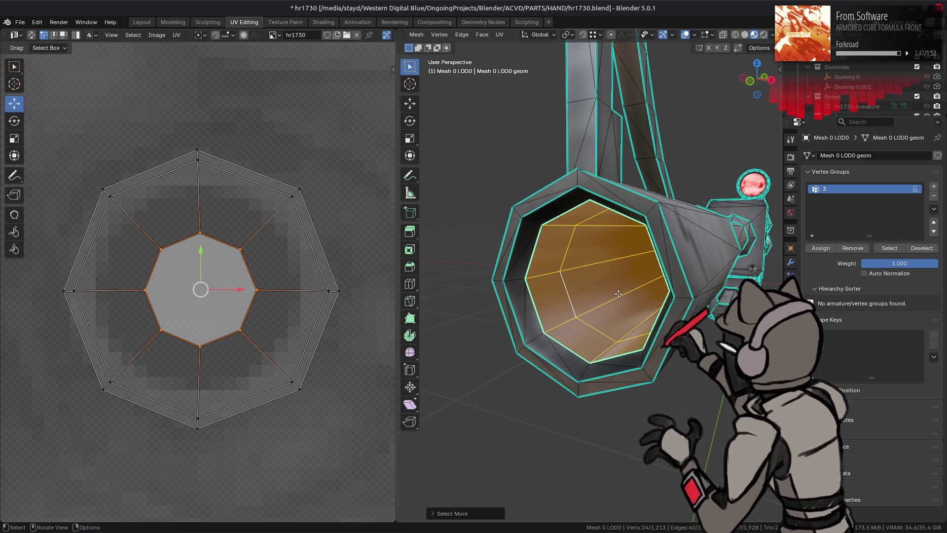
pyautogui.hotkey('alt', 'a')
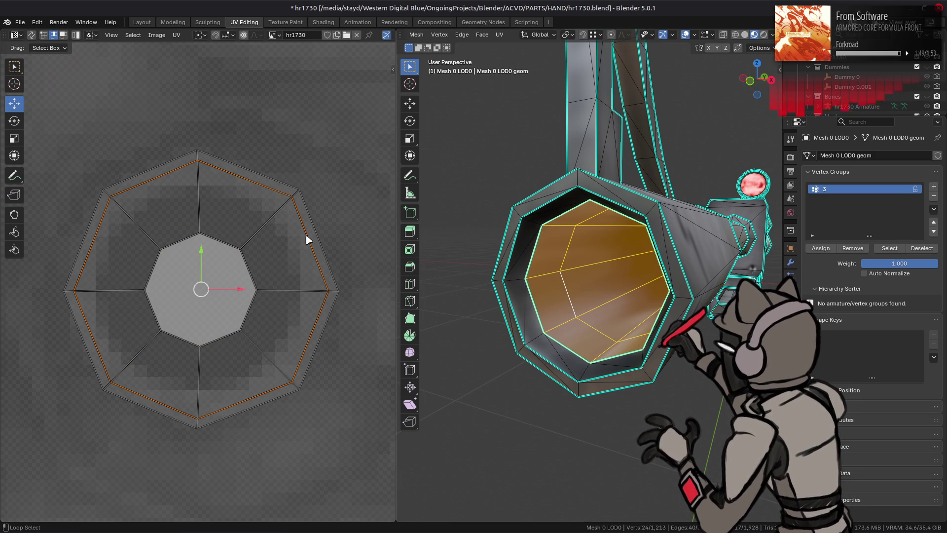
pyautogui.press('s')
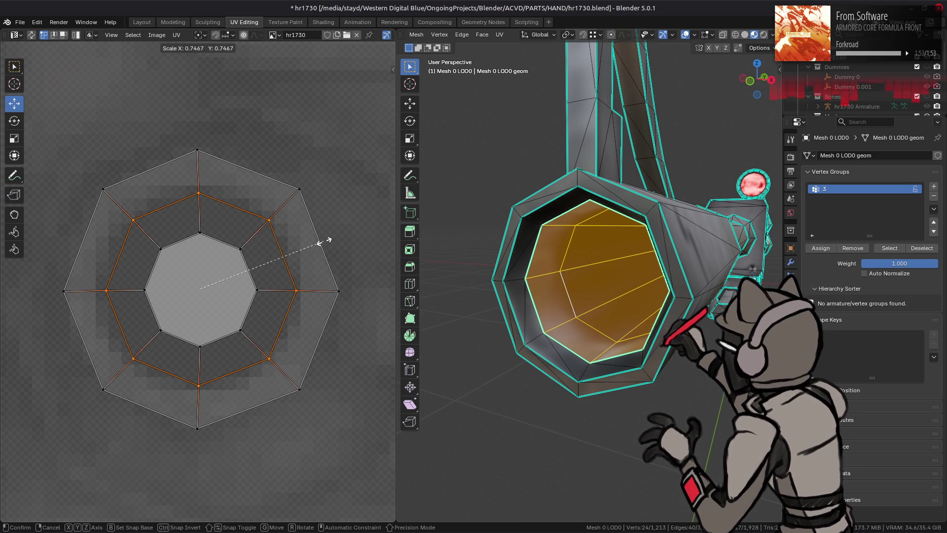
pyautogui.click(325, 242)
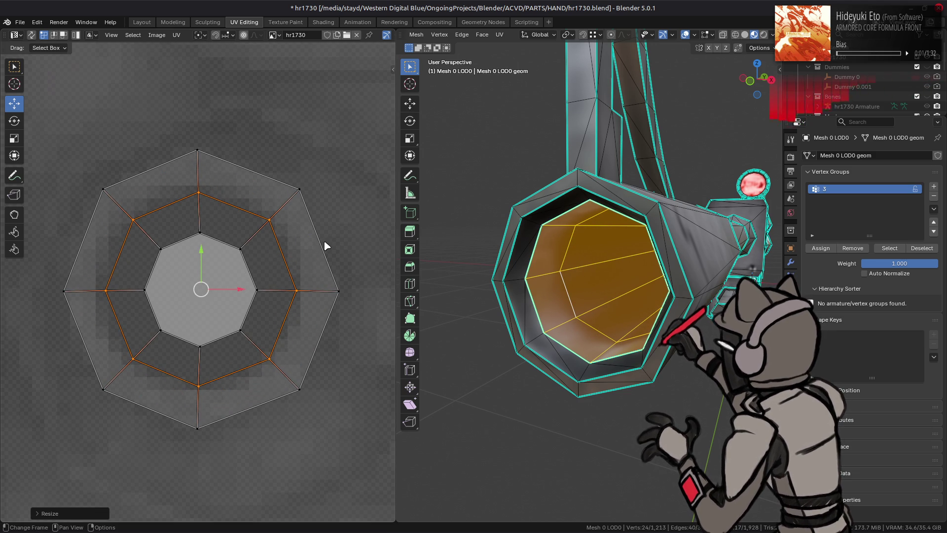
pyautogui.hotkey('alt', 'a')
pyautogui.press('Tab')
pyautogui.moveTo(560, 245); pyautogui.dragTo(568, 254)
# Select the inner barrel face with its surrounding rings and shrink those UV faces
pyautogui.press('Tab')
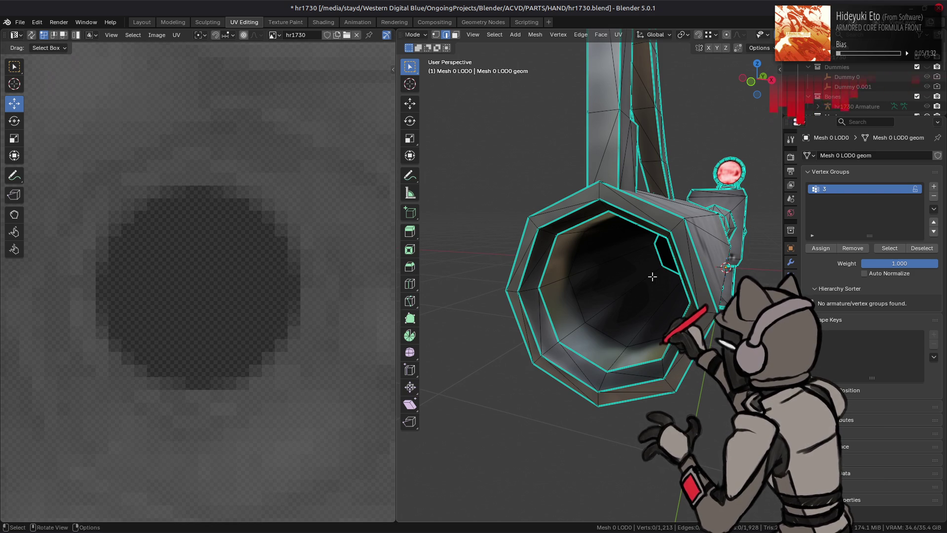
pyautogui.moveTo(652, 276); pyautogui.dragTo(661, 254)
pyautogui.press('3')
pyautogui.click(662, 253)
pyautogui.press('ctrl+KP_Add')
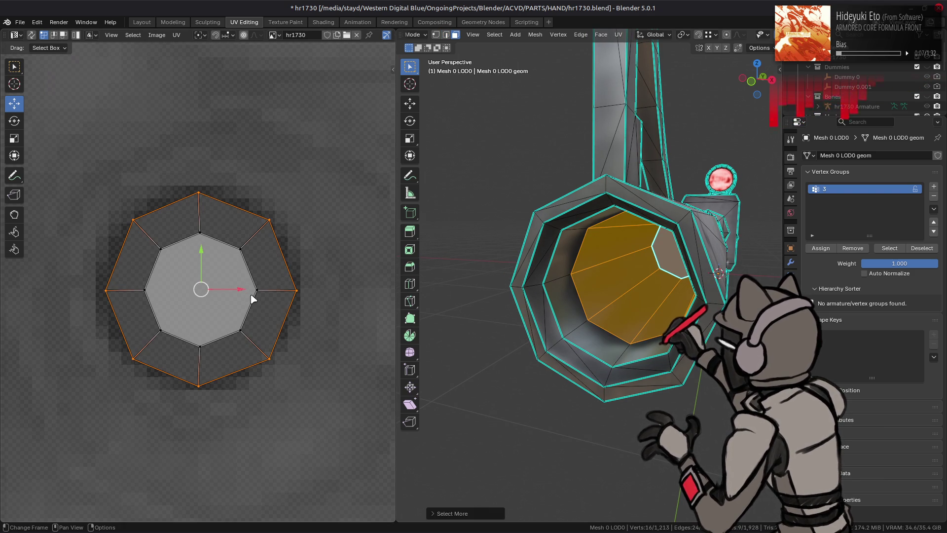
pyautogui.press('ctrl+KP_Add')
pyautogui.press('3')
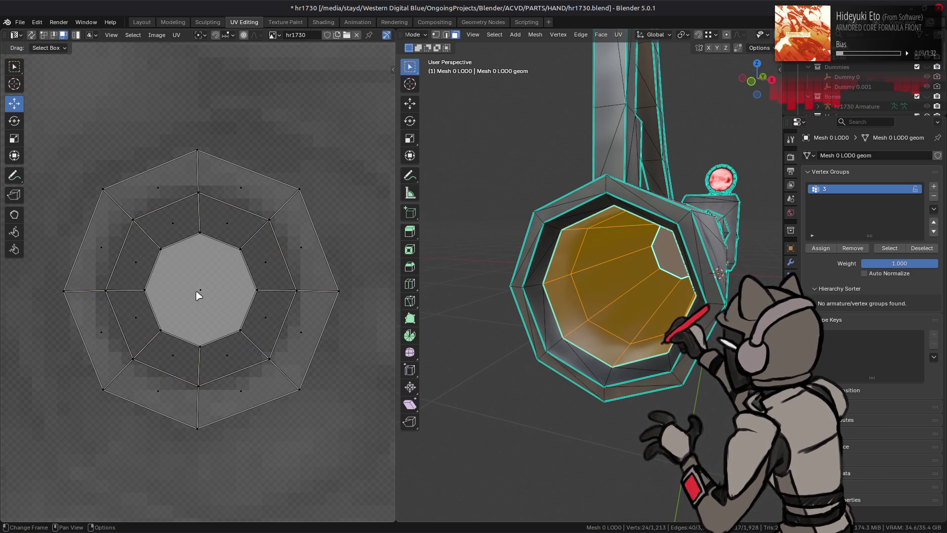
pyautogui.press('s')
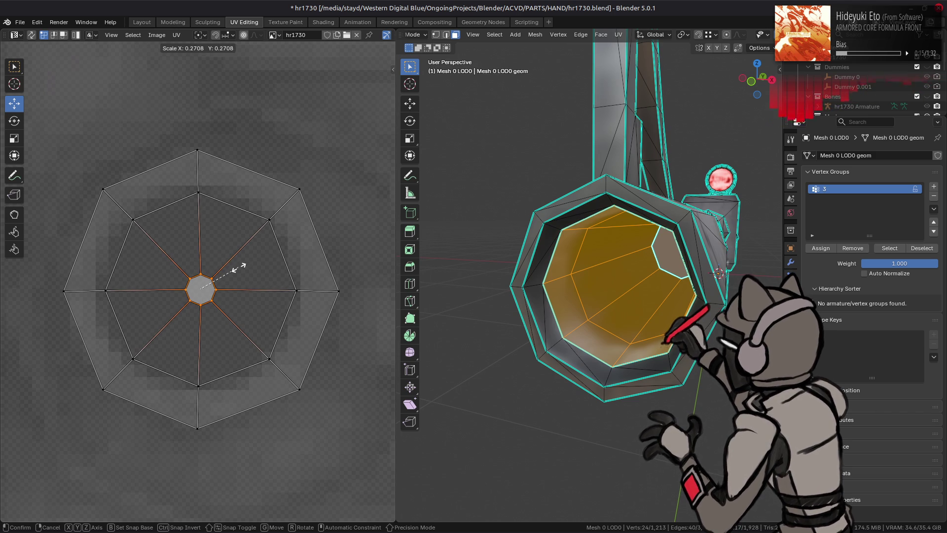
pyautogui.click(240, 270)
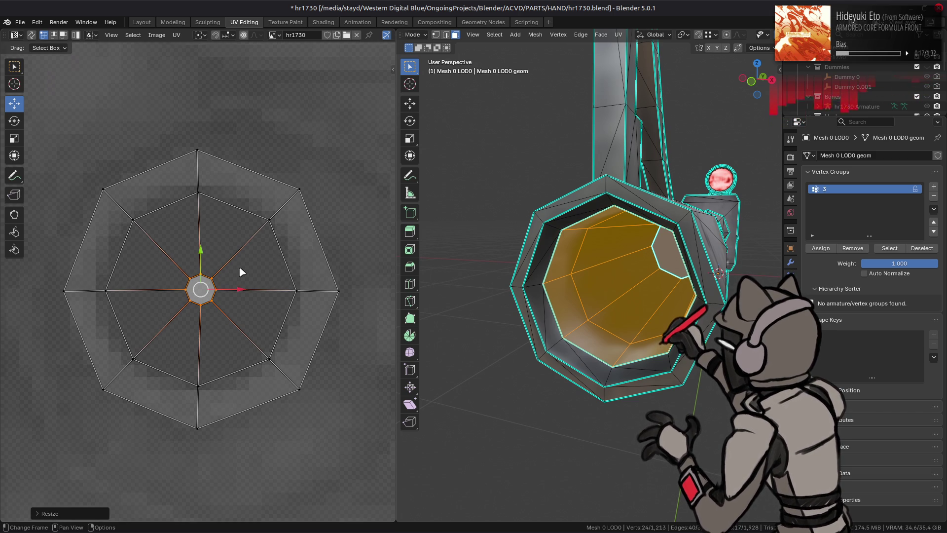
pyautogui.press('ctrl')
# Preview the textured barrel opening in Object Mode, then return to Edit Mode
pyautogui.press('Tab')
pyautogui.scroll(3)
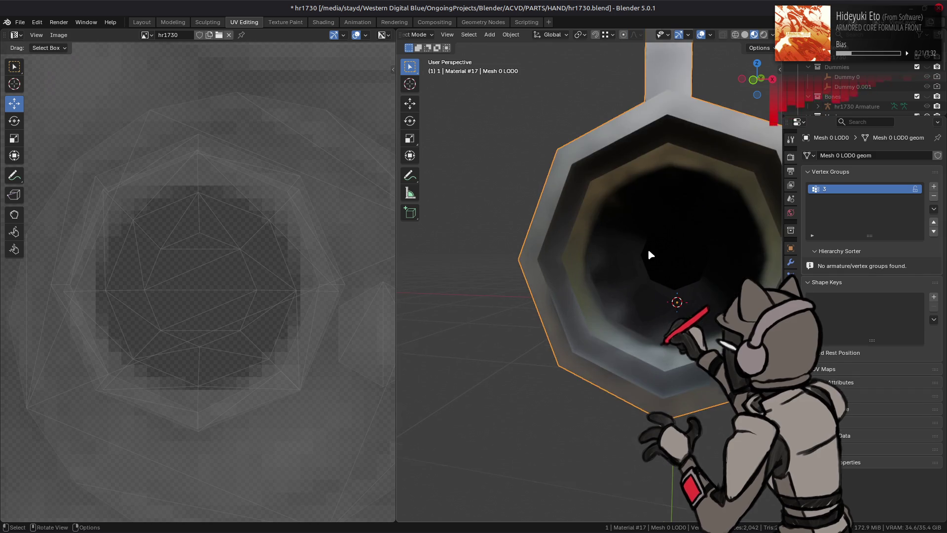
pyautogui.scroll(-3)
pyautogui.press('Tab')
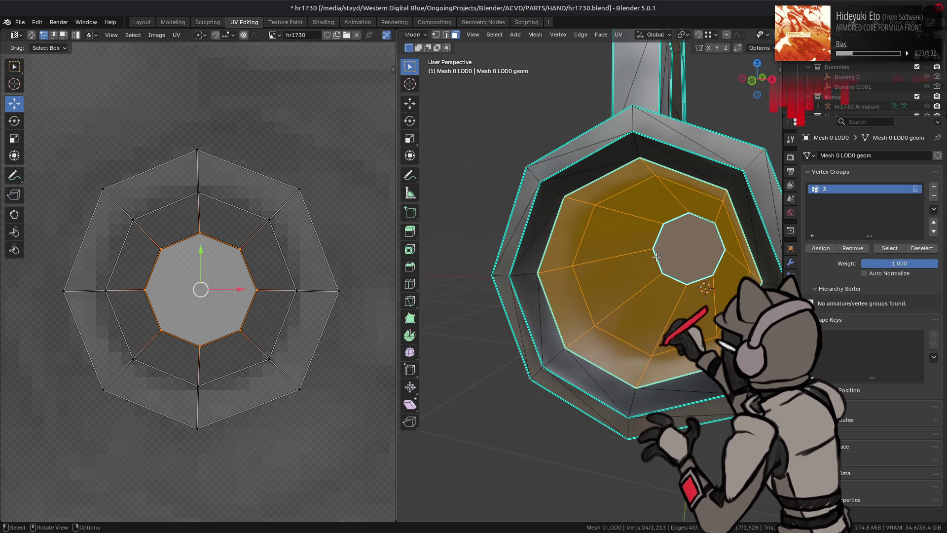
pyautogui.click(759, 47)
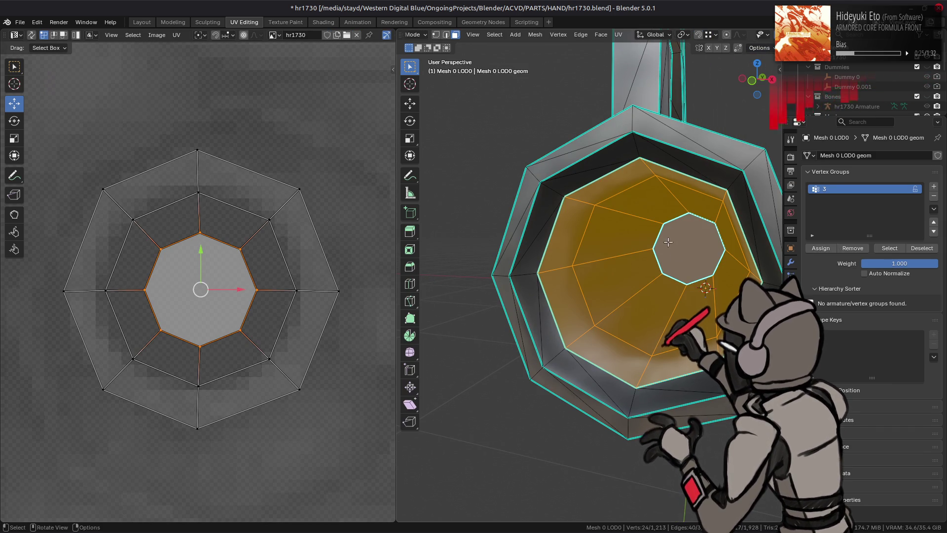
# Try scaling the inner octagon face to zero, then undo it
pyautogui.click(671, 240)
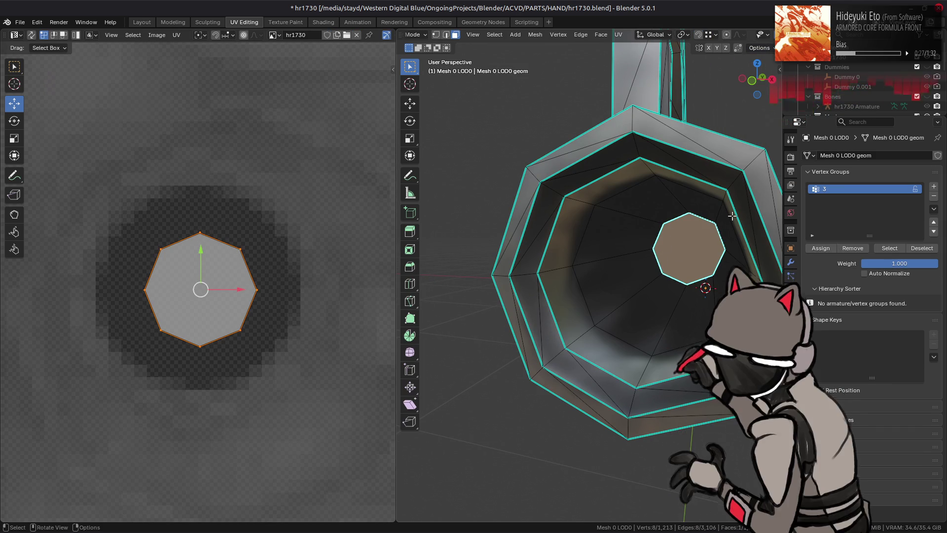
pyautogui.press('s')
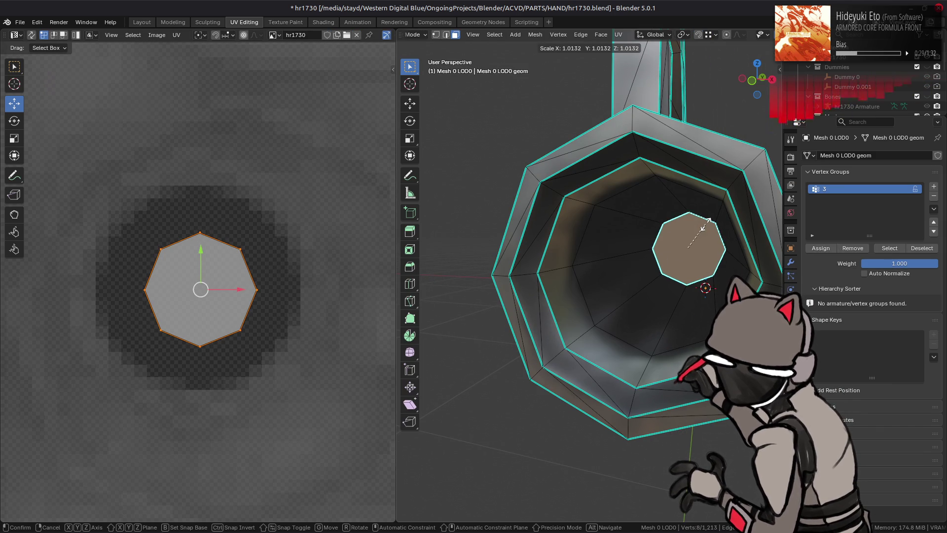
pyautogui.press('0')
pyautogui.press('Return')
pyautogui.moveTo(691, 232); pyautogui.dragTo(654, 240)
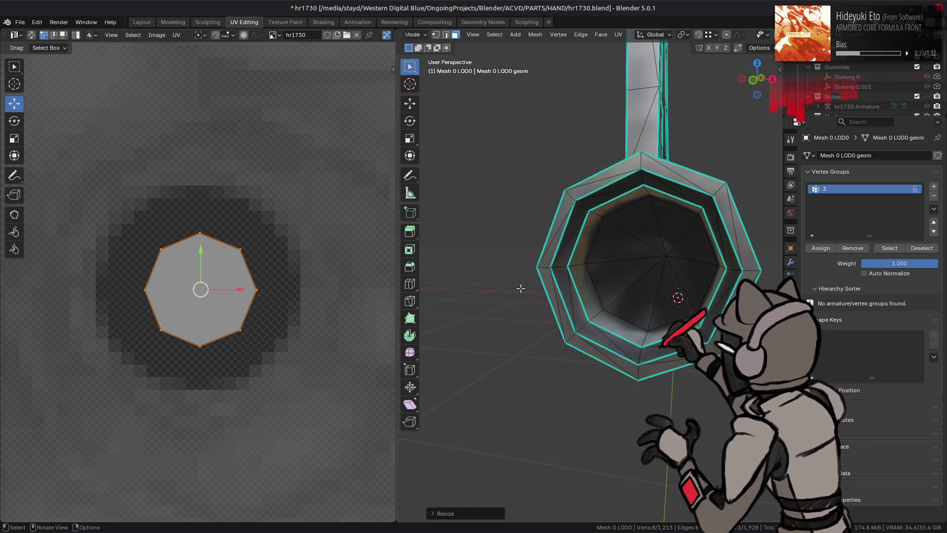
pyautogui.hotkey('ctrl', 'z')
# Merge the inner octagon's vertices at centre into a single vertex
pyautogui.press('1')
pyautogui.rightClick(513, 293)
pyautogui.moveTo(520, 438)
pyautogui.click(553, 438)
pyautogui.moveTo(609, 300); pyautogui.dragTo(590, 305)
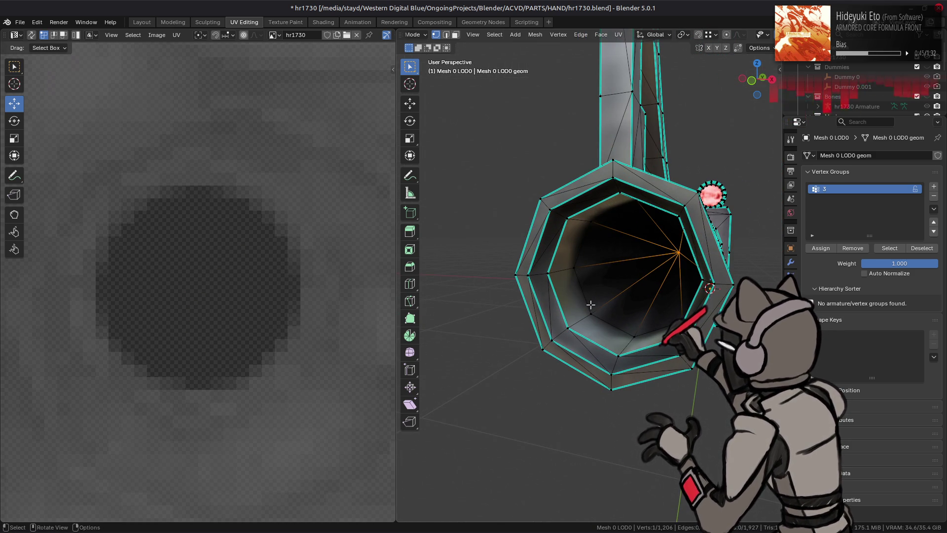
# Undo back to the unmerged inner octagon cap
pyautogui.press('2')
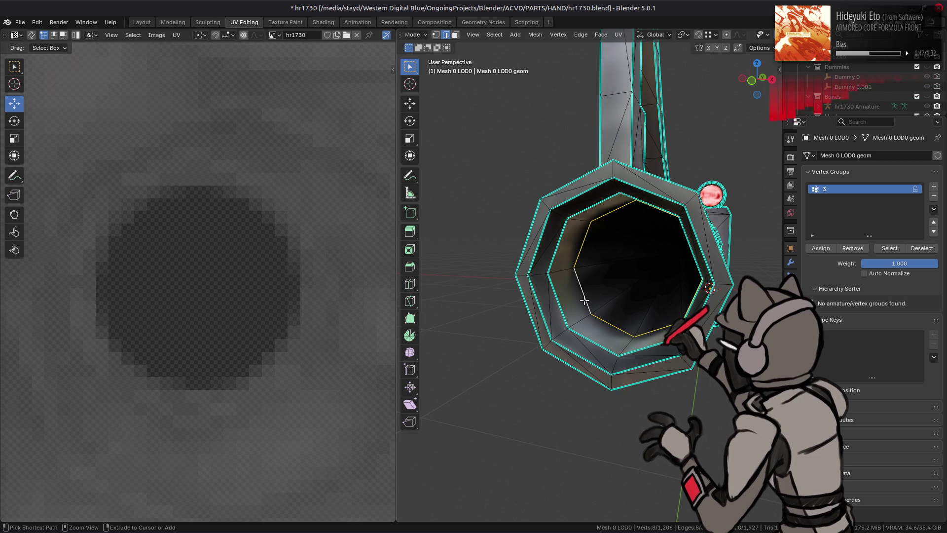
pyautogui.press('ctrl+KP_Add')
pyautogui.press('3')
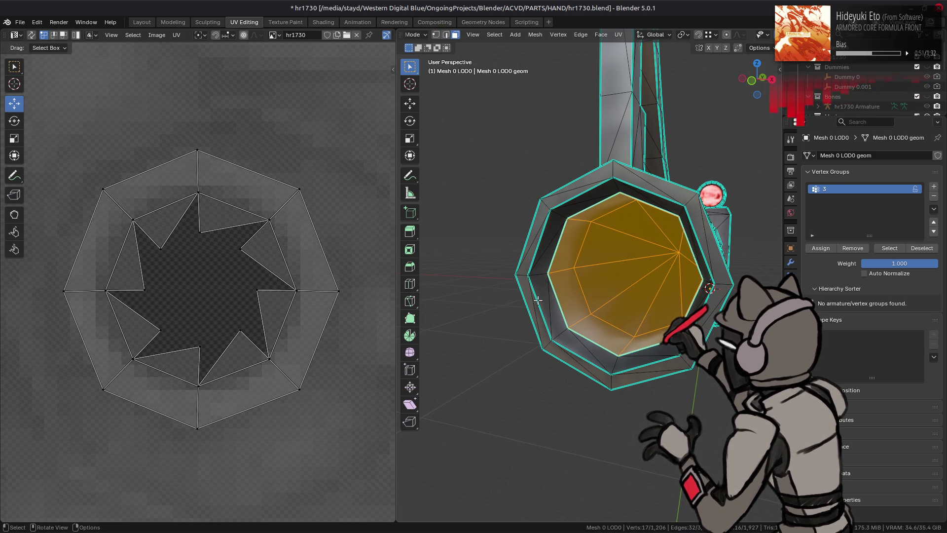
pyautogui.press('2')
pyautogui.hotkey('ctrl', 'z')
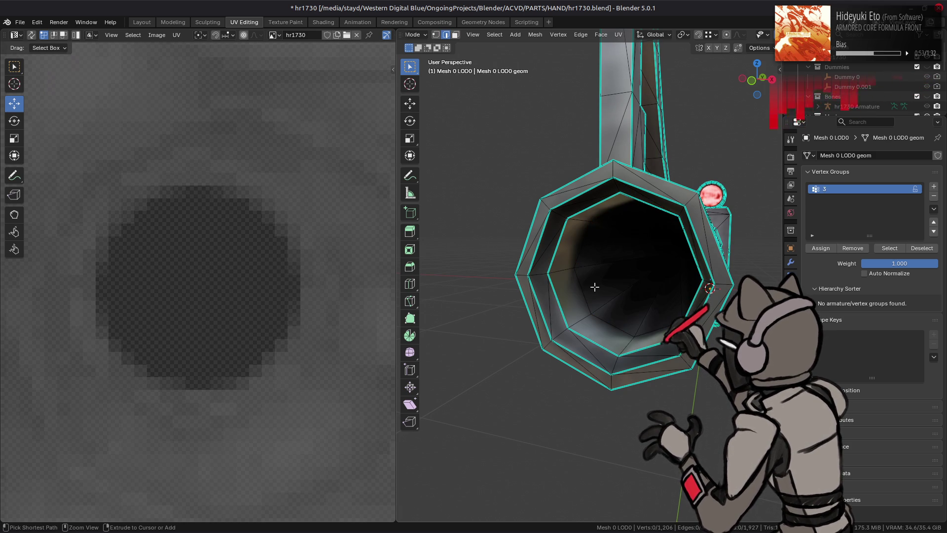
pyautogui.hotkey('ctrl', 'z')
# Merge the octagon vertices At Center with UVs preserved, then deselect
pyautogui.hotkey('ctrl', 'v')
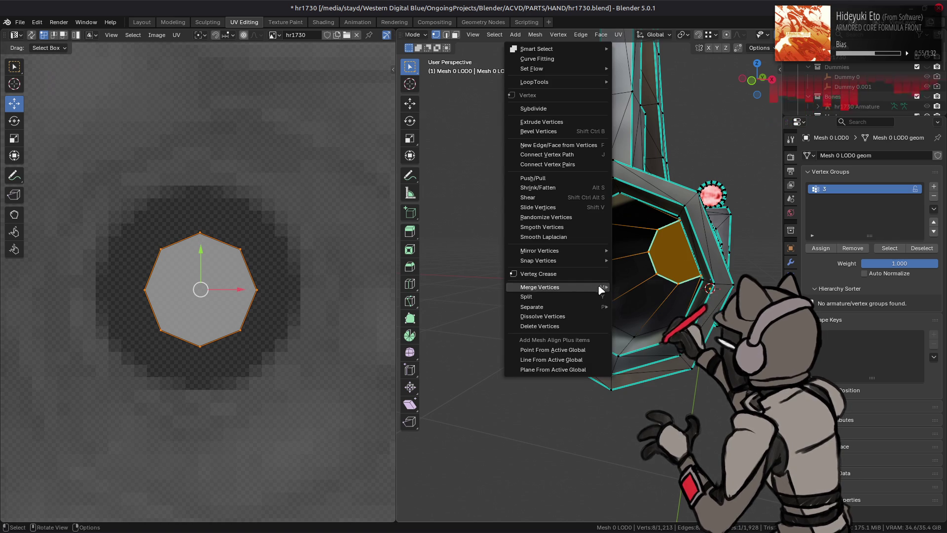
pyautogui.moveTo(594, 290)
pyautogui.click(634, 287)
pyautogui.click(495, 511)
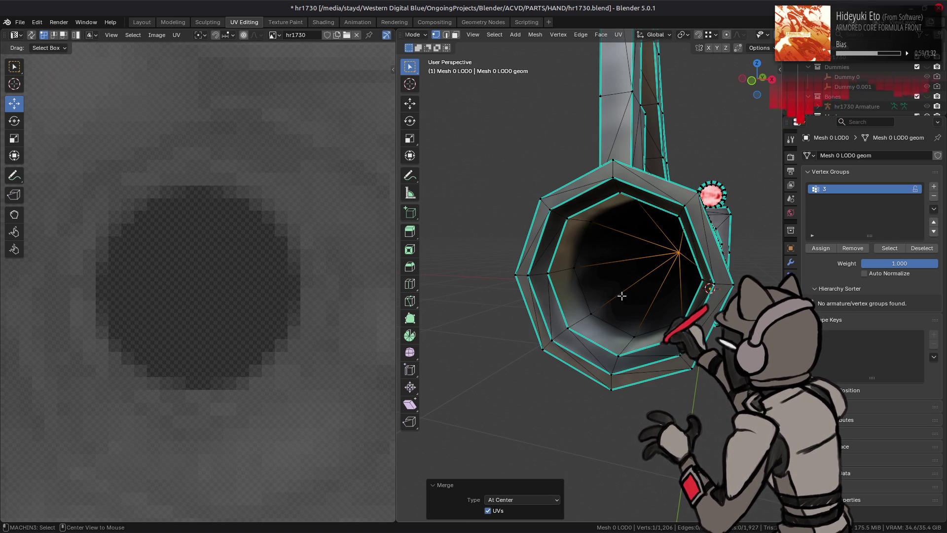
pyautogui.click(622, 296)
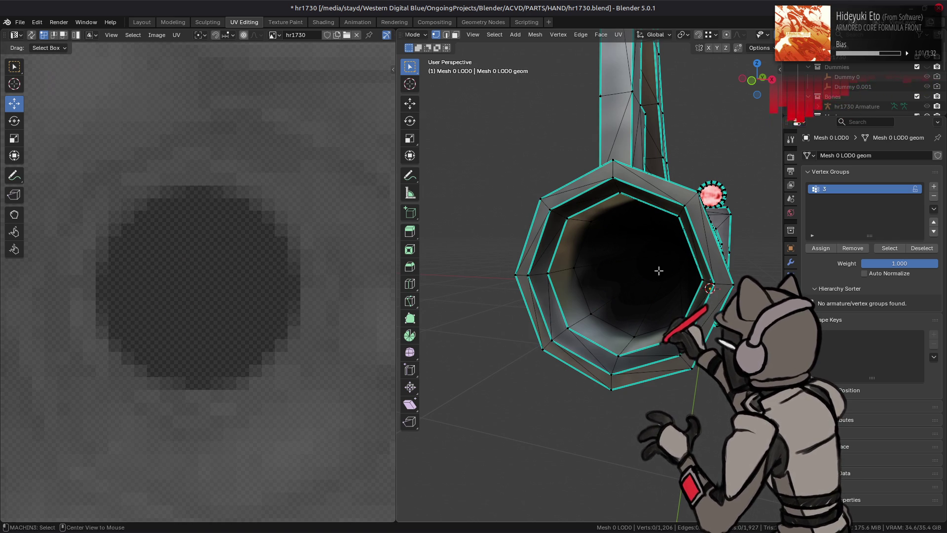
# Select the inner cap faces and rescale their UV octagon
pyautogui.press('3')
pyautogui.press('l')
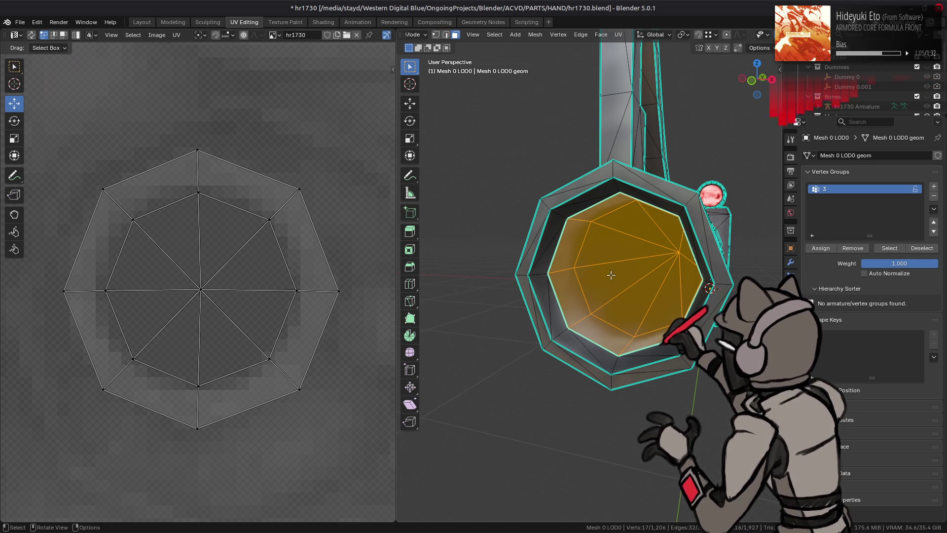
pyautogui.moveTo(163, 252); pyautogui.dragTo(222, 314)
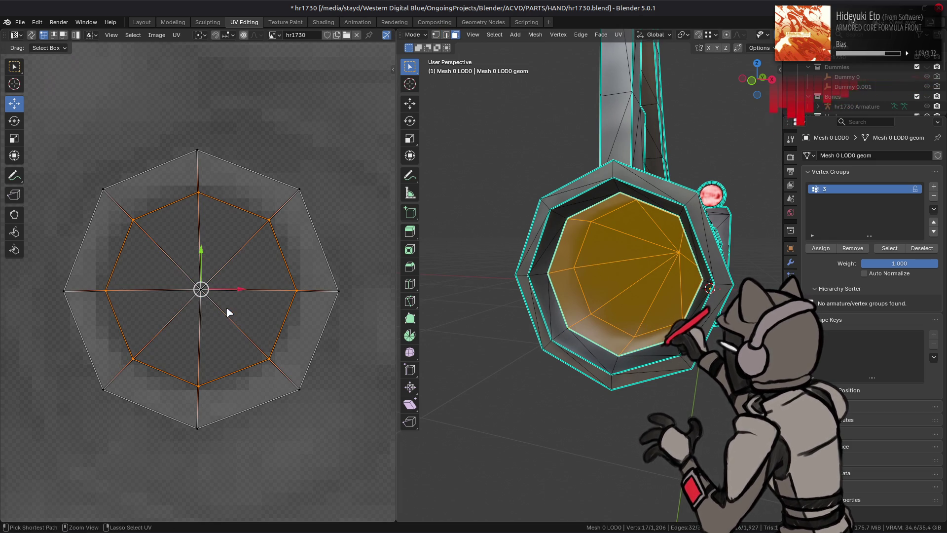
pyautogui.moveTo(582, 247); pyautogui.dragTo(295, 247)
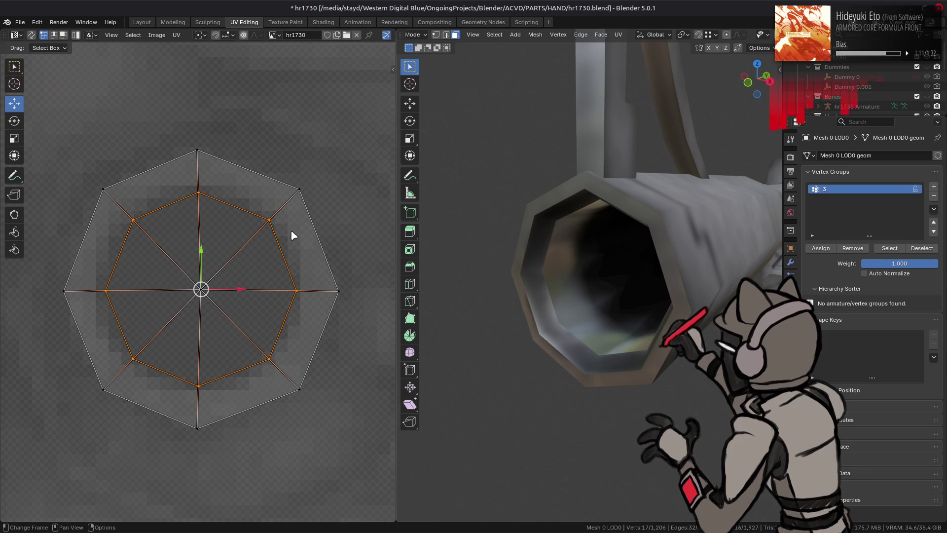
pyautogui.press('s')
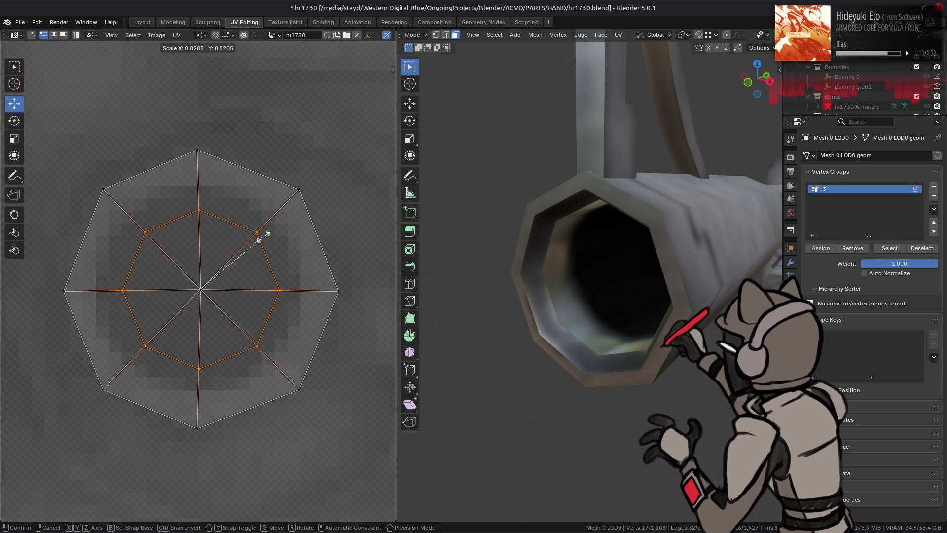
pyautogui.click(264, 238)
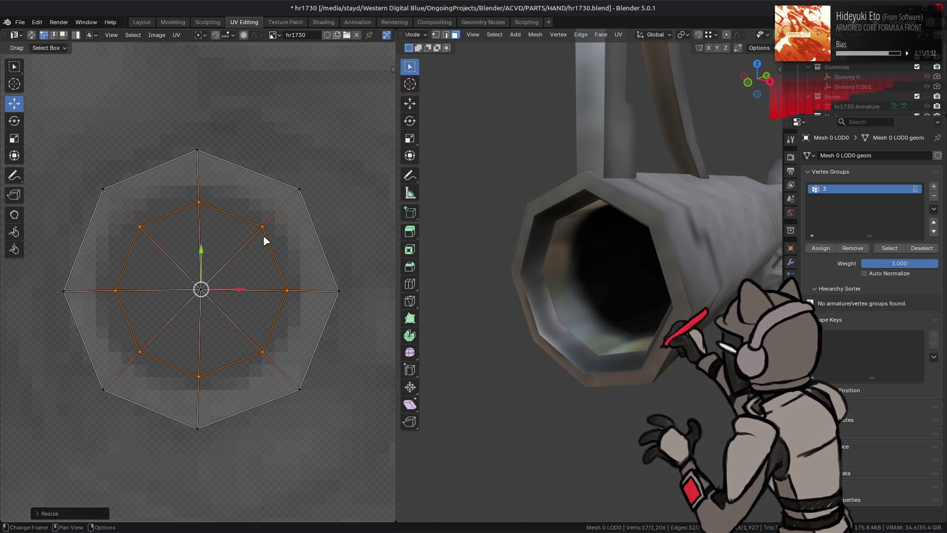
# Test enlarging the outer UV ring, up to 1.0918 scale, then undo the last scale
pyautogui.moveTo(533, 203); pyautogui.dragTo(587, 205)
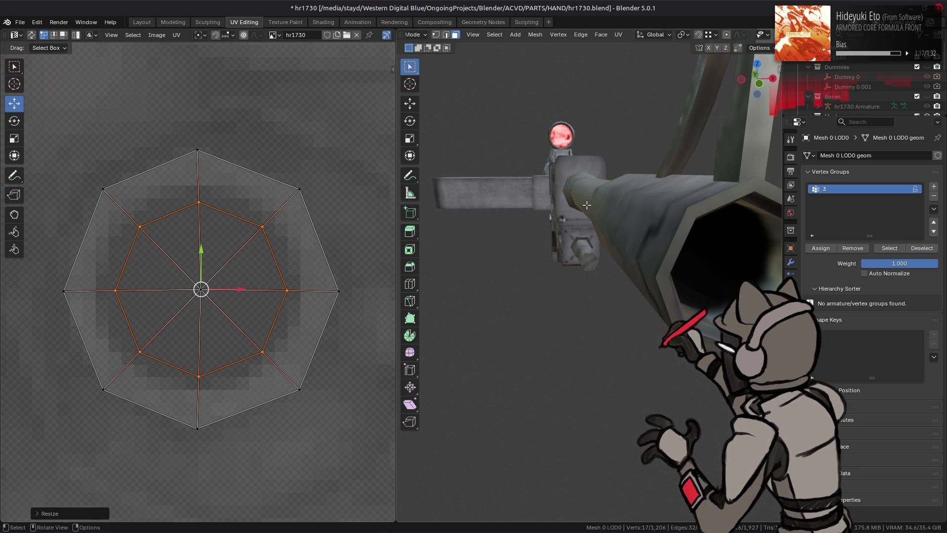
pyautogui.press('a')
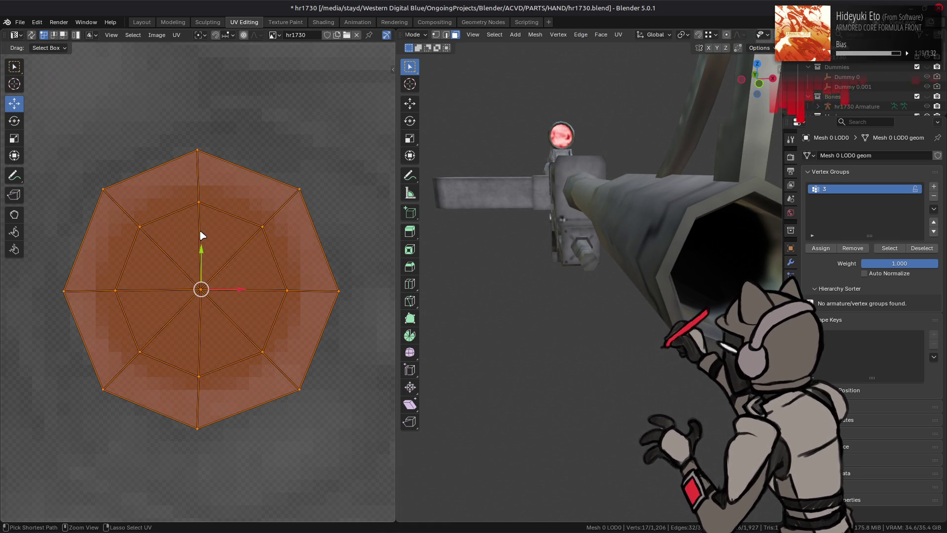
pyautogui.moveTo(108, 218); pyautogui.dragTo(285, 383)
pyautogui.press('b')
pyautogui.press('Escape')
pyautogui.moveTo(645, 264); pyautogui.dragTo(435, 237)
pyautogui.press('s')
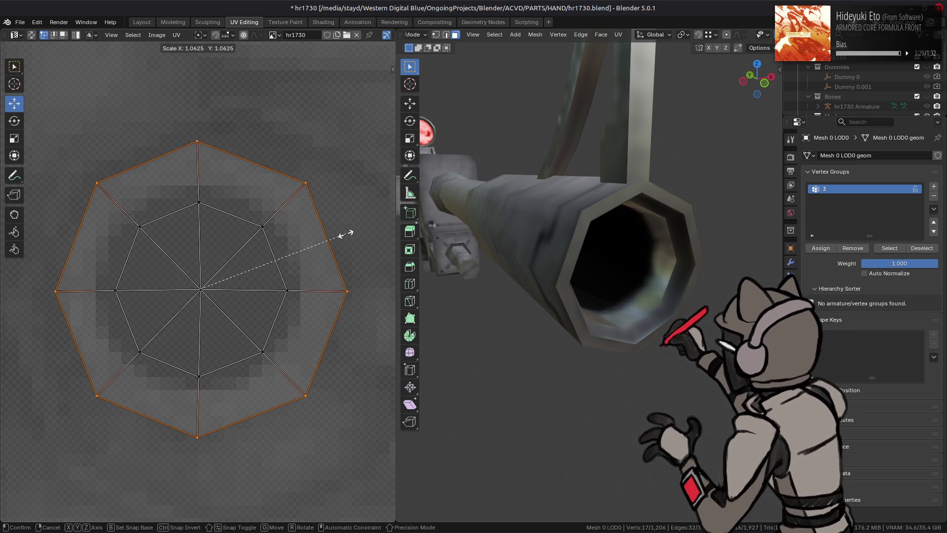
pyautogui.click(329, 237)
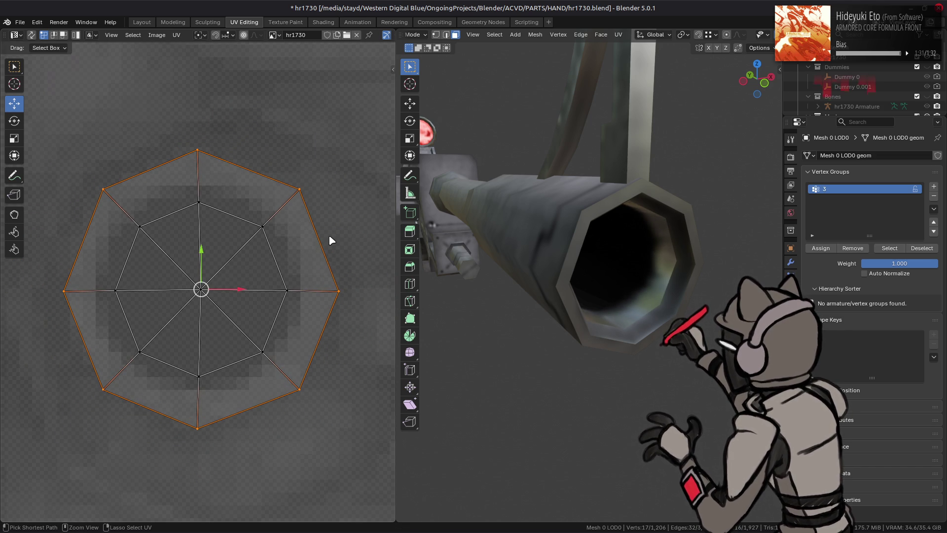
pyautogui.press('s')
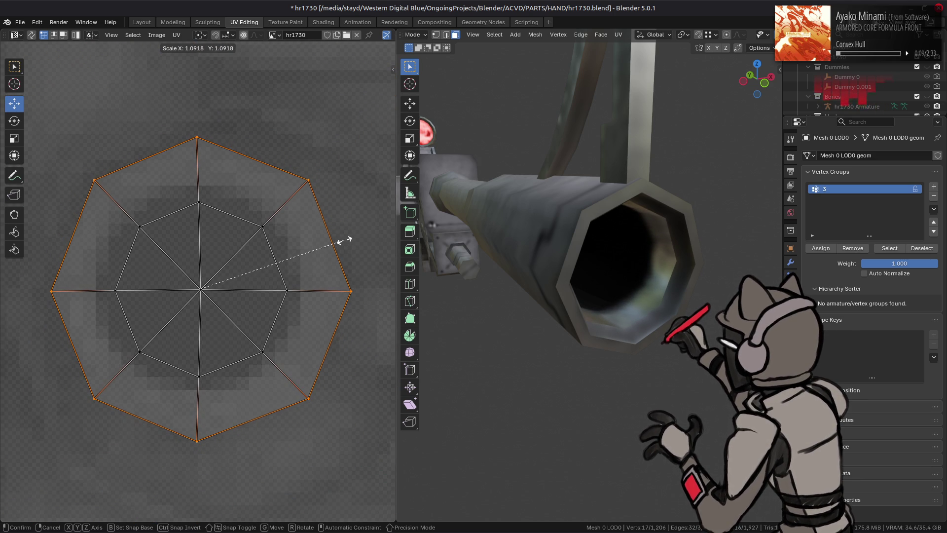
pyautogui.click(340, 241)
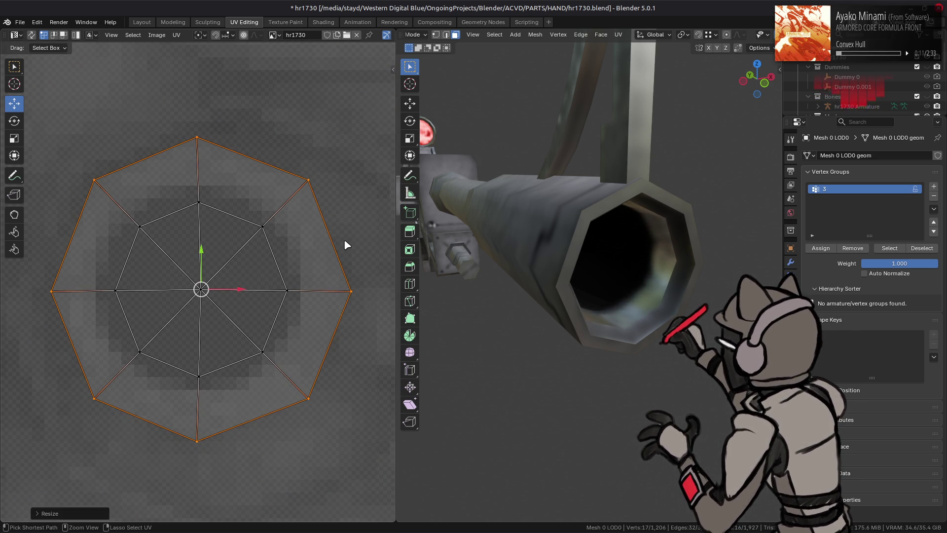
pyautogui.hotkey('ctrl', 'z')
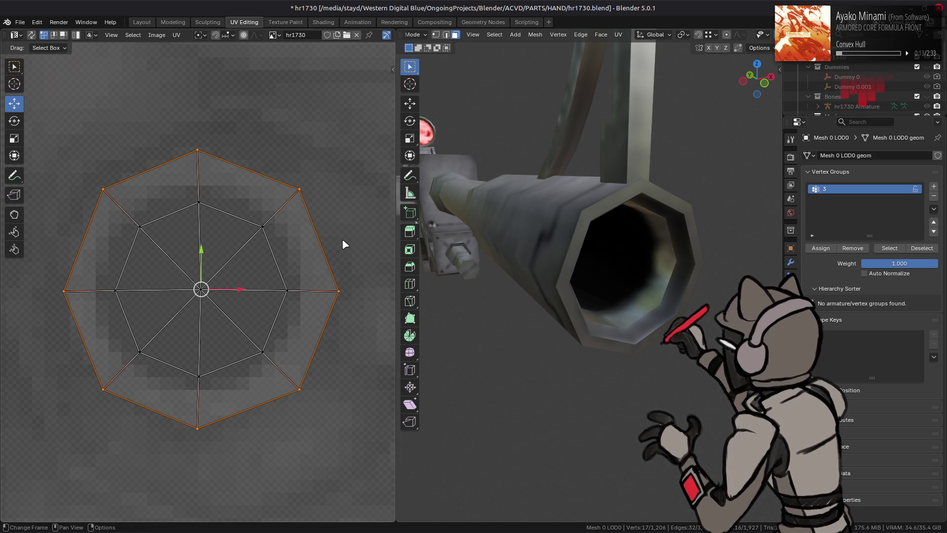
# Box-select the inner cap UV faces and try scaling them, cancelling the scale
pyautogui.moveTo(124, 200); pyautogui.dragTo(238, 346)
pyautogui.moveTo(89, 257); pyautogui.dragTo(301, 296)
pyautogui.press('s')
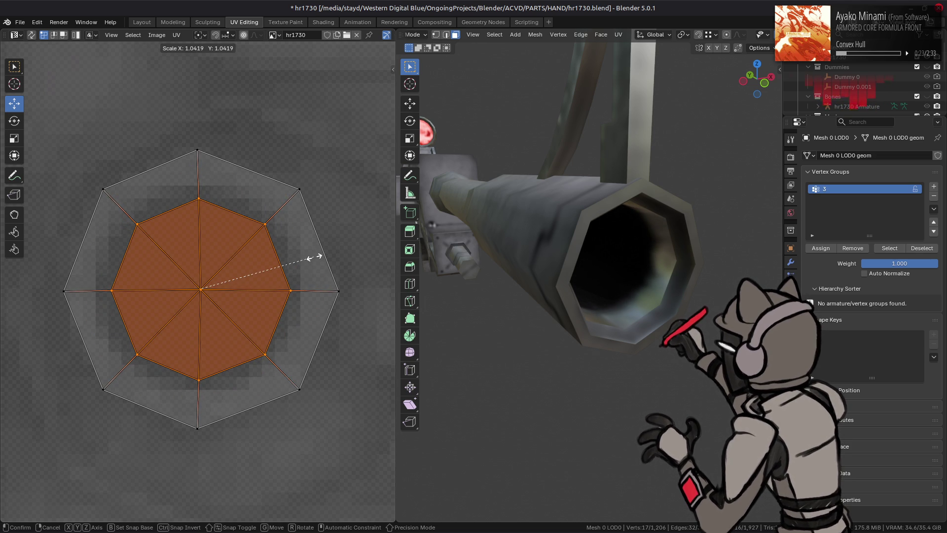
pyautogui.rightClick(316, 260)
pyautogui.moveTo(508, 242); pyautogui.dragTo(529, 232)
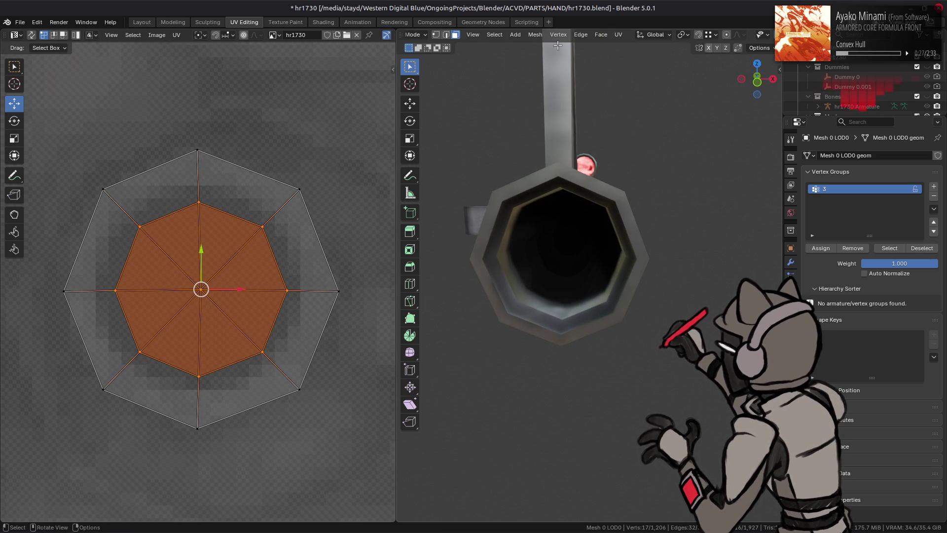
pyautogui.click(142, 23)
# Set vertex colours across the whole rifle mesh in Vertex Paint, then return to Object Mode
pyautogui.press('1')
pyautogui.press('ctrl+KP_Subtract')
pyautogui.press('ctrl+KP_Subtract')
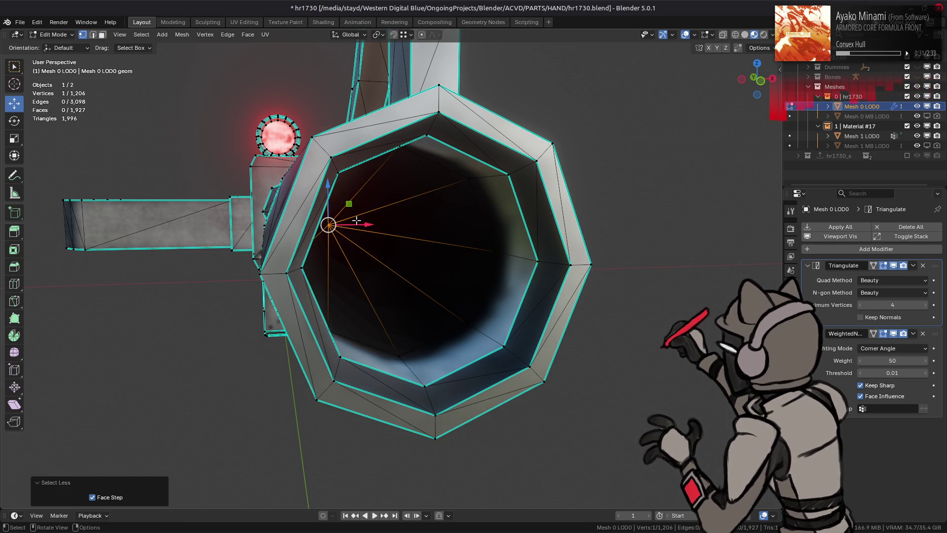
pyautogui.click(53, 35)
pyautogui.click(58, 78)
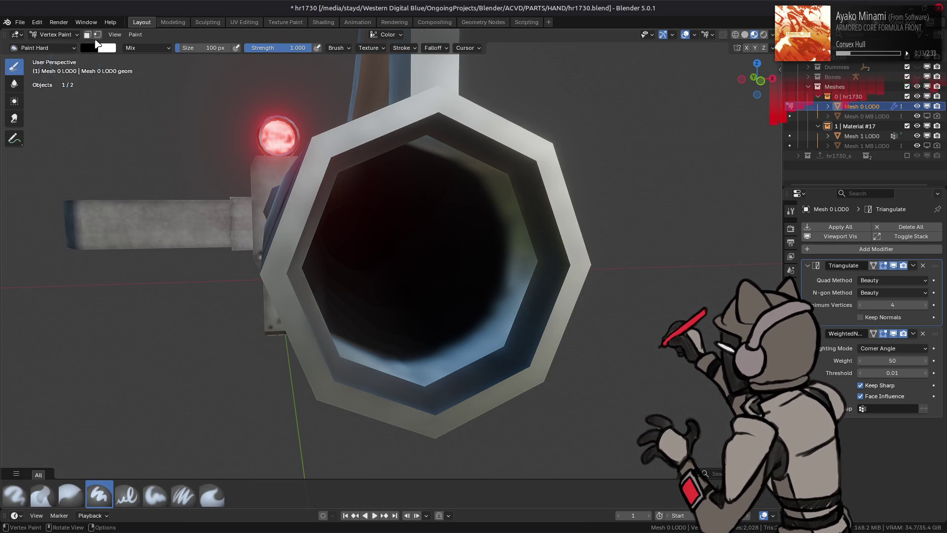
pyautogui.click(791, 383)
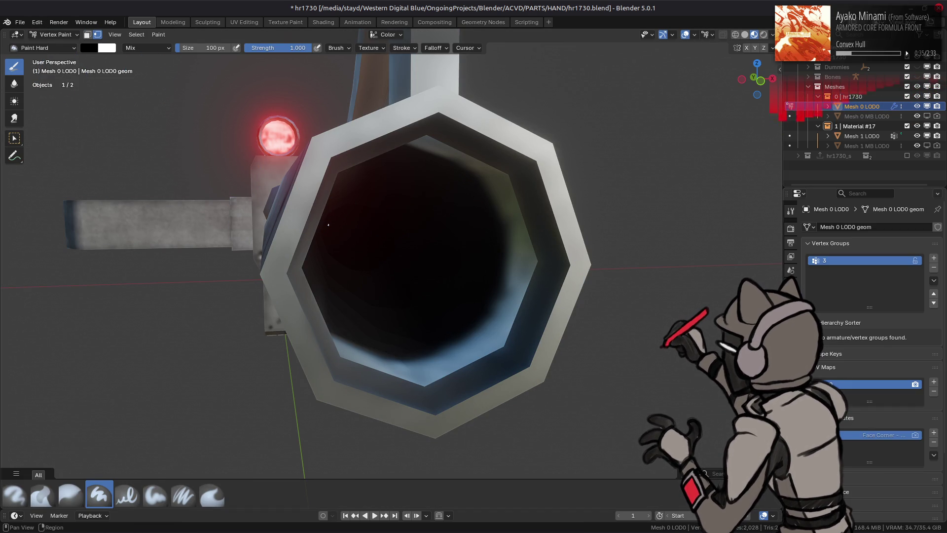
pyautogui.hotkey('shift', 'k')
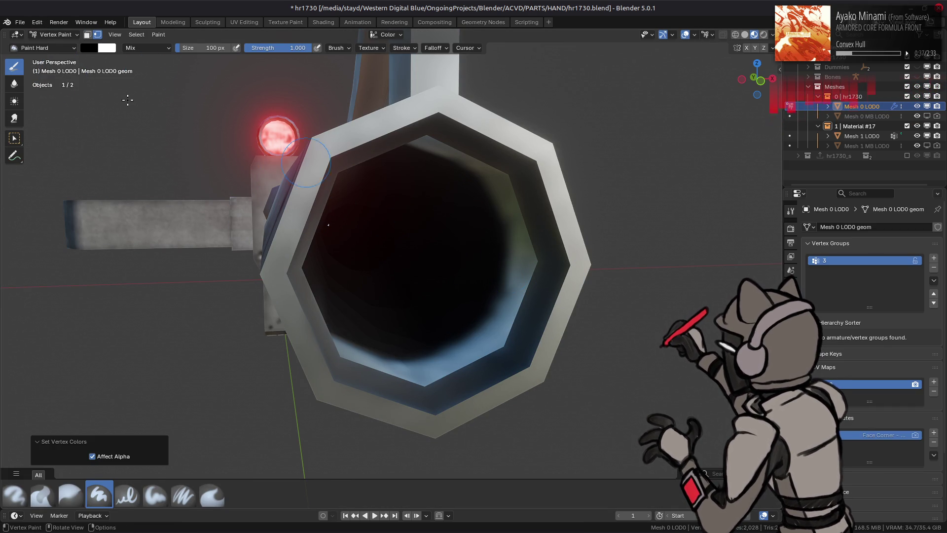
pyautogui.click(54, 35)
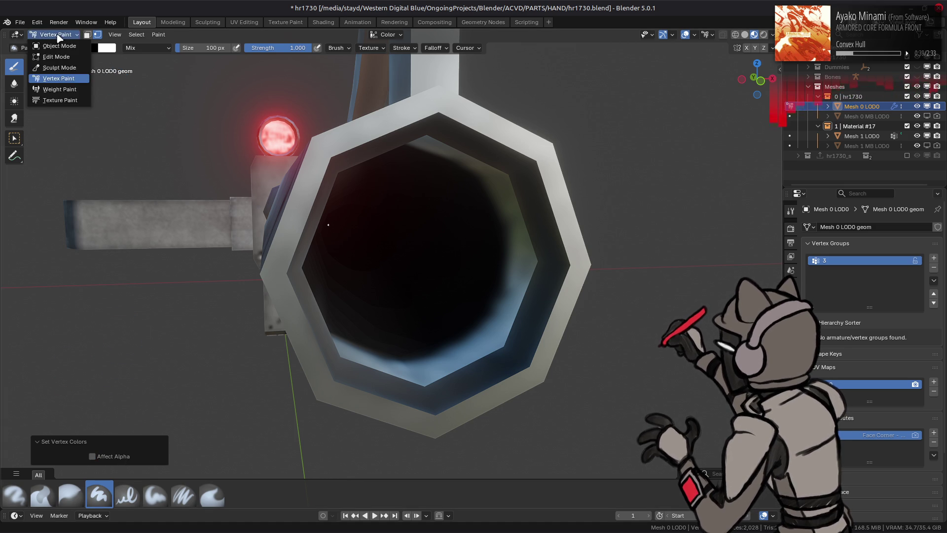
pyautogui.click(52, 29)
# Inspect the muzzle in solid and material preview shading, then select the rifle body
pyautogui.click(745, 34)
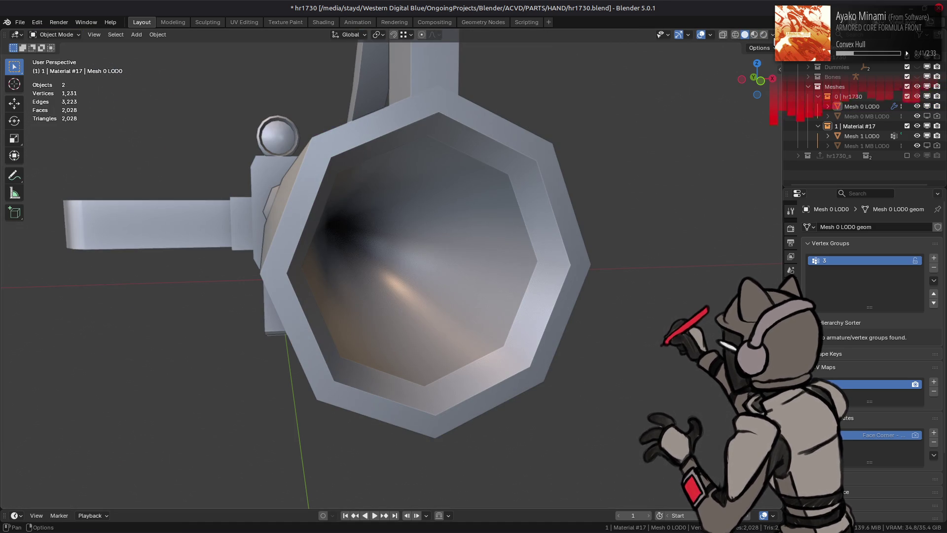
pyautogui.moveTo(620, 111); pyautogui.dragTo(488, 129)
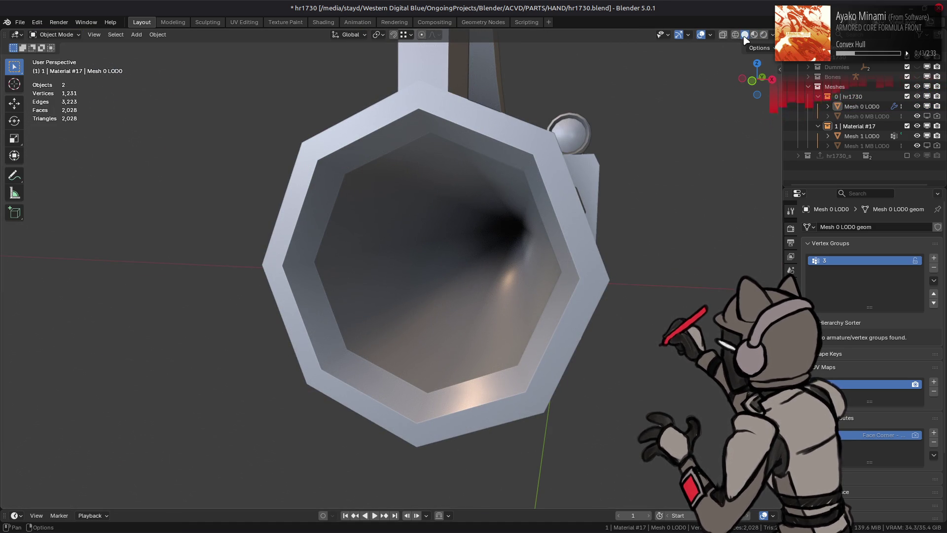
pyautogui.click(755, 35)
pyautogui.moveTo(553, 181); pyautogui.dragTo(448, 237)
pyautogui.scroll(3)
pyautogui.click(409, 253)
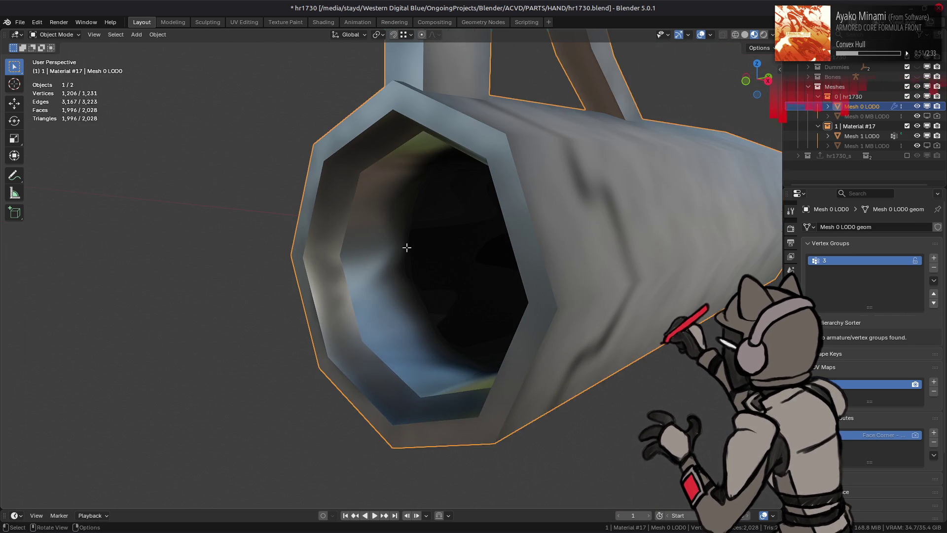
# Move the inner muzzle loop along Y to -0.054303/2 m, then return to Object Mode
pyautogui.press('Tab')
pyautogui.click(409, 269)
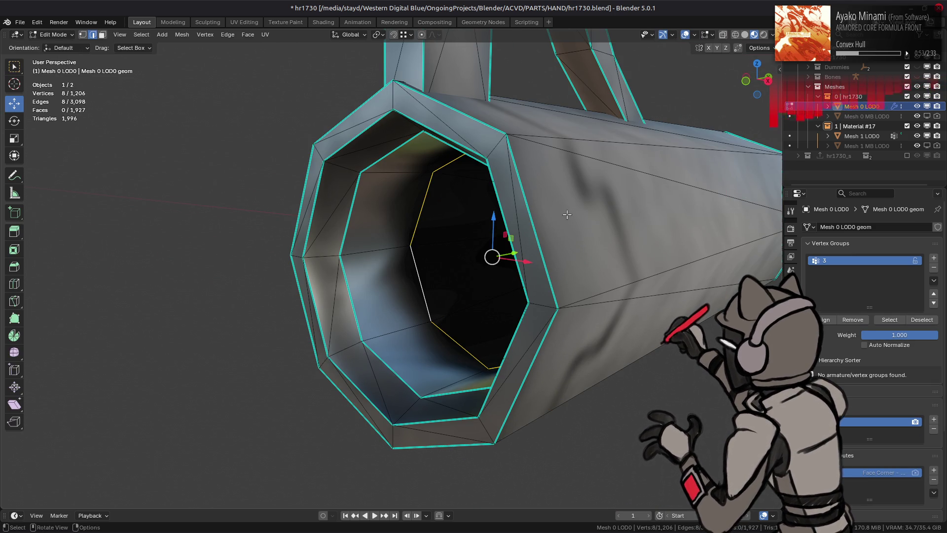
pyautogui.moveTo(574, 209); pyautogui.dragTo(533, 245)
pyautogui.press('g')
pyautogui.press('y')
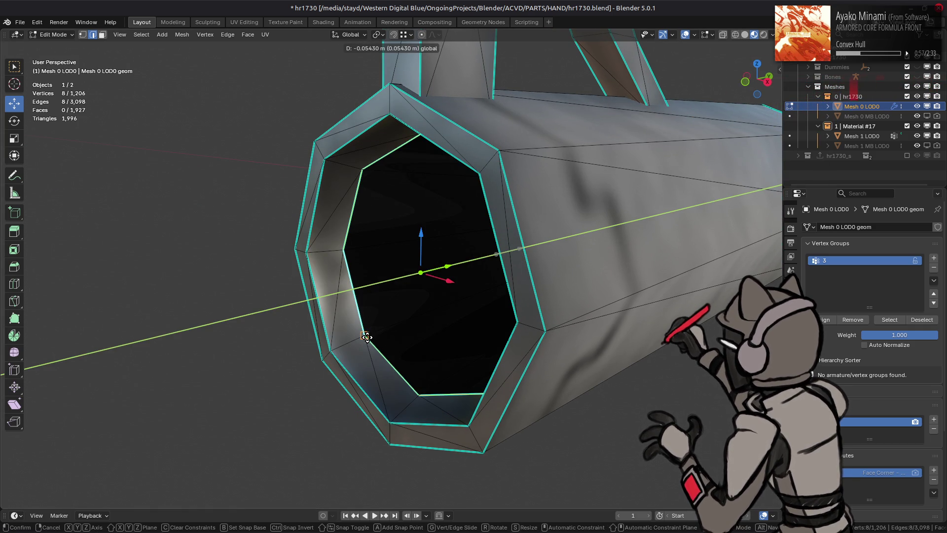
pyautogui.click(361, 339)
pyautogui.click(134, 454)
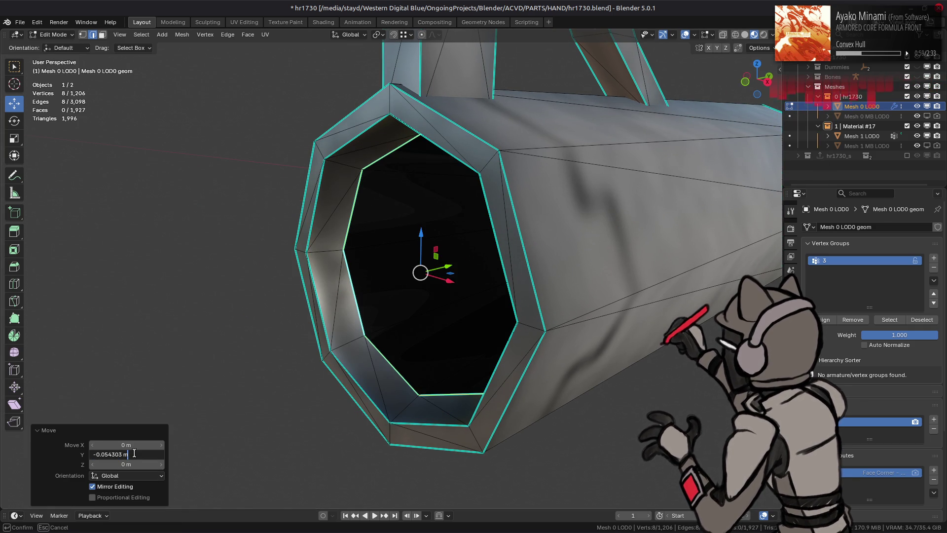
pyautogui.press('Return')
pyautogui.press('Tab')
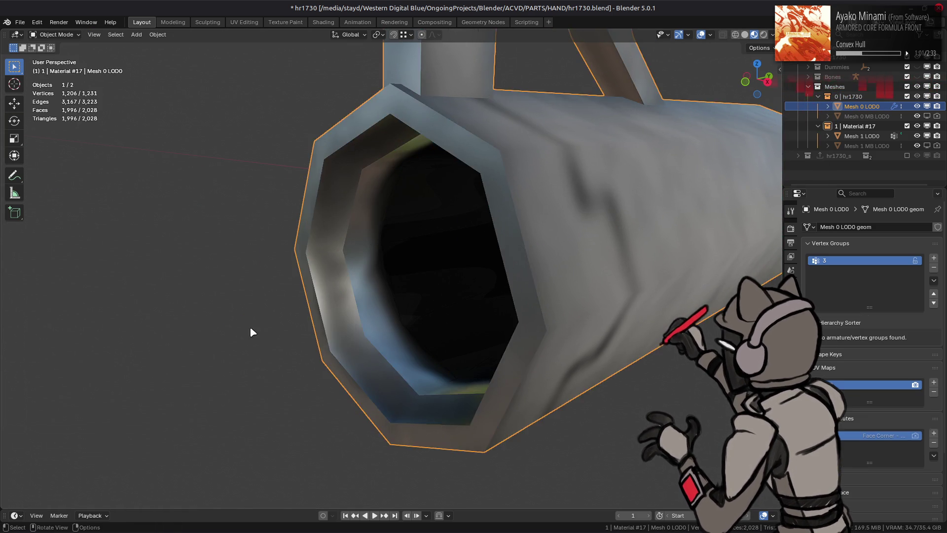
pyautogui.scroll(-3)
pyautogui.moveTo(296, 296); pyautogui.dragTo(283, 288)
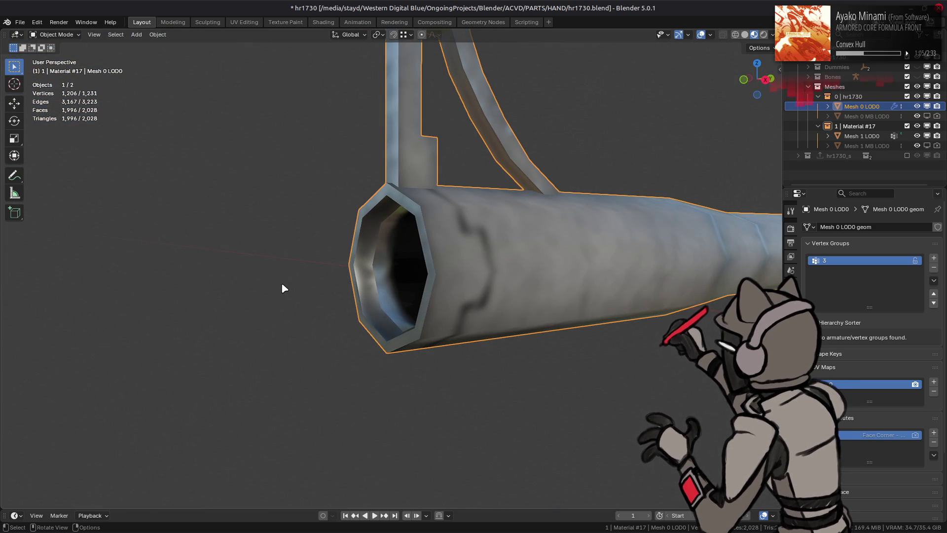
pyautogui.click(772, 35)
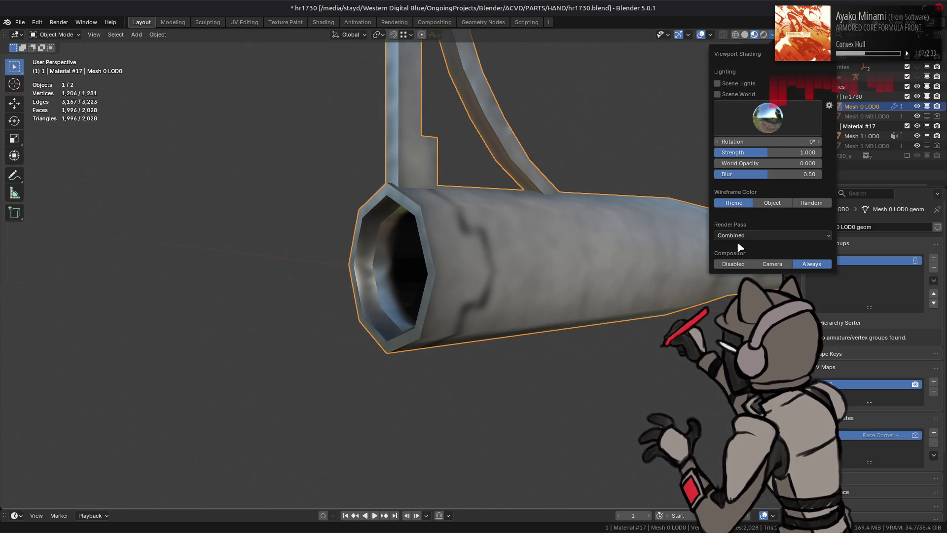
pyautogui.click(740, 236)
pyautogui.click(732, 295)
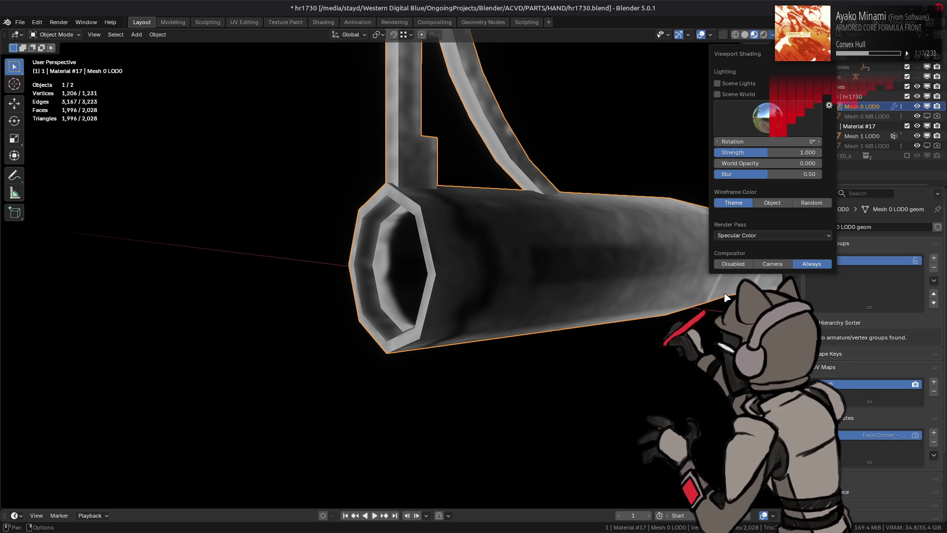
pyautogui.moveTo(393, 272); pyautogui.dragTo(514, 285)
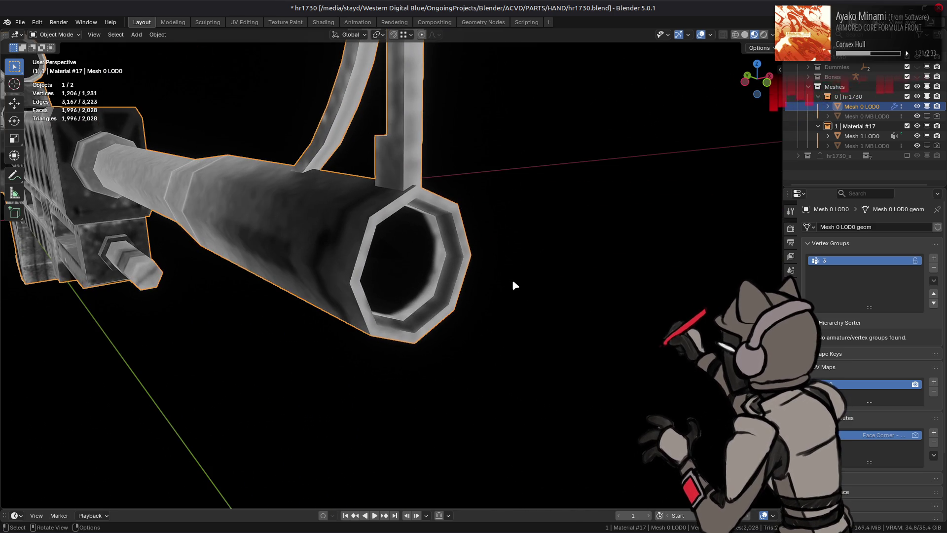
pyautogui.click(773, 34)
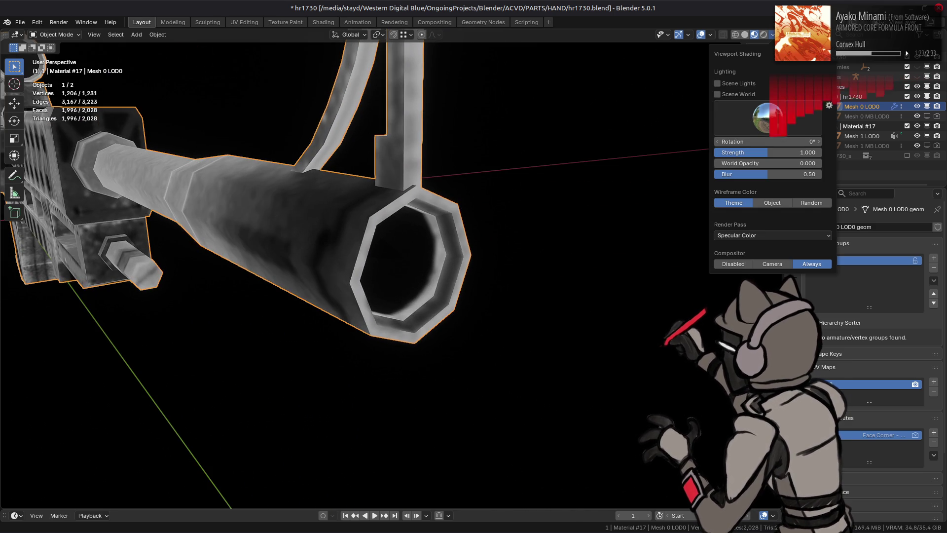
pyautogui.moveTo(468, 209); pyautogui.dragTo(498, 182)
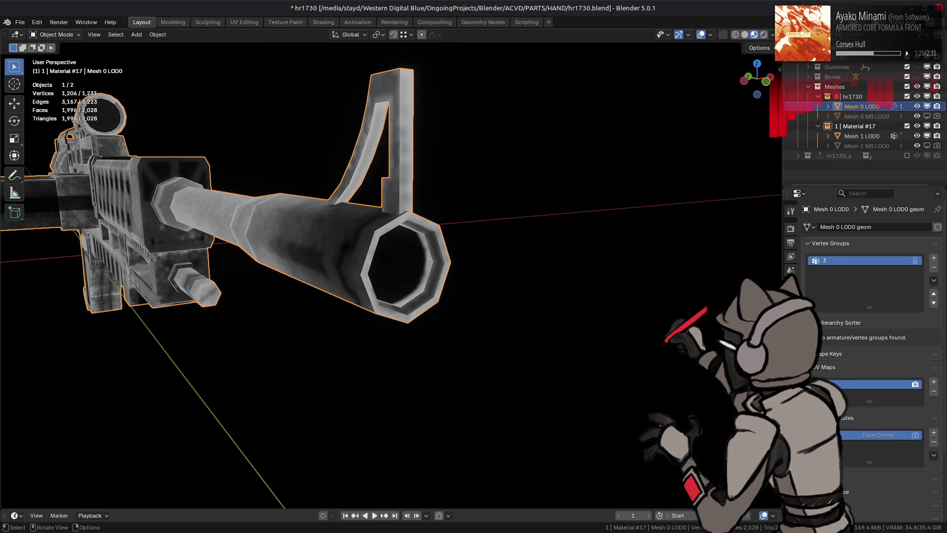
pyautogui.click(773, 34)
pyautogui.click(760, 236)
pyautogui.click(737, 271)
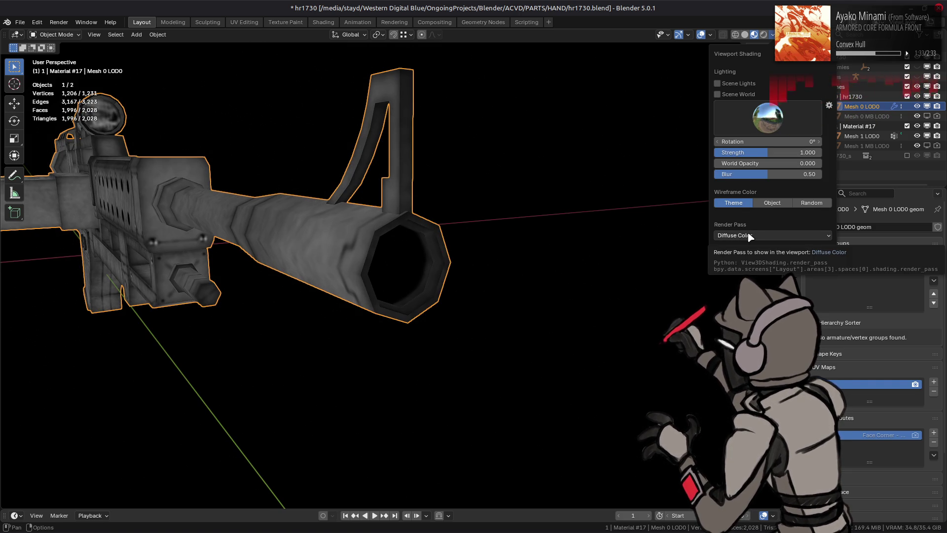
pyautogui.moveTo(498, 272); pyautogui.dragTo(433, 254)
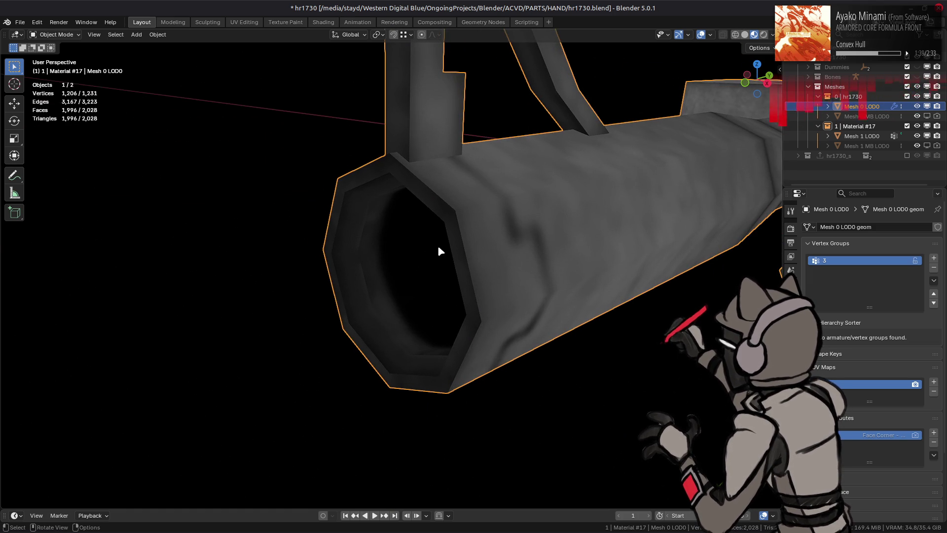
pyautogui.moveTo(444, 250); pyautogui.dragTo(565, 247)
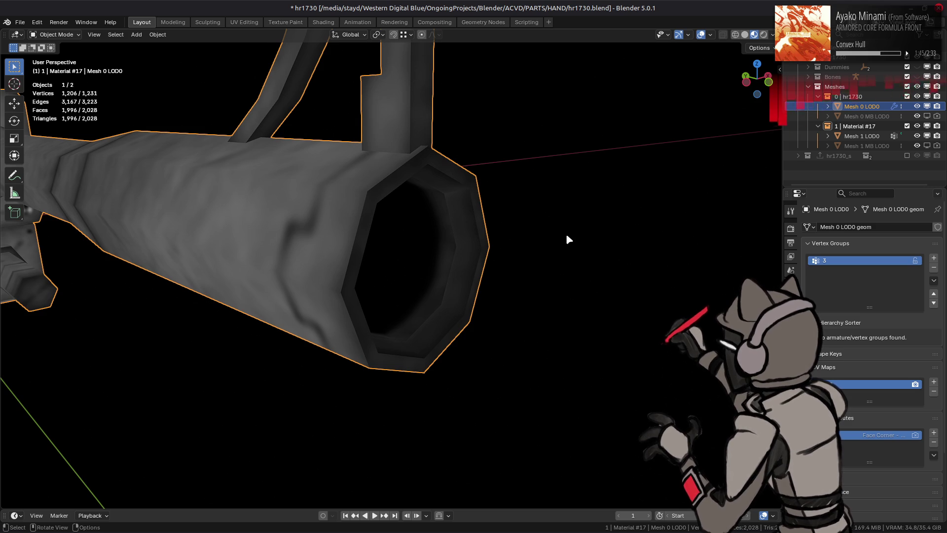
pyautogui.click(772, 34)
pyautogui.click(718, 235)
pyautogui.click(655, 261)
pyautogui.moveTo(542, 234); pyautogui.dragTo(422, 253)
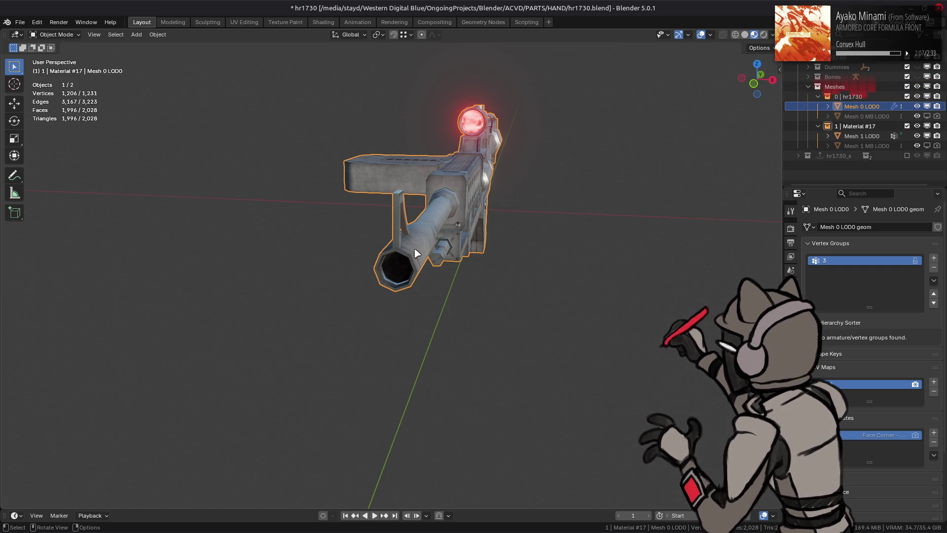
pyautogui.moveTo(428, 228); pyautogui.dragTo(258, 232)
pyautogui.click(338, 207)
pyautogui.scroll(3)
pyautogui.scroll(-3)
# Save hr1730.blend and browse to the PARTS/CORE folder in File > Open
pyautogui.hotkey('ctrl', 's')
pyautogui.hotkey('alt', 'Tab')
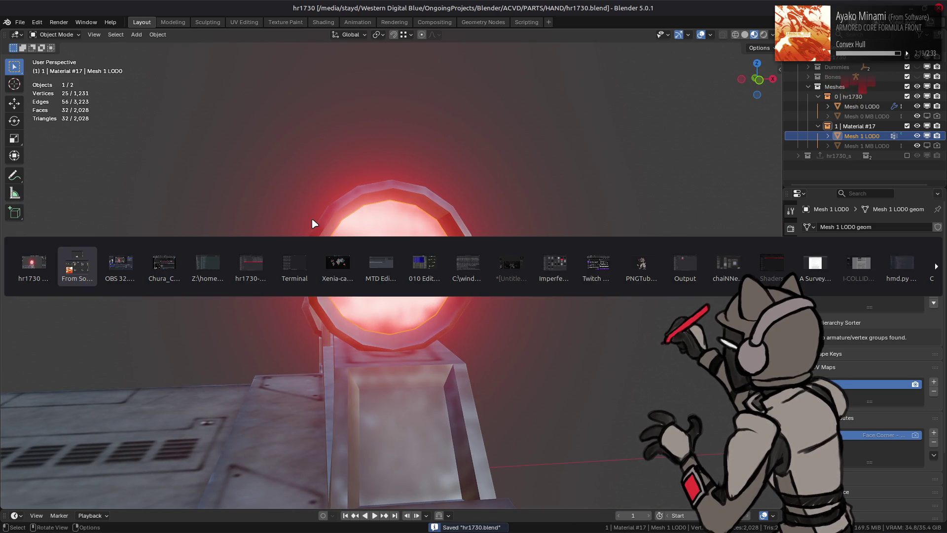
pyautogui.click(20, 22)
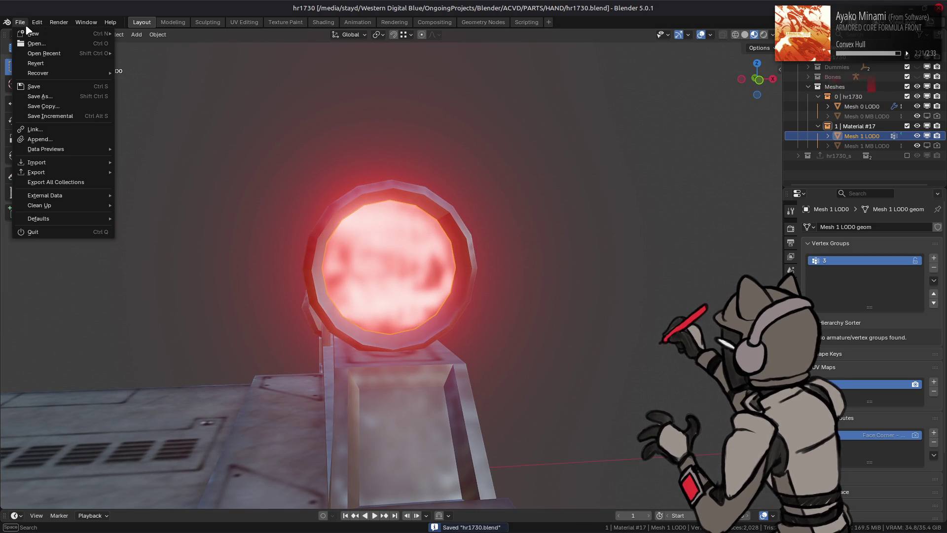
pyautogui.click(34, 45)
pyautogui.click(321, 96)
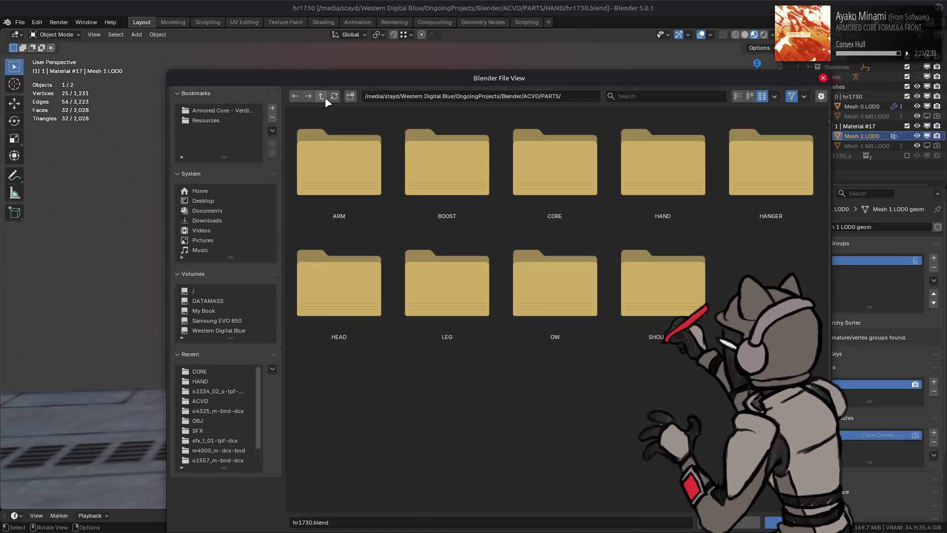
pyautogui.doubleClick(545, 175)
# Look through the CORE folder, cancel the browser, and switch to the file manager
pyautogui.scroll(-3)
pyautogui.scroll(-3)
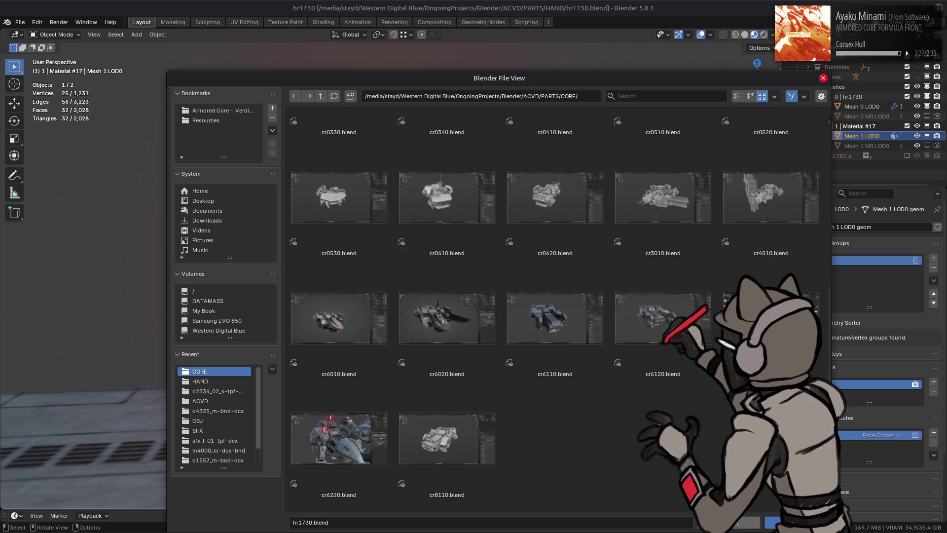
pyautogui.press('Escape')
pyautogui.hotkey('alt', 'Tab')
pyautogui.hotkey('alt', 'Tab')
pyautogui.hotkey('alt', 'Tab')
pyautogui.hotkey('alt', 'Tab')
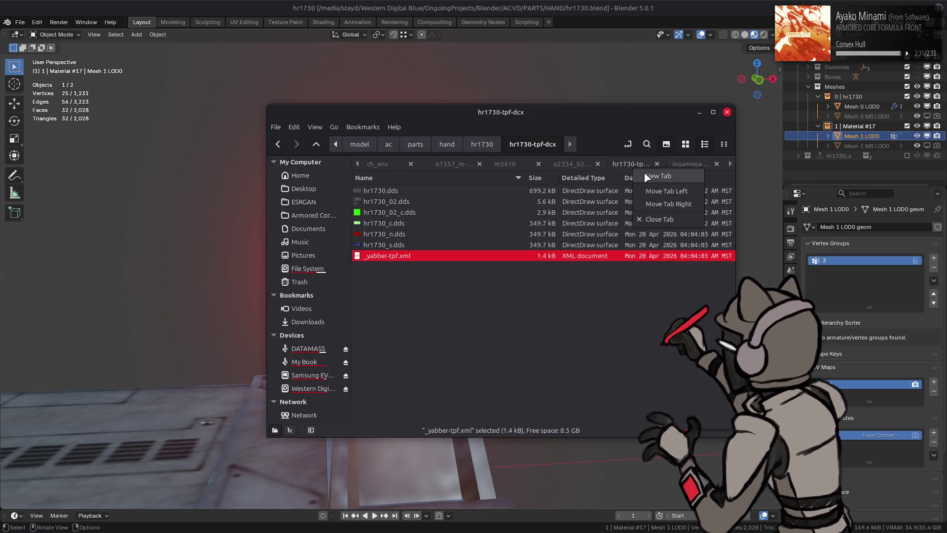
# In a new Nemo tab, go to the core folder and view cr6010's texture folder
pyautogui.hotkey('ctrl', 't')
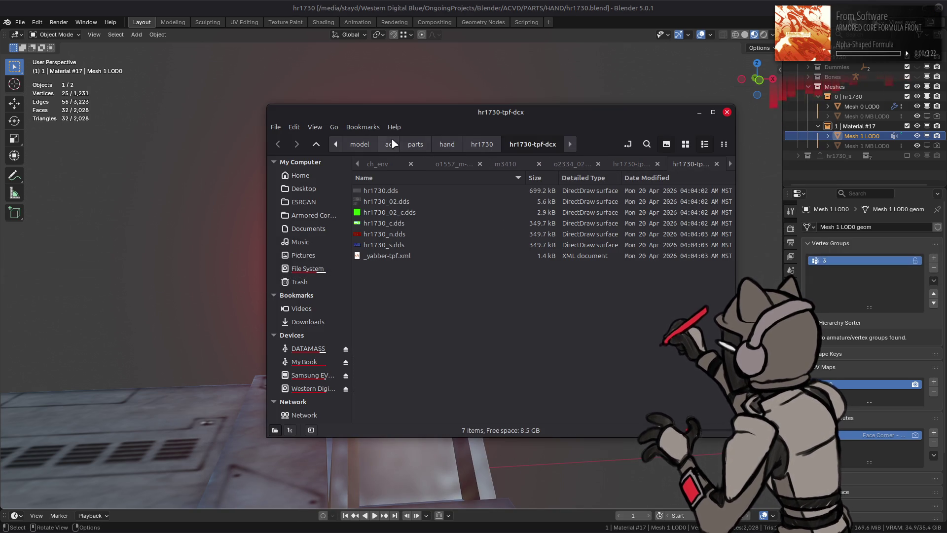
pyautogui.click(315, 144)
pyautogui.click(317, 144)
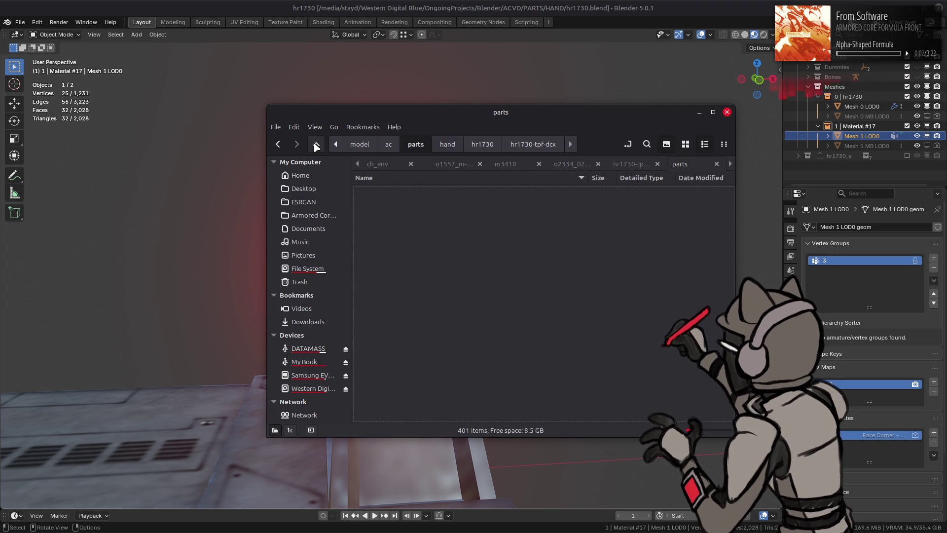
pyautogui.doubleClick(402, 212)
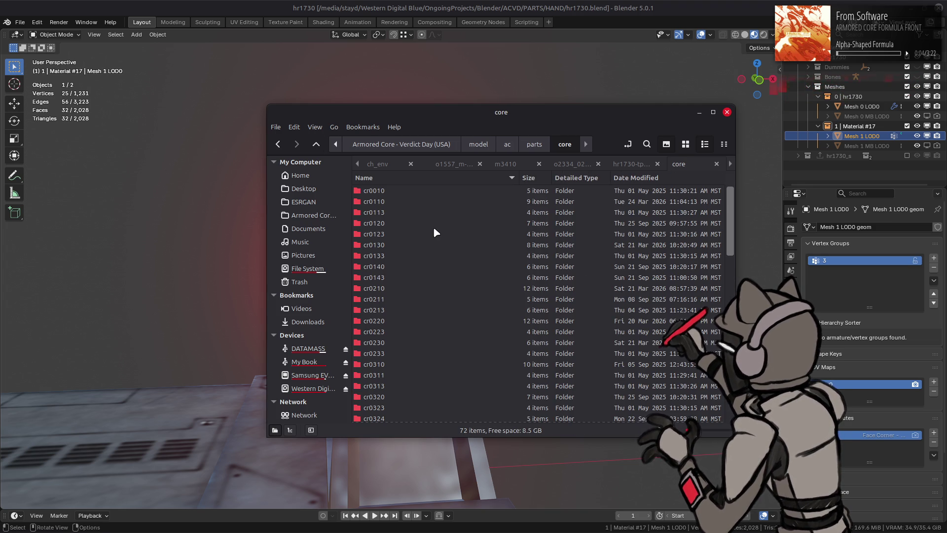
pyautogui.scroll(-3)
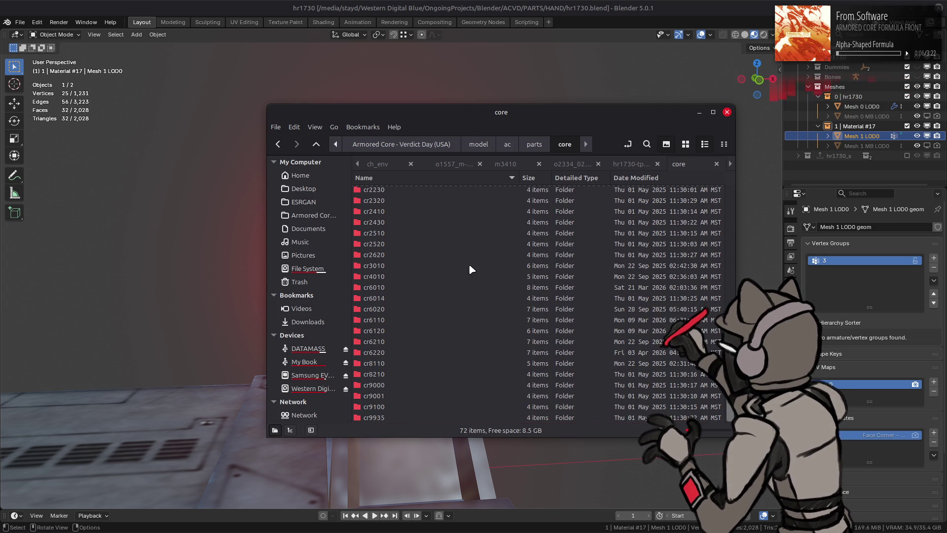
pyautogui.doubleClick(387, 288)
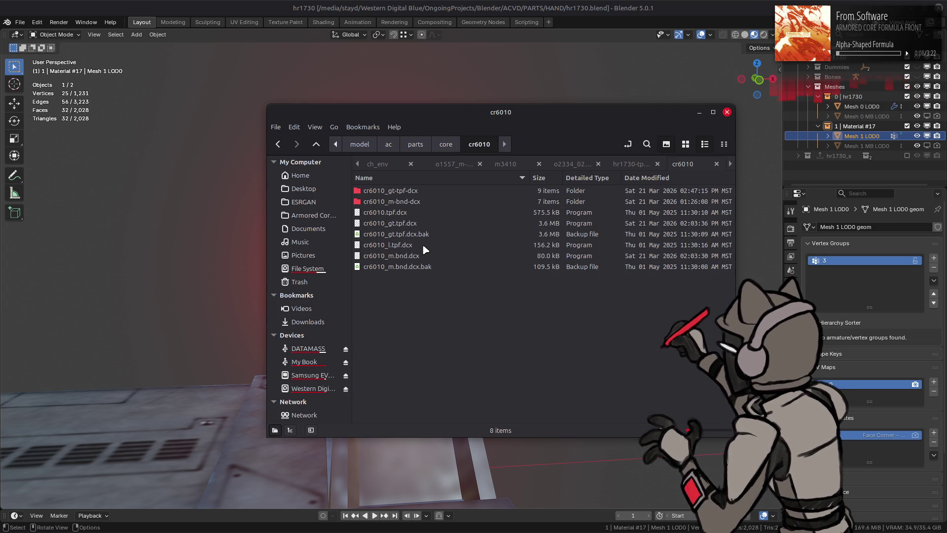
pyautogui.doubleClick(410, 190)
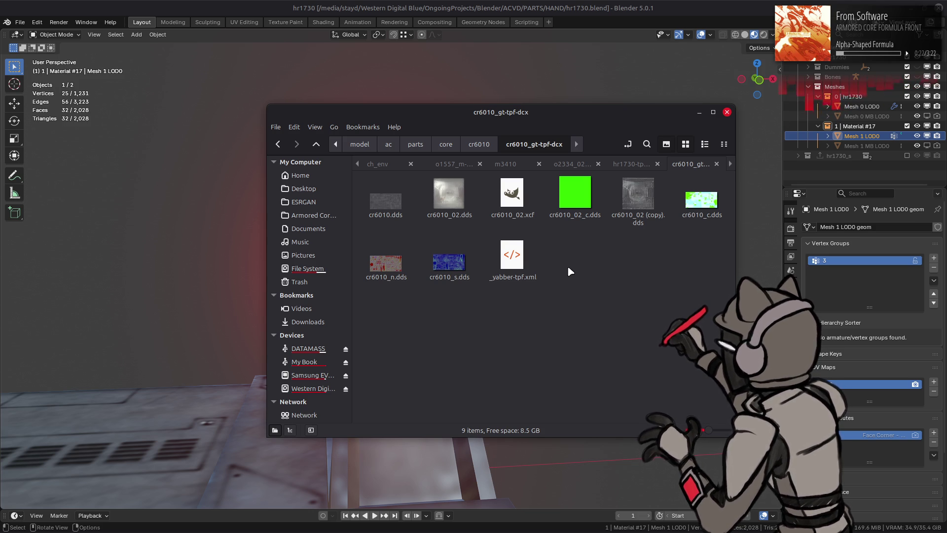
pyautogui.hotkey('alt', 'Up')
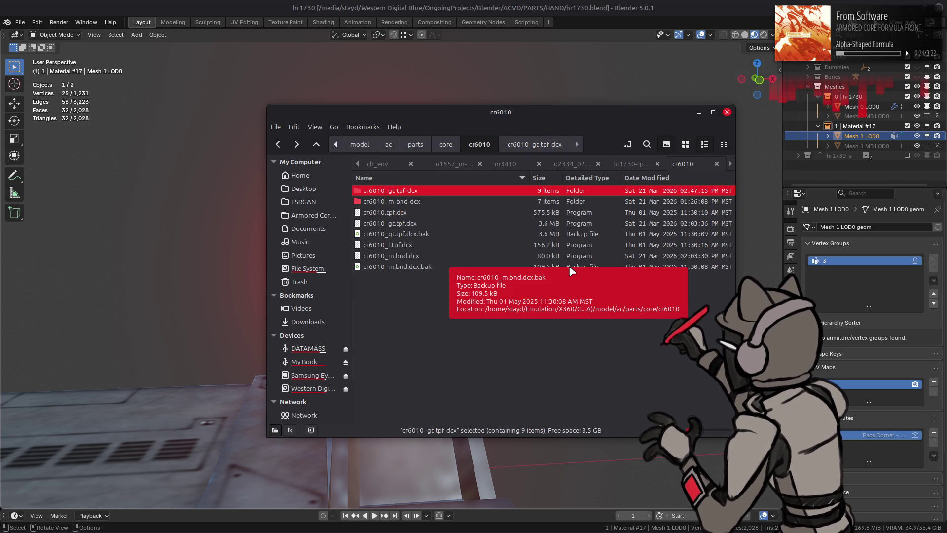
pyautogui.hotkey('alt', 'Up')
# Check the cr6020 and cr6120 folders, then browse cr6110's cr6110_gt-tpf-dcx textures
pyautogui.doubleClick(415, 307)
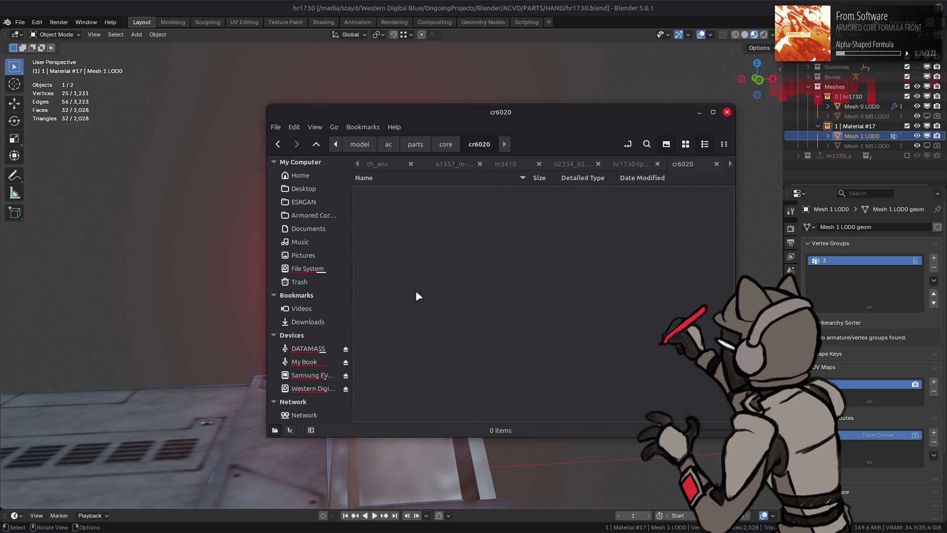
pyautogui.hotkey('alt', 'Up')
pyautogui.doubleClick(393, 343)
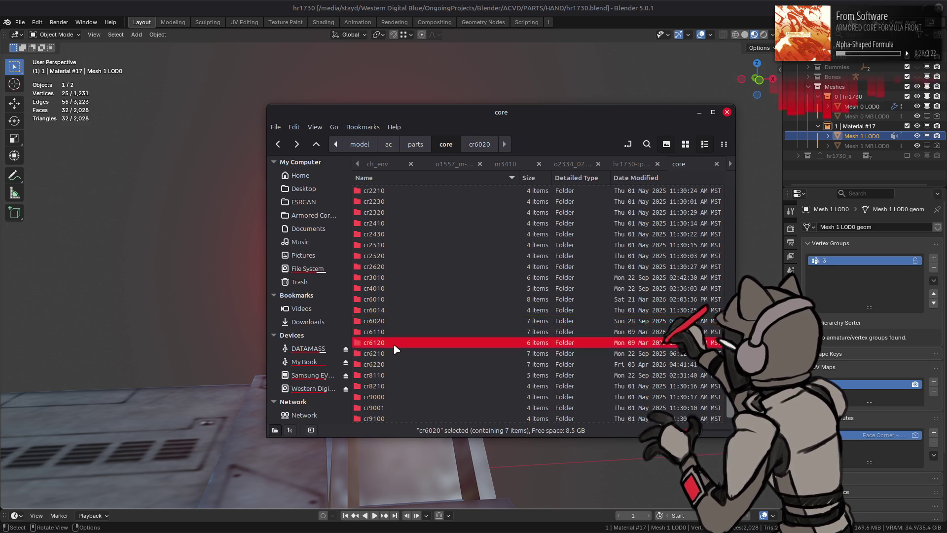
pyautogui.hotkey('alt', 'Up')
pyautogui.doubleClick(387, 330)
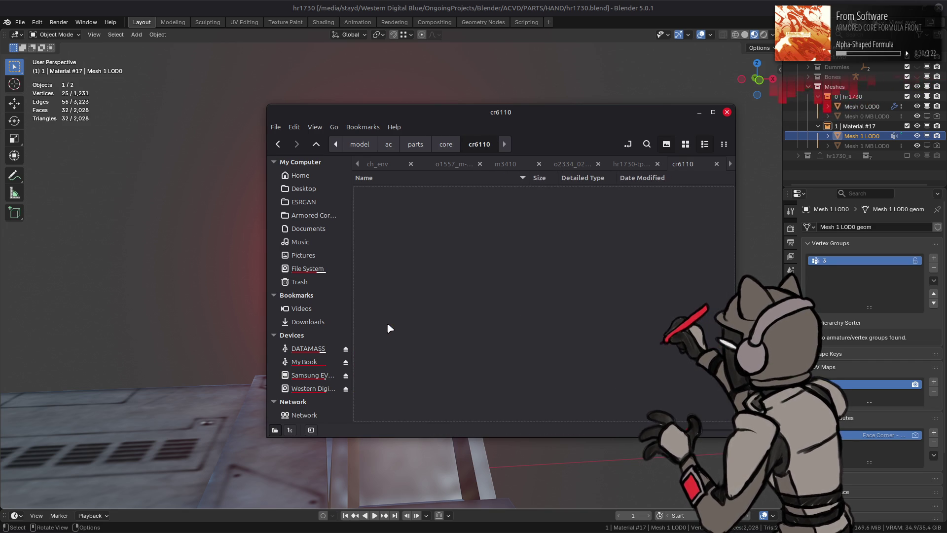
pyautogui.doubleClick(396, 191)
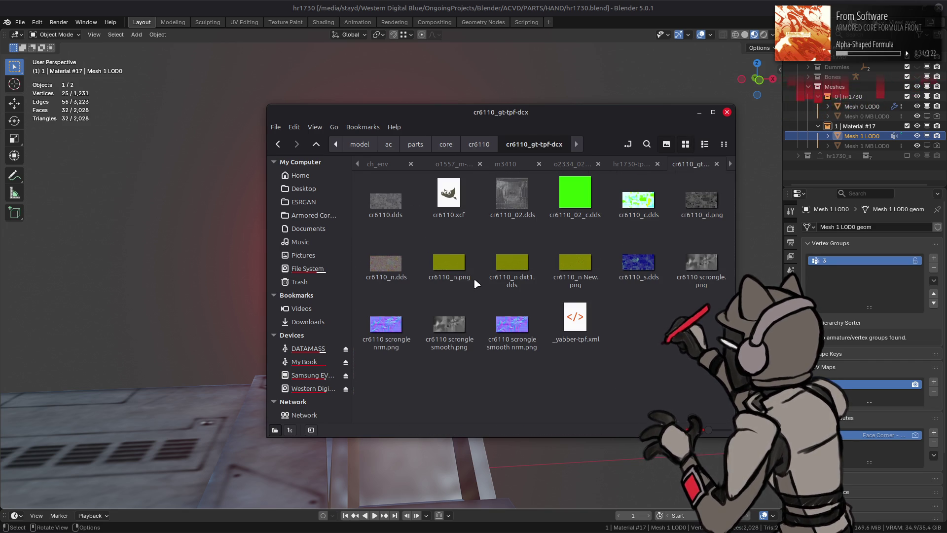
pyautogui.hotkey('alt', 'Up')
pyautogui.press('Return')
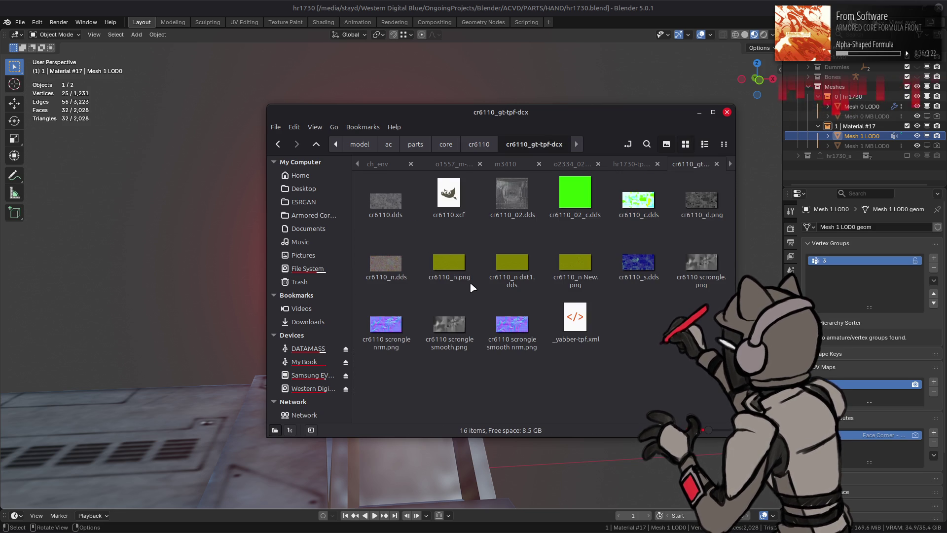
pyautogui.hotkey('alt', 'Up')
pyautogui.hotkey('alt', 'Up')
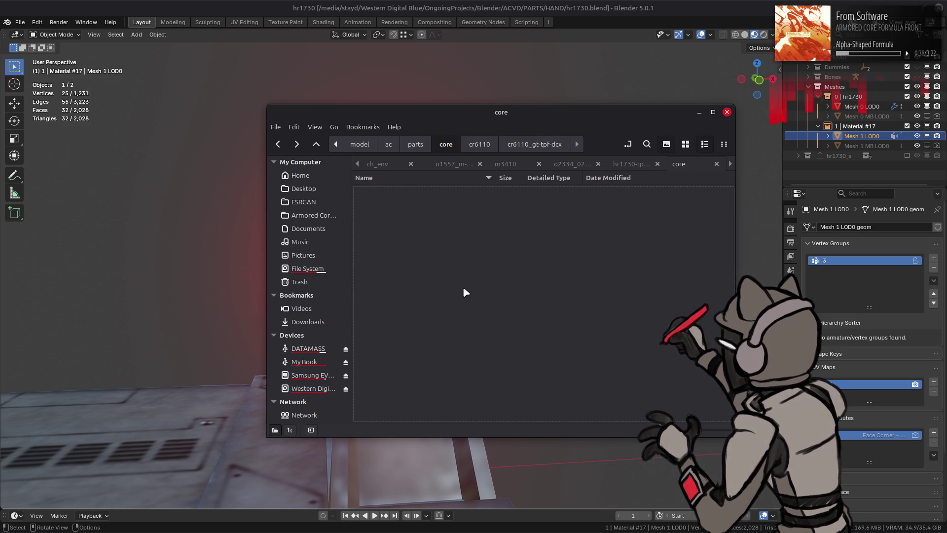
# Preview the textures of cr6120 and cr6210 as thumbnails in their gt-tpf-dcx folders
pyautogui.doubleClick(410, 345)
pyautogui.doubleClick(423, 190)
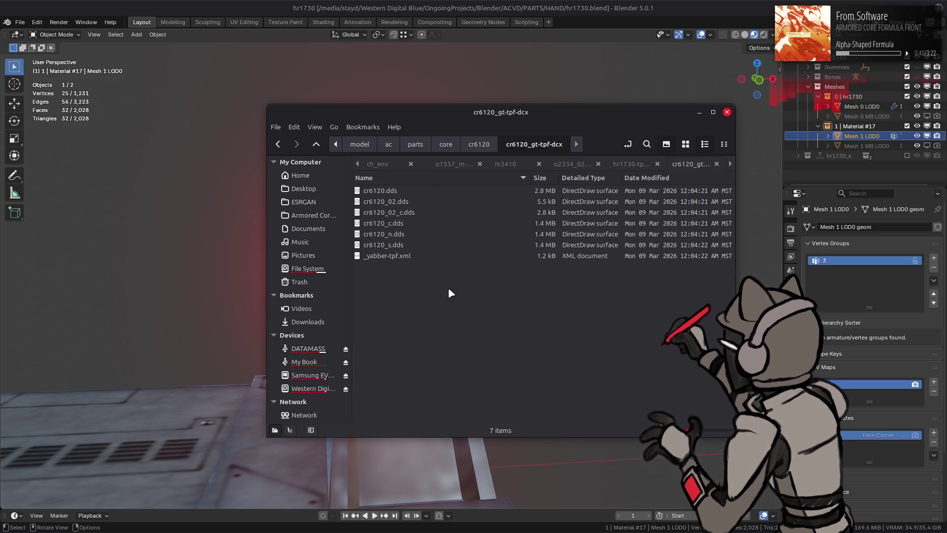
pyautogui.click(685, 144)
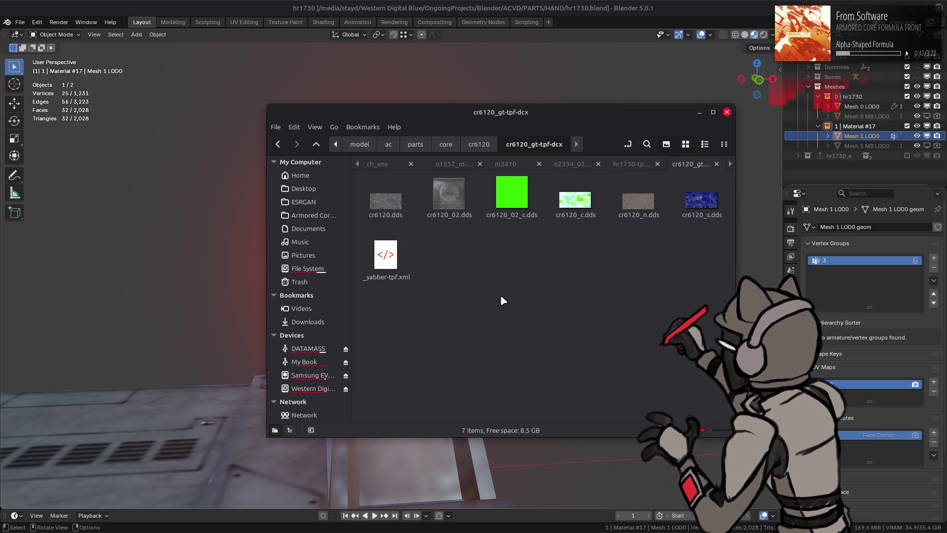
pyautogui.hotkey('alt', 'Up')
pyautogui.hotkey('alt', 'Up')
pyautogui.doubleClick(410, 353)
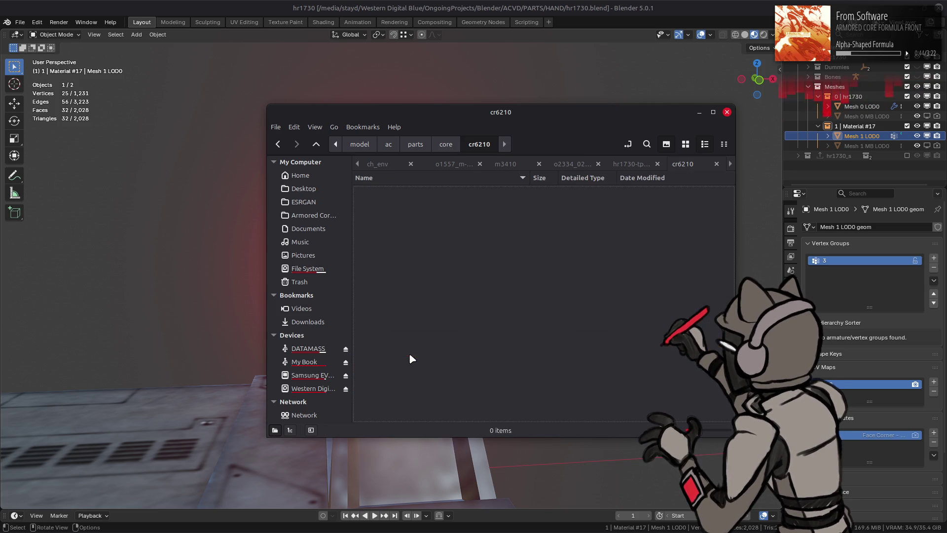
pyautogui.doubleClick(412, 192)
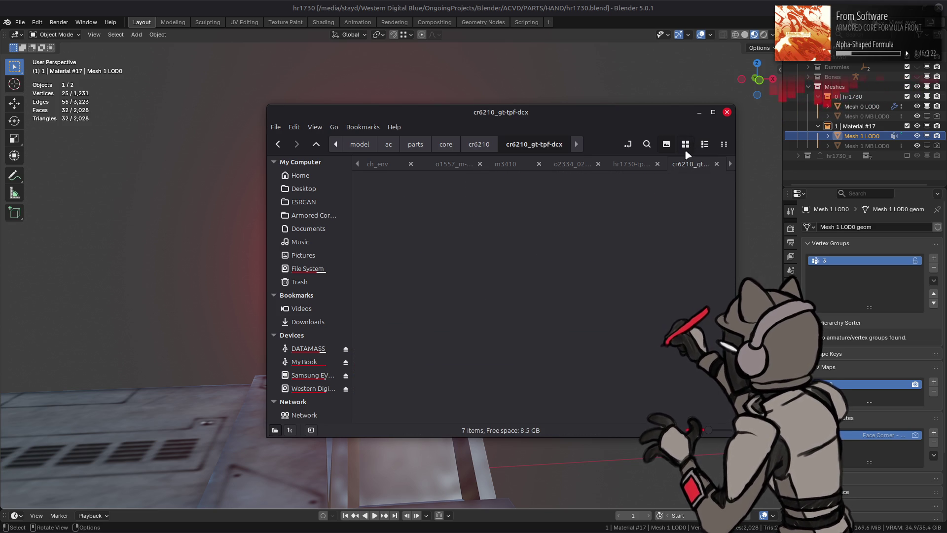
pyautogui.click(685, 145)
pyautogui.hotkey('alt', 'Up')
pyautogui.hotkey('alt', 'Up')
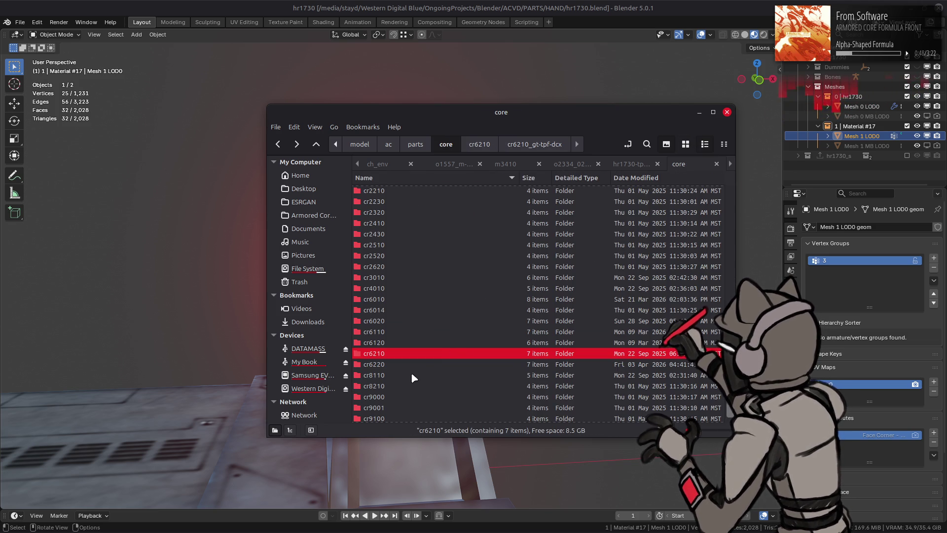
# Browse cr6220's texture folder, check cr8210 and cr8110, then return to Blender
pyautogui.doubleClick(413, 372)
pyautogui.doubleClick(474, 189)
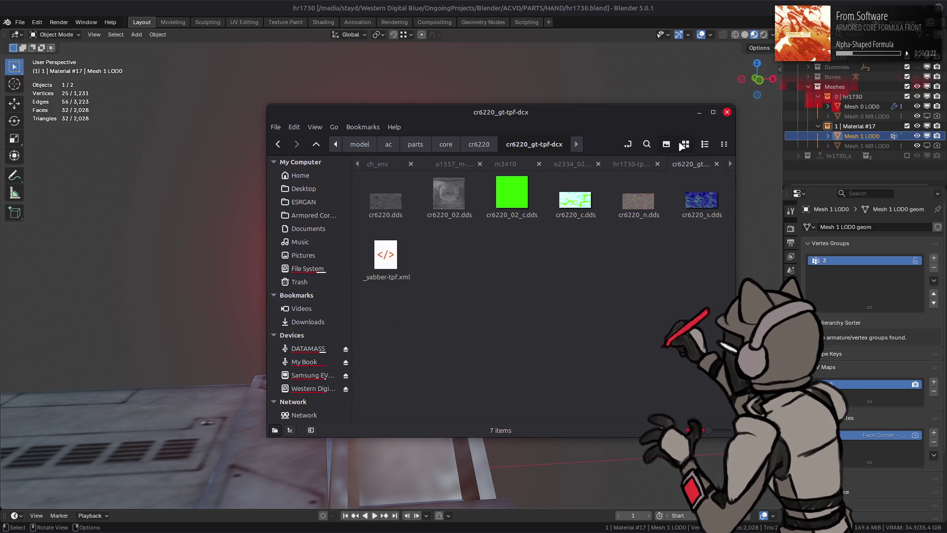
pyautogui.hotkey('alt', 'Up')
pyautogui.hotkey('alt', 'Up')
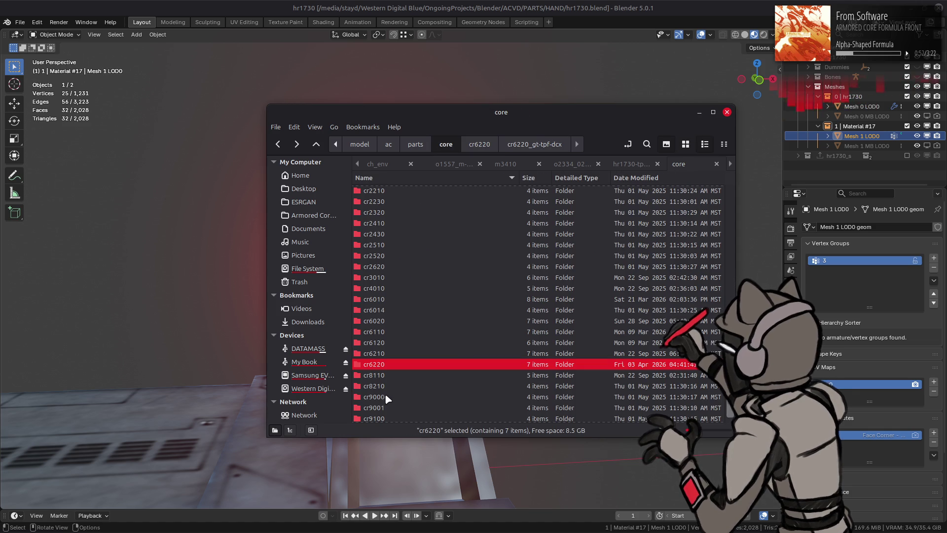
pyautogui.doubleClick(397, 369)
pyautogui.hotkey('alt', 'Up')
pyautogui.doubleClick(388, 385)
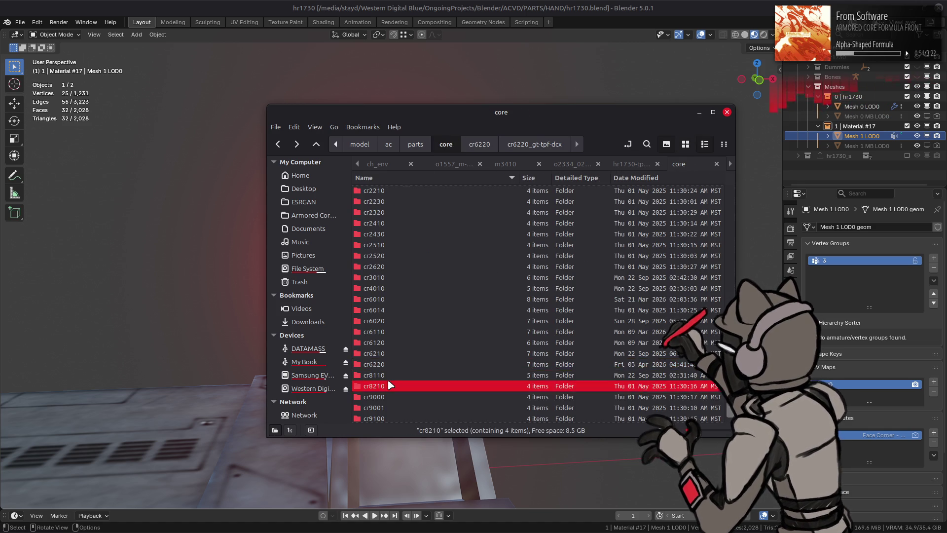
pyautogui.hotkey('alt', 'Up')
pyautogui.doubleClick(388, 375)
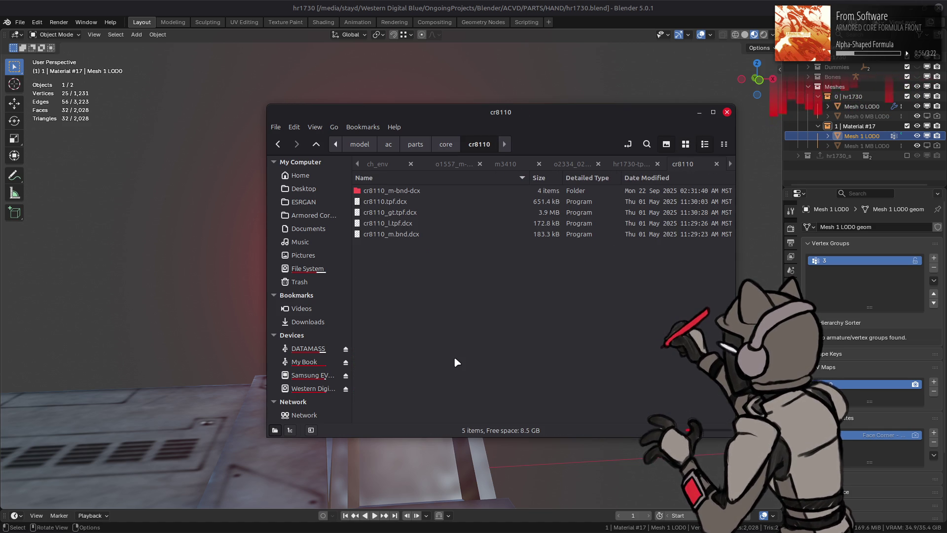
pyautogui.hotkey('alt', 'Up')
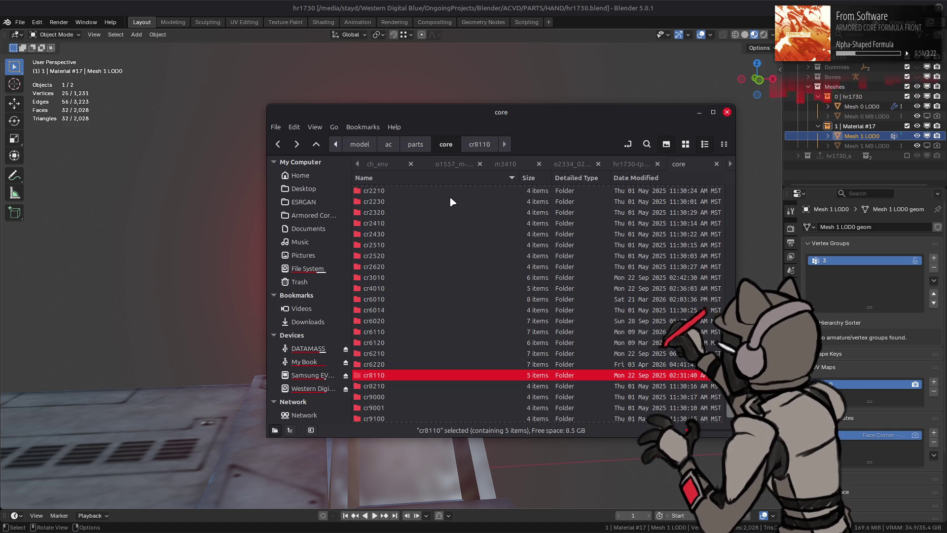
pyautogui.click(207, 6)
pyautogui.click(24, 25)
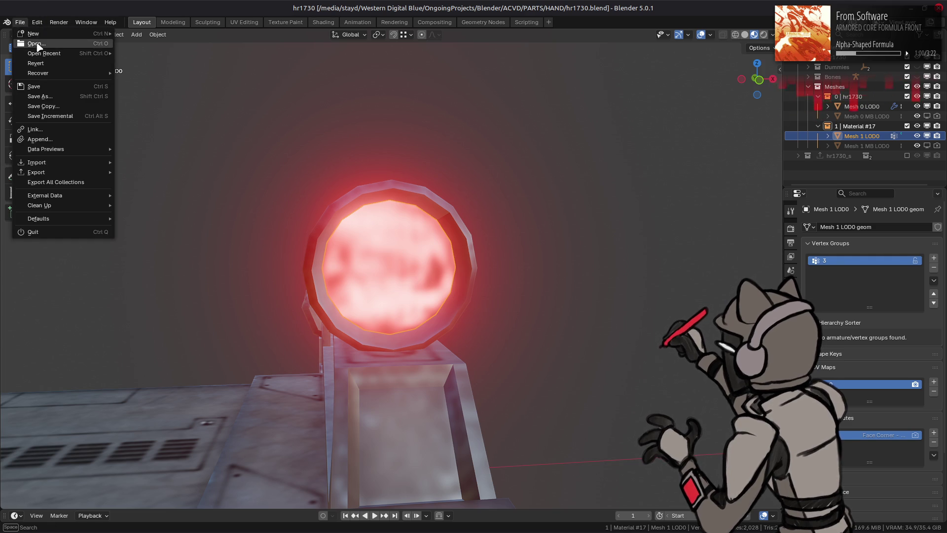
# In File > Open, go up to PARTS and open the CORE folder of part .blend files
pyautogui.click(30, 44)
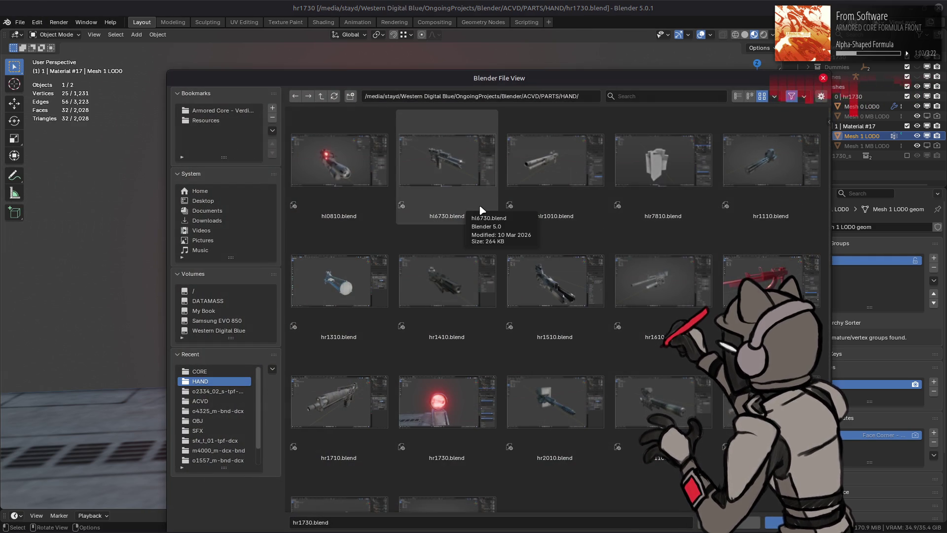
pyautogui.scroll(-3)
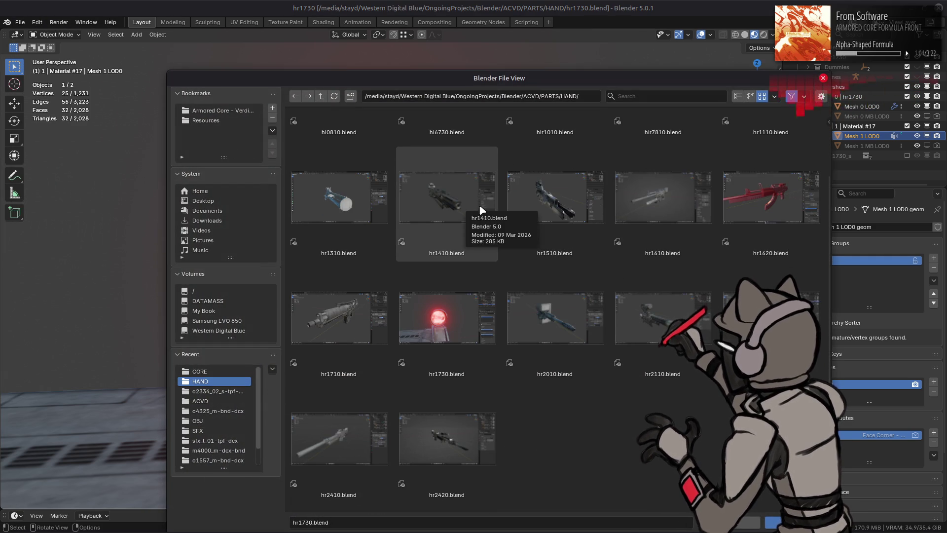
pyautogui.scroll(3)
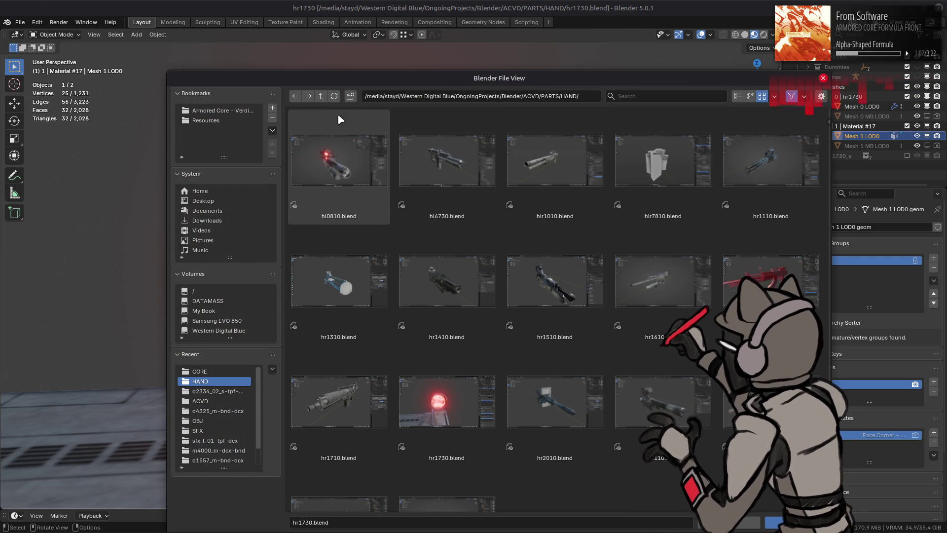
pyautogui.click(324, 99)
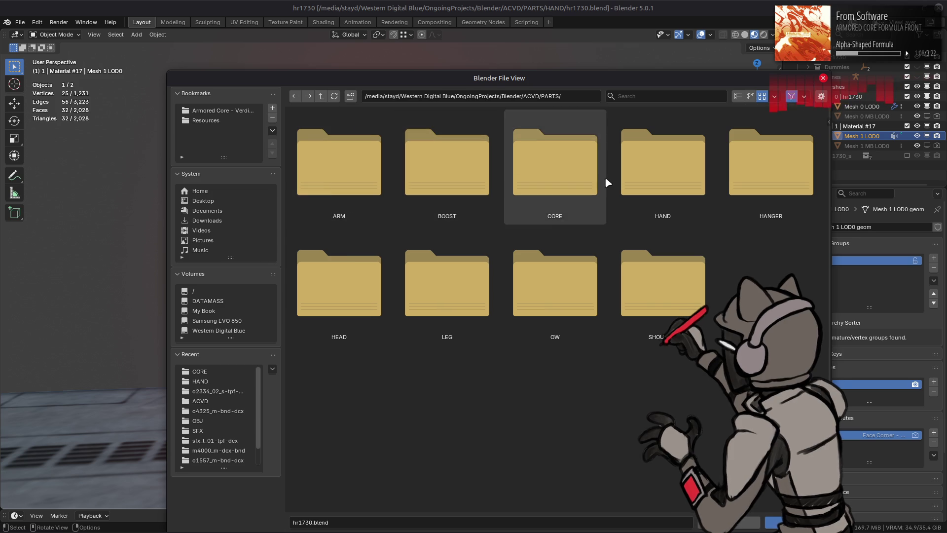
pyautogui.click(607, 182)
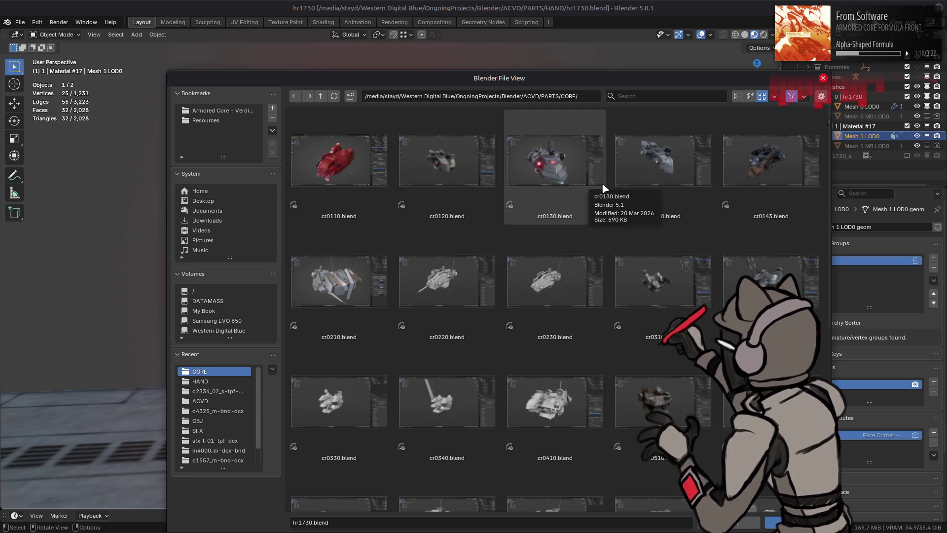
pyautogui.scroll(-3)
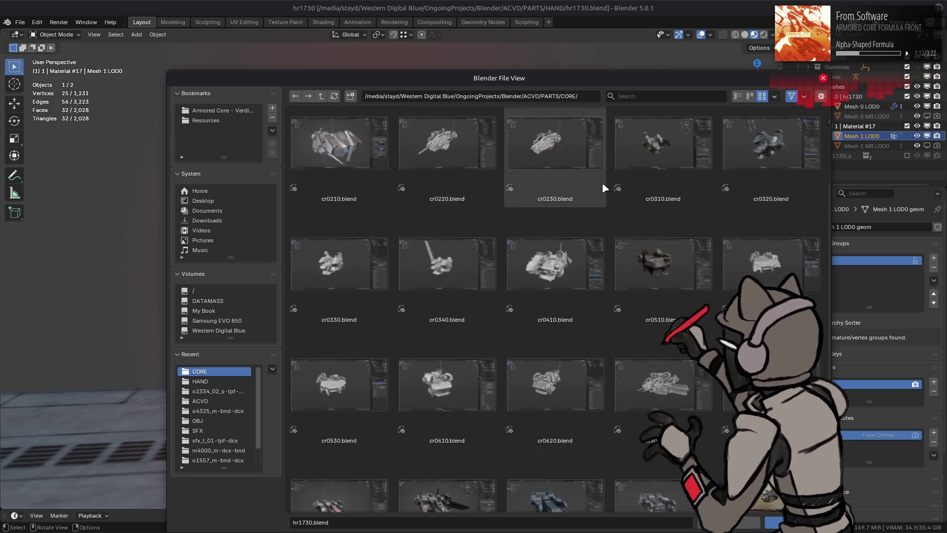
pyautogui.scroll(-3)
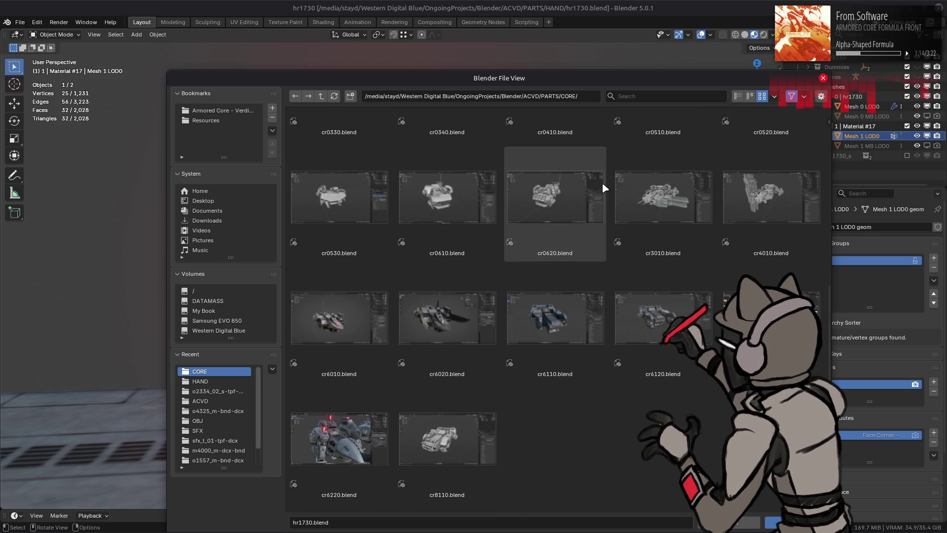
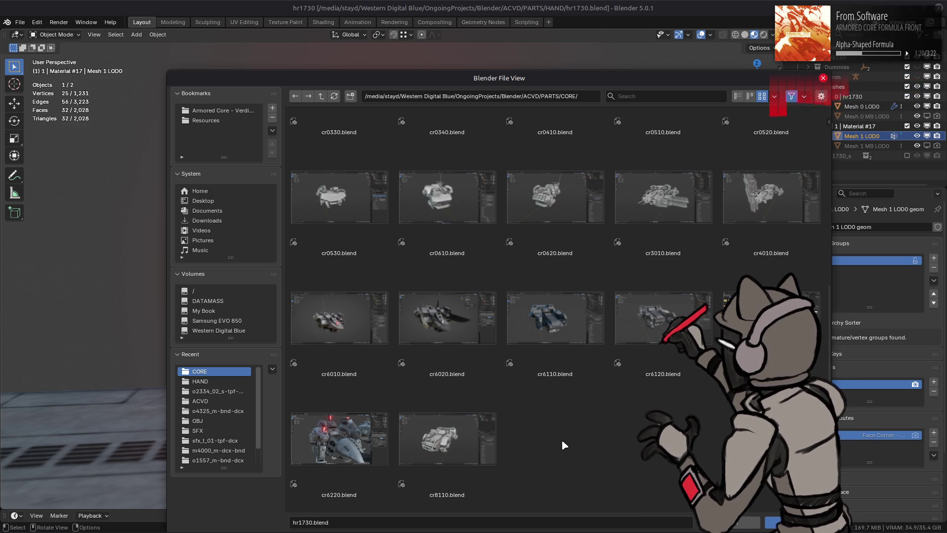
# Browse from CORE up to PARTS, open HEAD, select hd6050.blend, then cancel the file browser
pyautogui.click(322, 96)
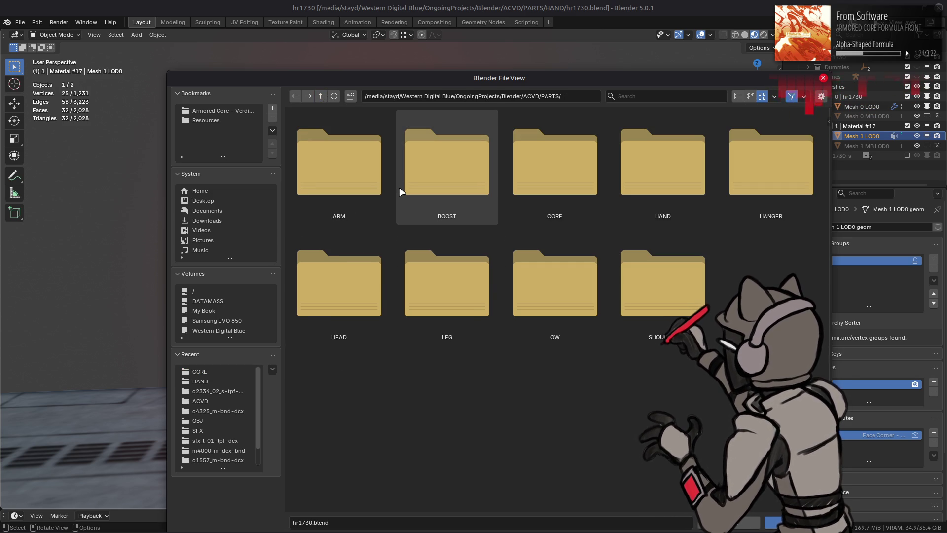
pyautogui.doubleClick(355, 266)
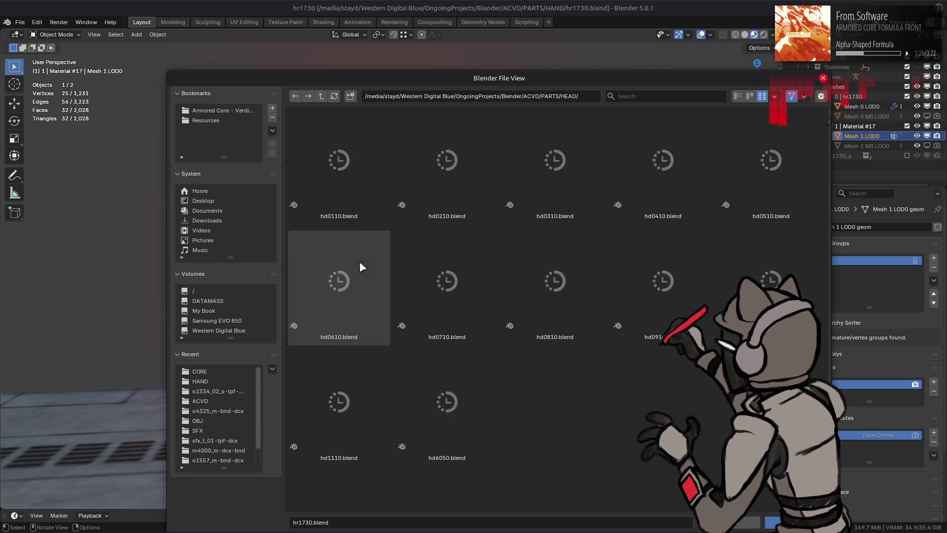
pyautogui.click(473, 414)
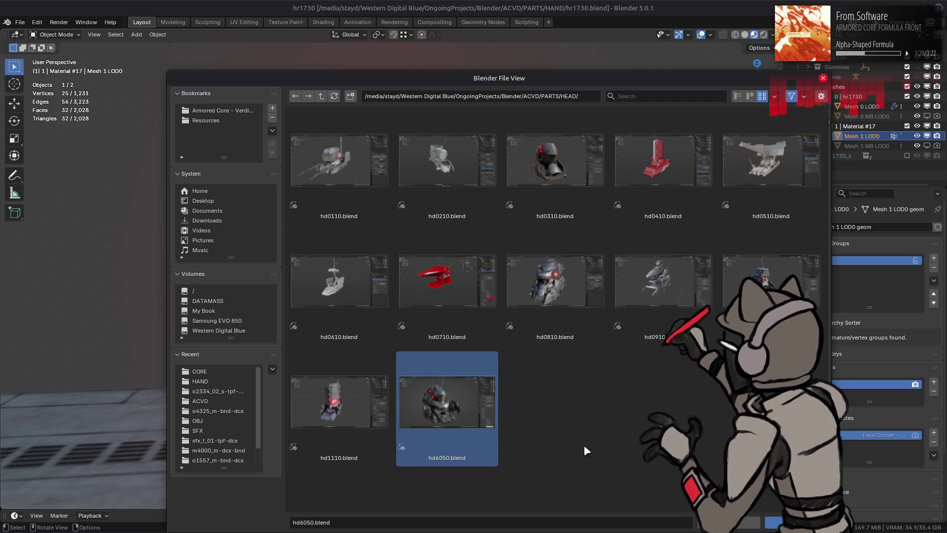
pyautogui.press('Escape')
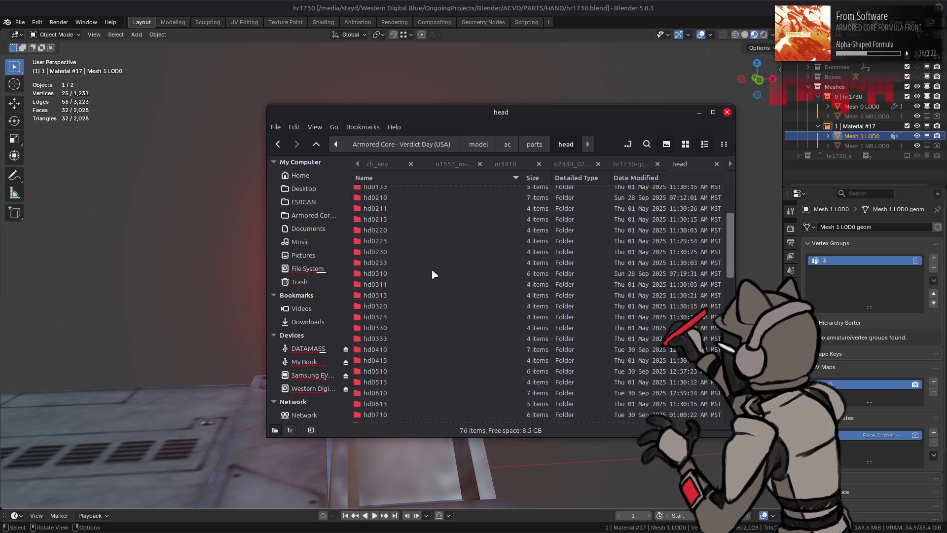
# In the hd6050_gt-tpf-dcx texture folder, copy the hd6050_02.dds lens texture
pyautogui.doubleClick(387, 297)
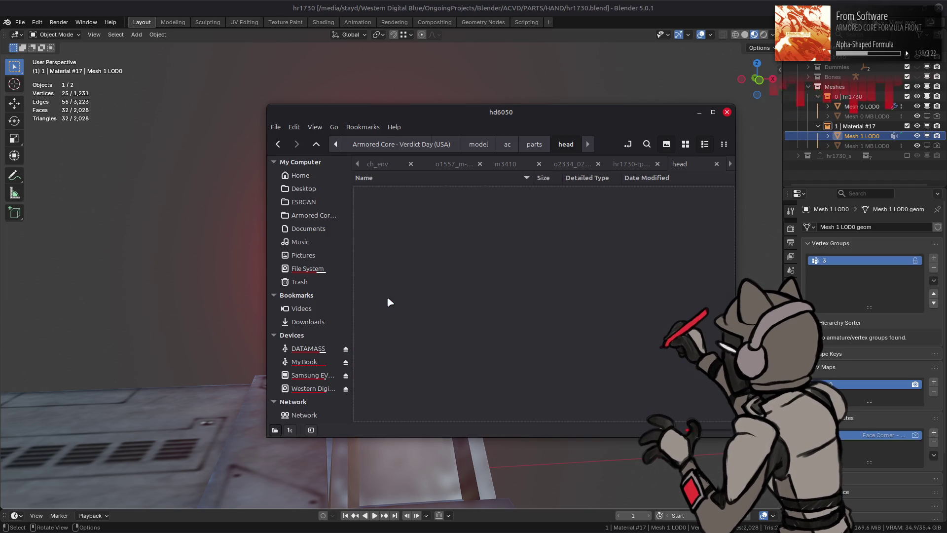
pyautogui.doubleClick(414, 191)
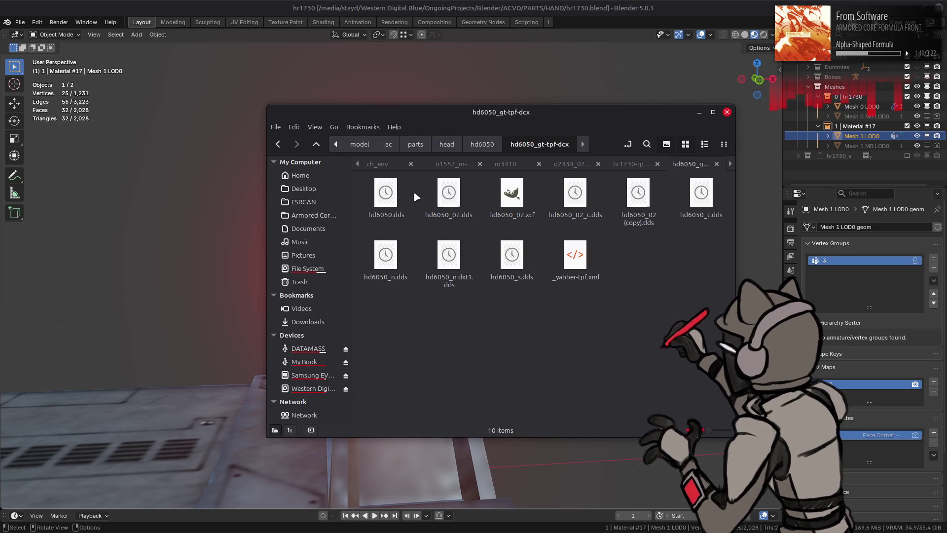
pyautogui.click(449, 194)
pyautogui.hotkey('ctrl', 'c')
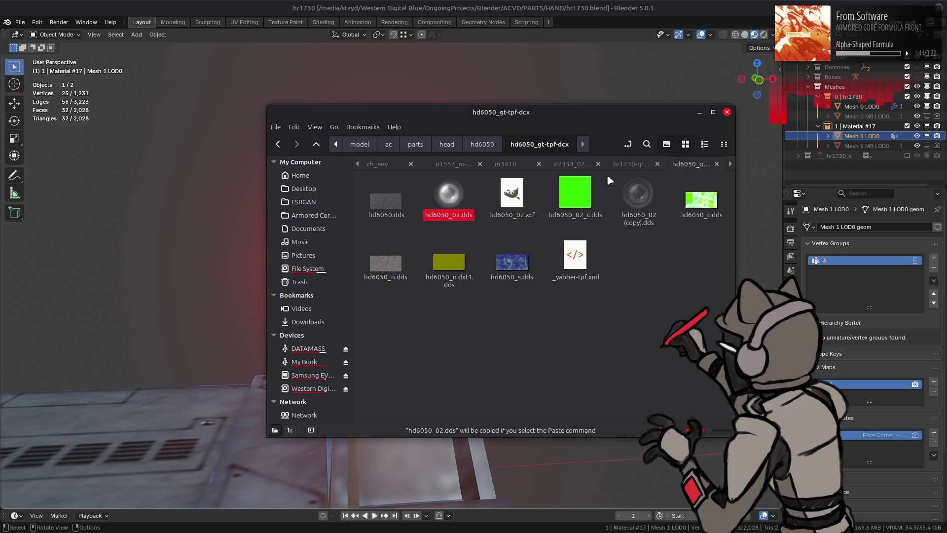
# In the hr1730 texture folder, make a backup copy of hr1730_02.dds
pyautogui.click(615, 164)
pyautogui.click(685, 144)
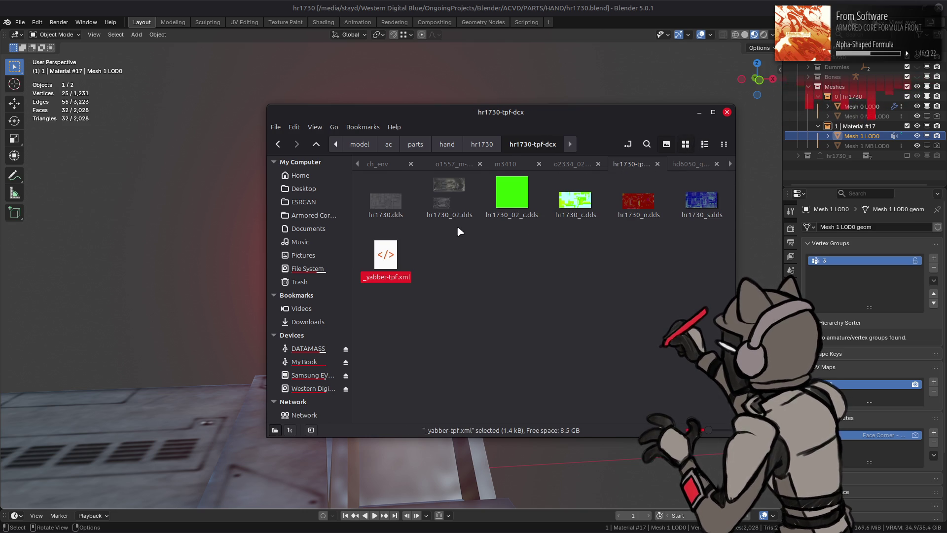
pyautogui.click(453, 204)
pyautogui.hotkey('ctrl', 'c')
pyautogui.hotkey('ctrl', 'v')
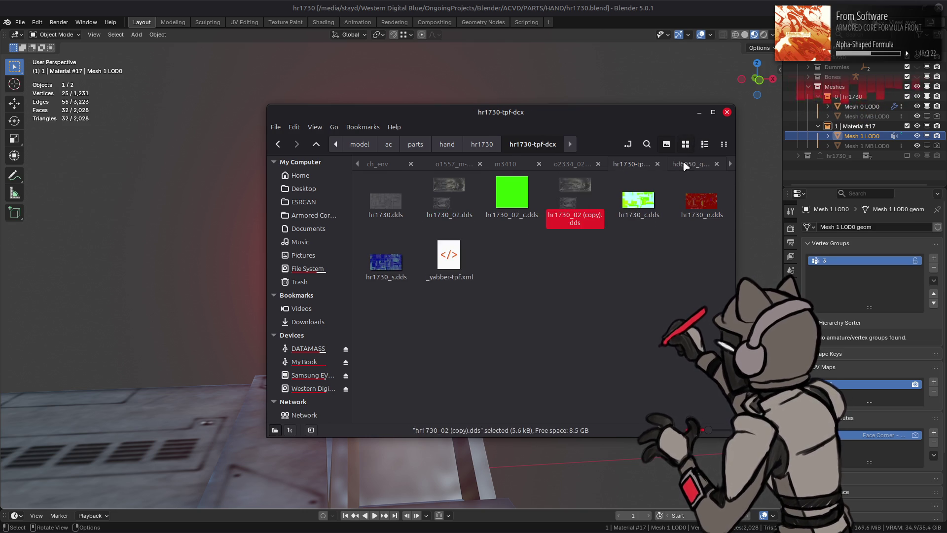
# Paste hd6050_02.dds into the hr1730-tpf-dcx folder
pyautogui.hotkey('ctrl', 'pagedown')
pyautogui.click(453, 202)
pyautogui.hotkey('ctrl', 'c')
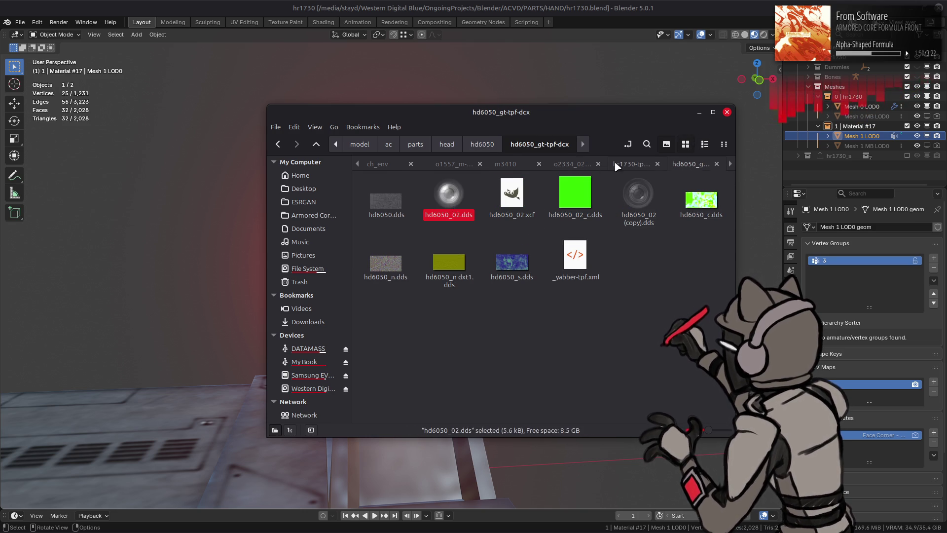
pyautogui.click(617, 164)
pyautogui.hotkey('ctrl', 'v')
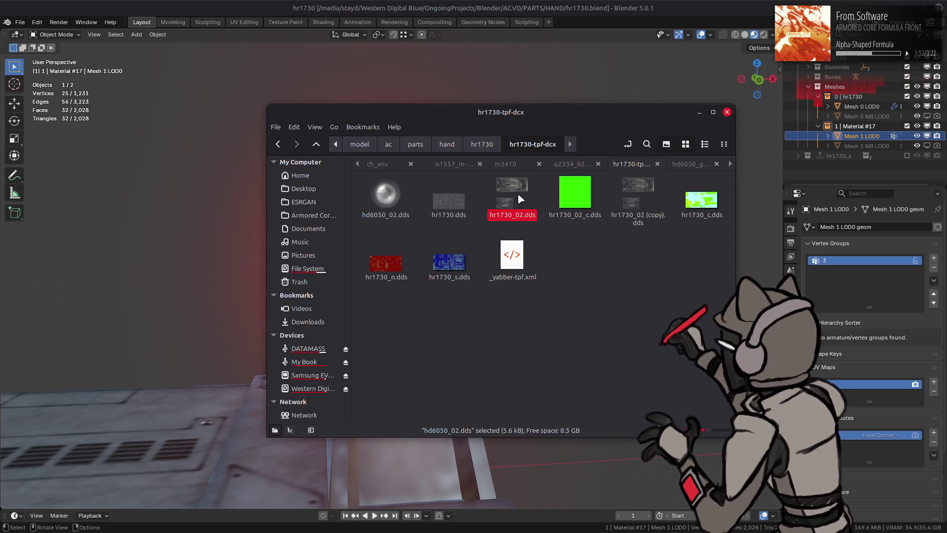
# Delete the old hr1730_02.dds and rename the pasted hd6050_02.dds to hr1730_02.dds
pyautogui.click(389, 204)
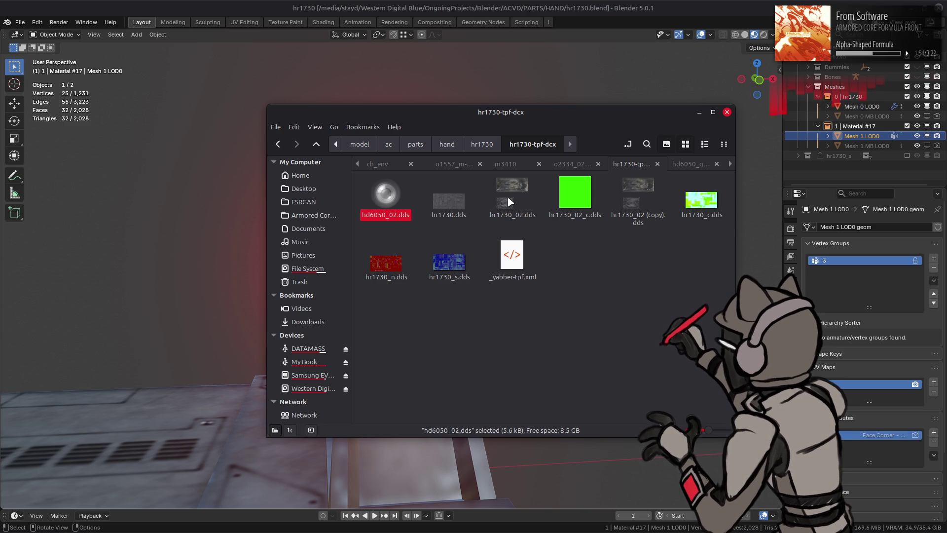
pyautogui.rightClick(511, 202)
pyautogui.click(541, 318)
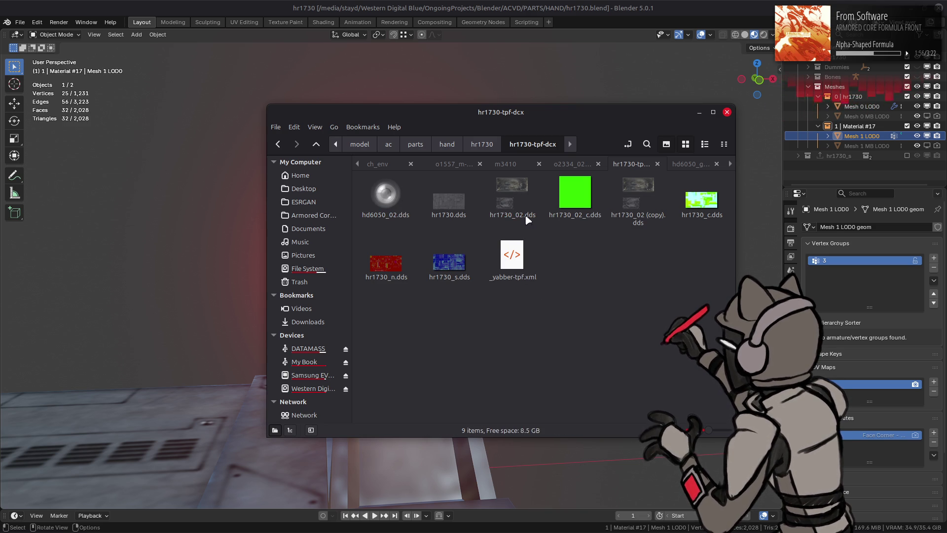
pyautogui.rightClick(387, 195)
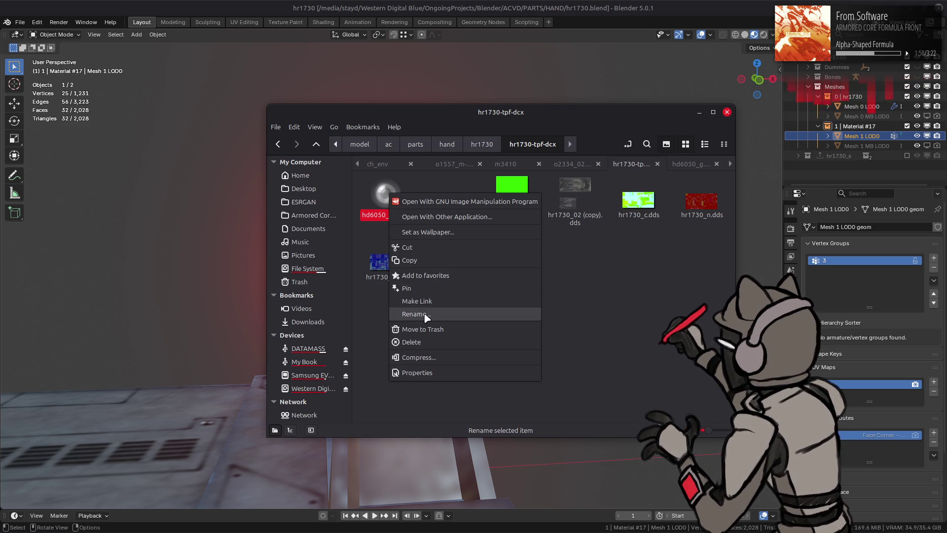
pyautogui.click(423, 313)
pyautogui.write('hr1730_02.dds')
pyautogui.press('Return')
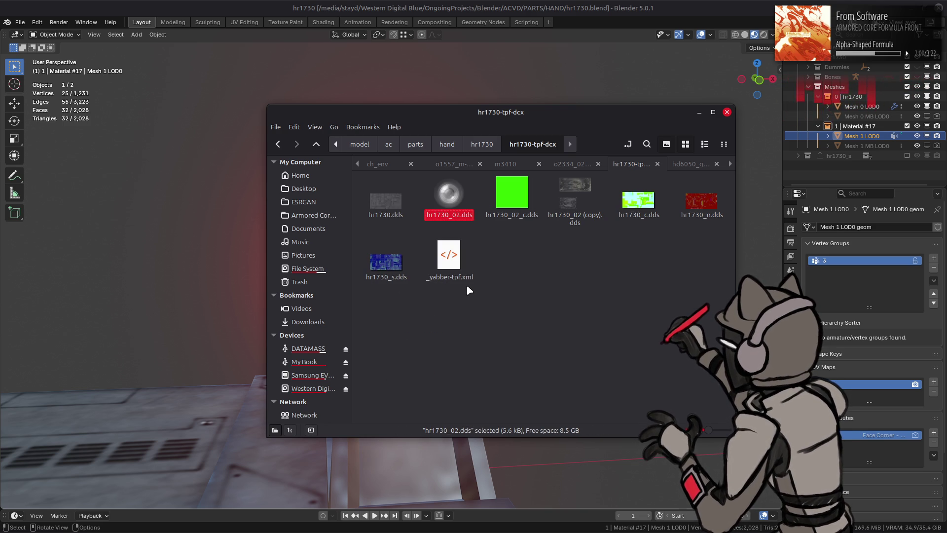
# In Notepad++, set the hr1730_02 float value on line 26 of _yabber-tpf.xml to 1.0 and save
pyautogui.rightClick(449, 279)
pyautogui.moveTo(493, 279)
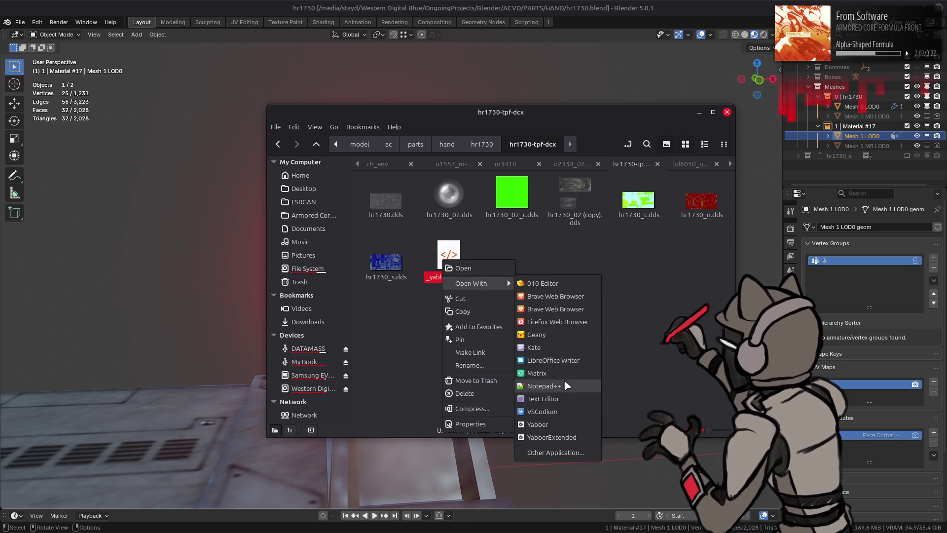
pyautogui.click(566, 372)
pyautogui.doubleClick(397, 246)
pyautogui.write('0')
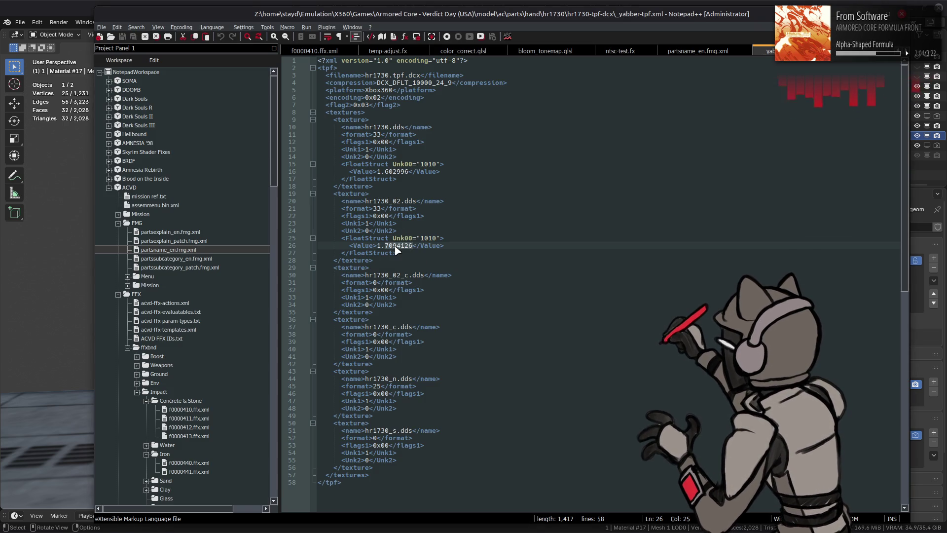
pyautogui.hotkey('ctrl', 's')
pyautogui.hotkey('alt', 'Tab')
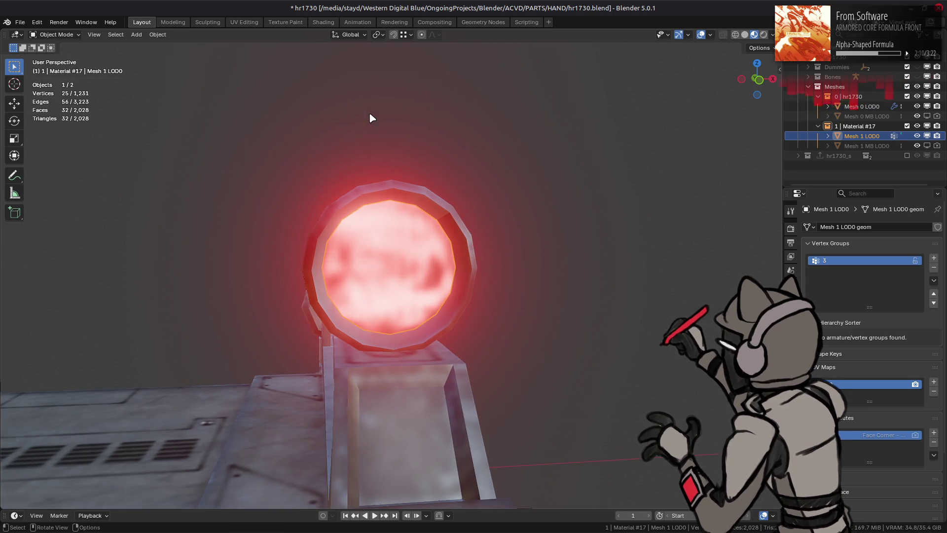
# In the Shading workspace, enter the ACVD Shader node group and restore HTTexture Transform Scale to 1.000
pyautogui.click(321, 23)
pyautogui.moveTo(399, 157); pyautogui.dragTo(434, 182)
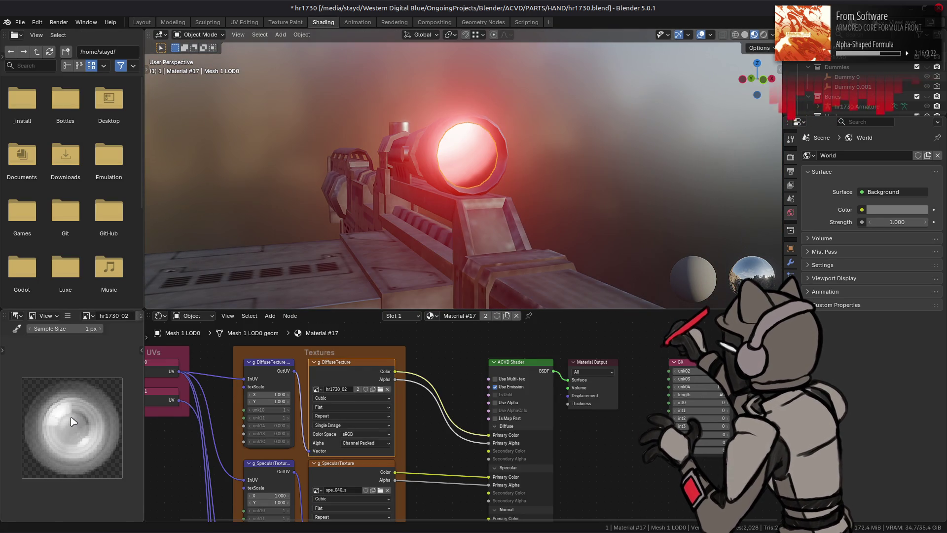
pyautogui.moveTo(423, 218); pyautogui.dragTo(402, 215)
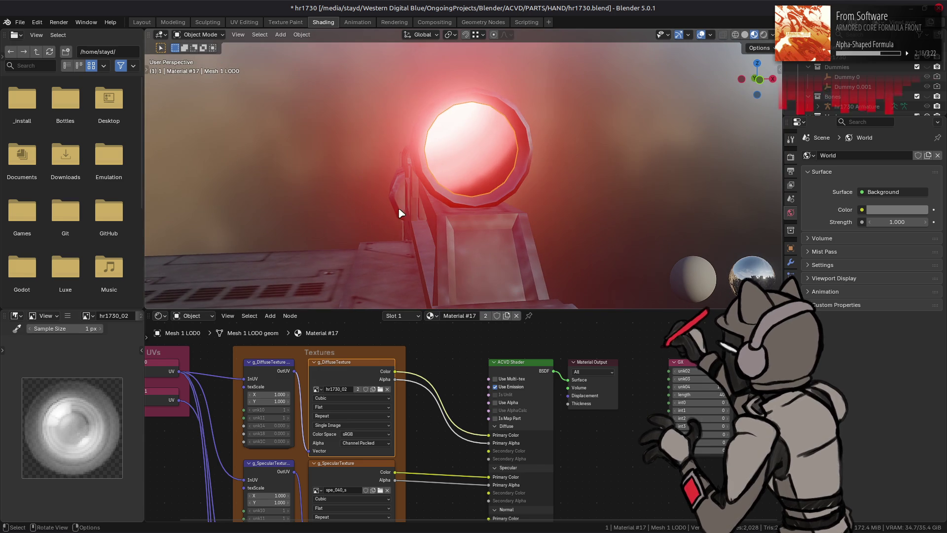
pyautogui.click(518, 362)
pyautogui.press('Tab')
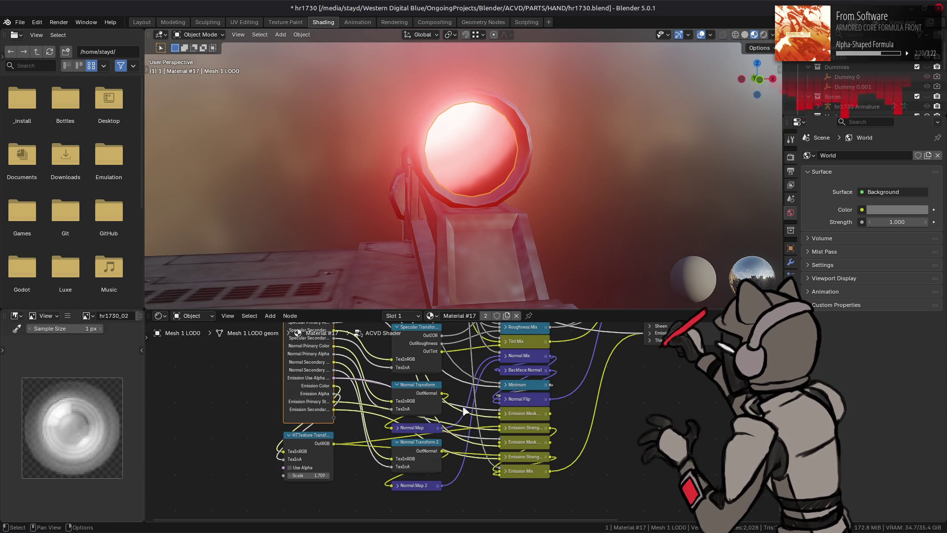
pyautogui.write('1')
pyautogui.hotkey('ctrl', 'z')
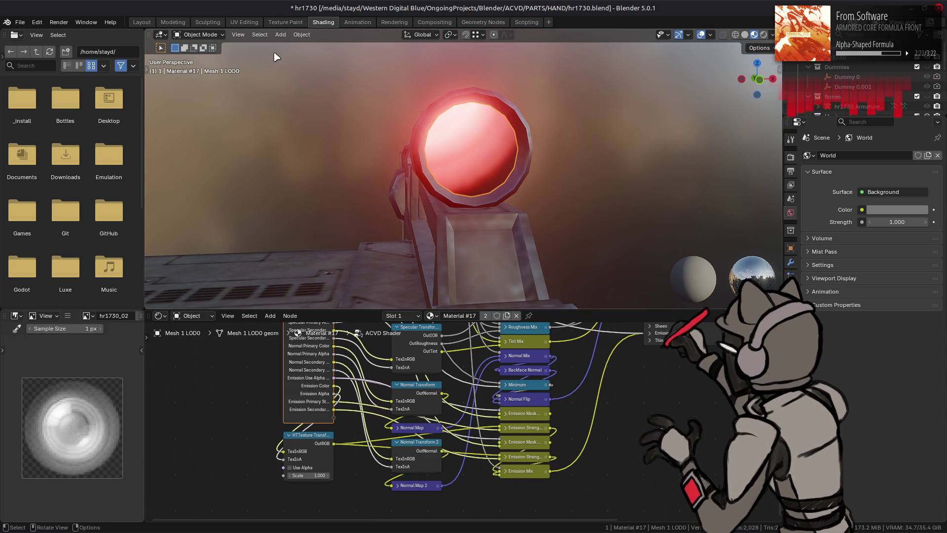
pyautogui.click(251, 23)
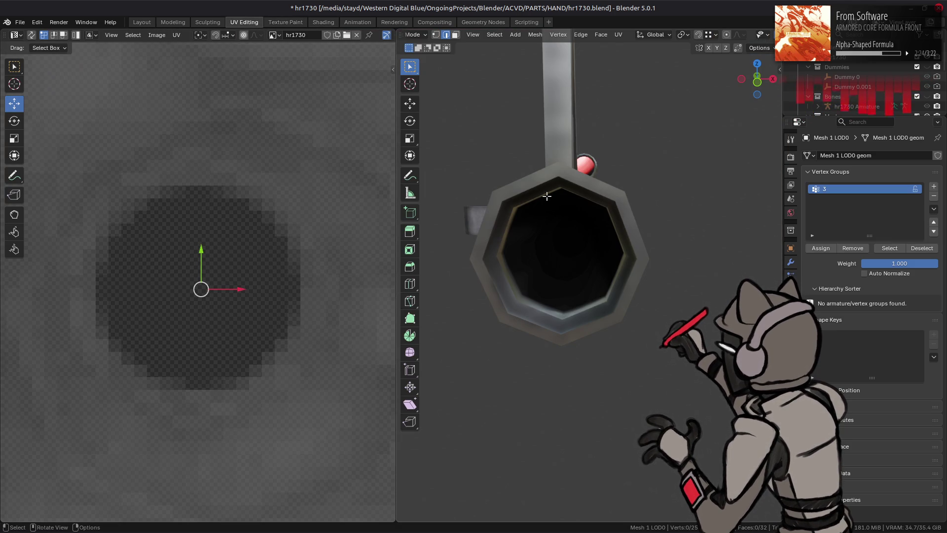
# Frame the red lens, put its mesh in edit mode, and show overlays with the edit-mode overlay options
pyautogui.moveTo(554, 195); pyautogui.dragTo(553, 192)
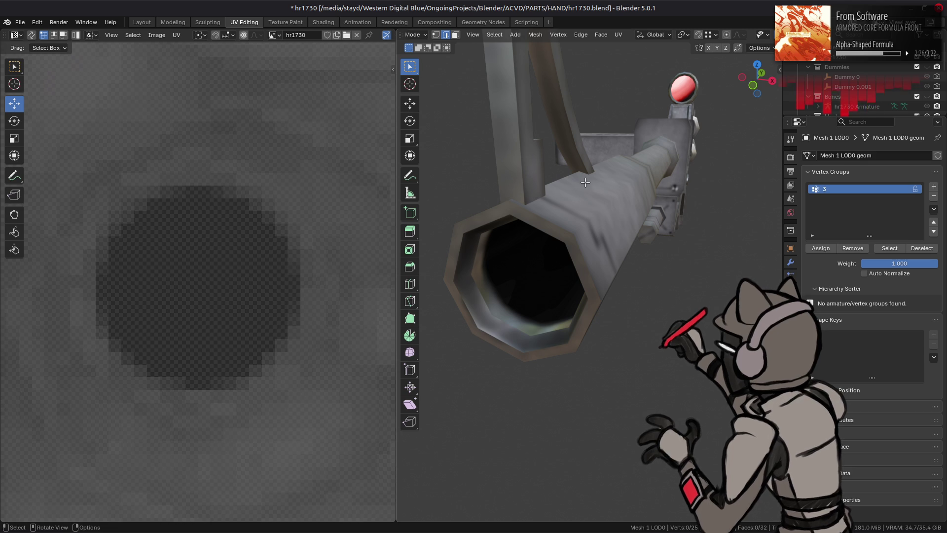
pyautogui.press('Tab')
pyautogui.press('KP_Decimal')
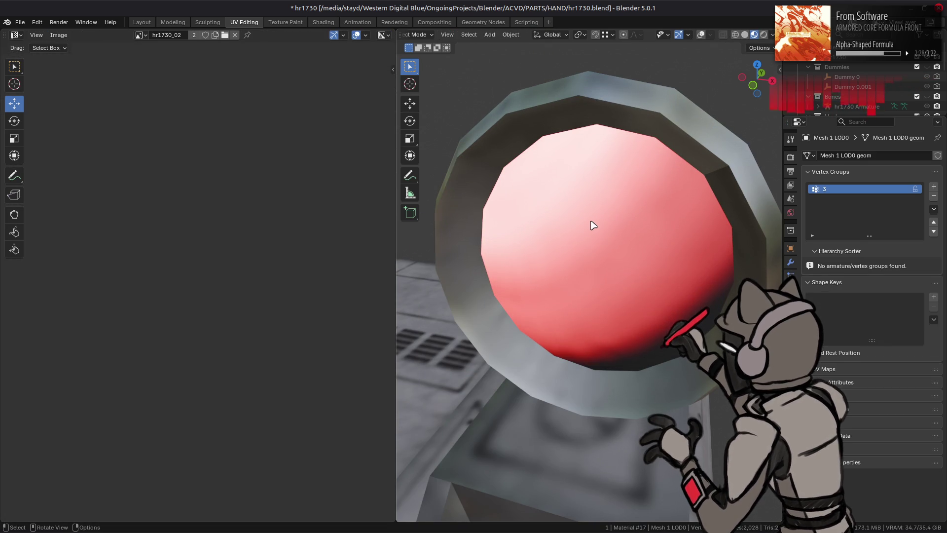
pyautogui.press('Tab')
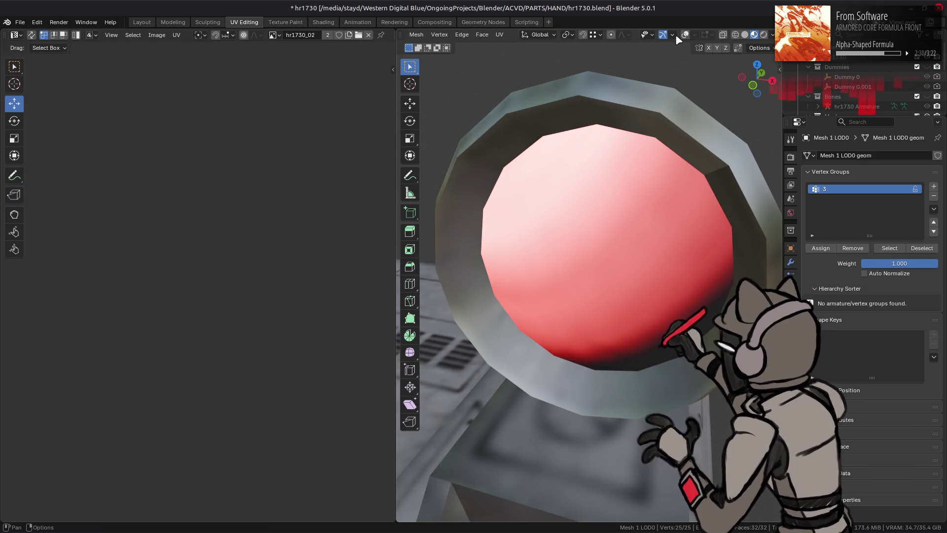
pyautogui.click(686, 36)
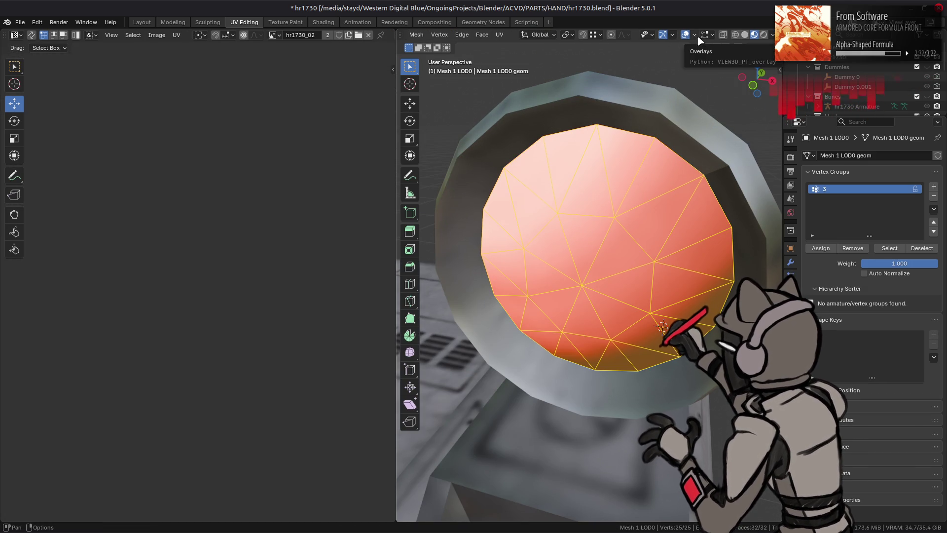
pyautogui.click(694, 35)
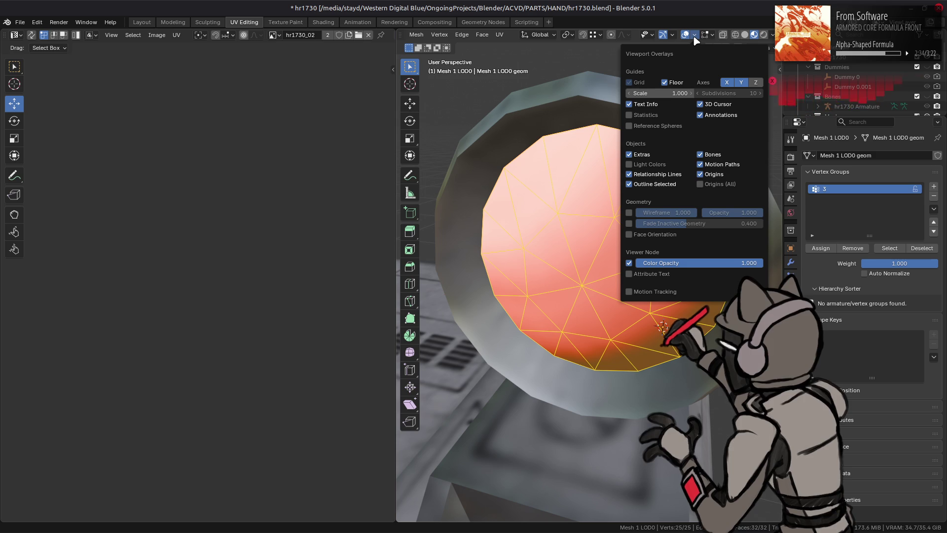
pyautogui.click(706, 36)
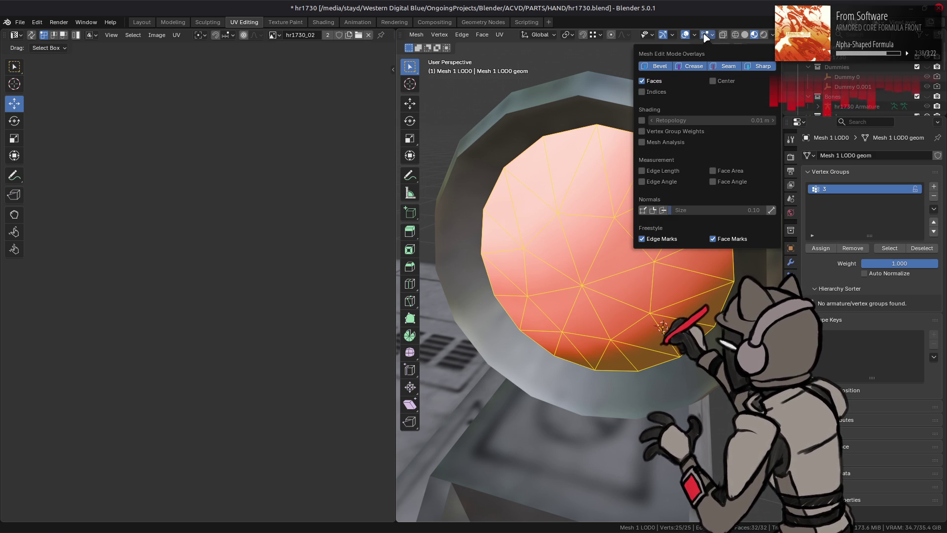
# Frame the lens UV island, then try UV Unwrap and UV Reset, undoing both
pyautogui.moveTo(617, 247); pyautogui.dragTo(264, 256)
pyautogui.press('KP_Decimal')
pyautogui.press('Home')
pyautogui.scroll(-3)
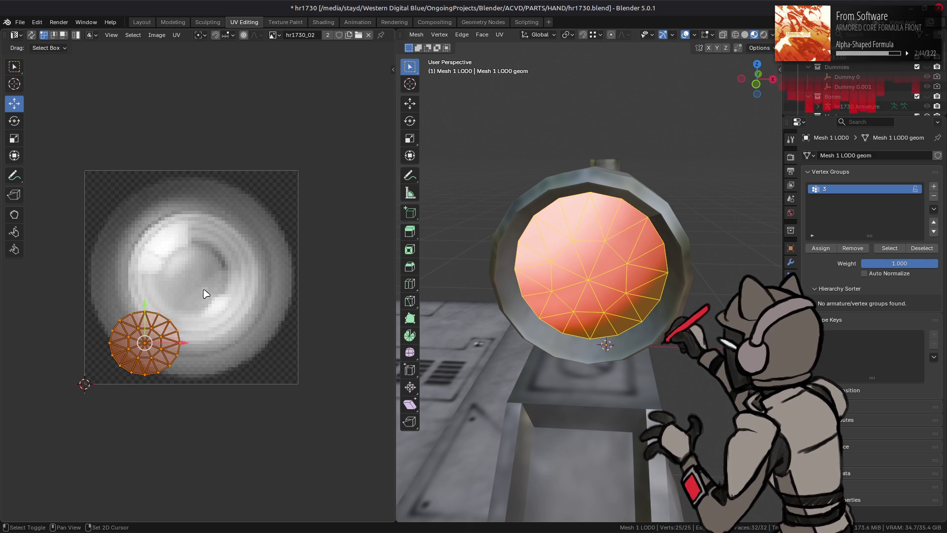
pyautogui.click(176, 35)
pyautogui.moveTo(235, 146)
pyautogui.click(296, 146)
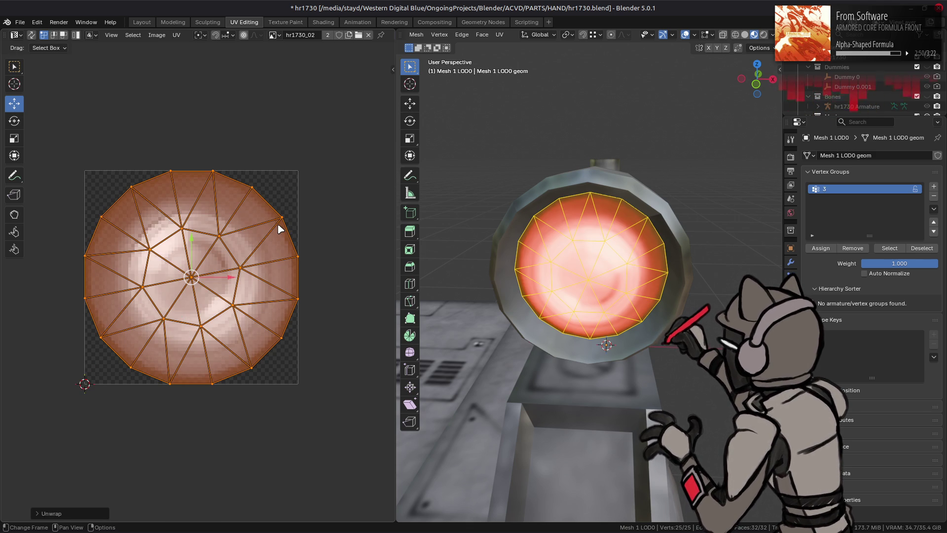
pyautogui.hotkey('ctrl', 'z')
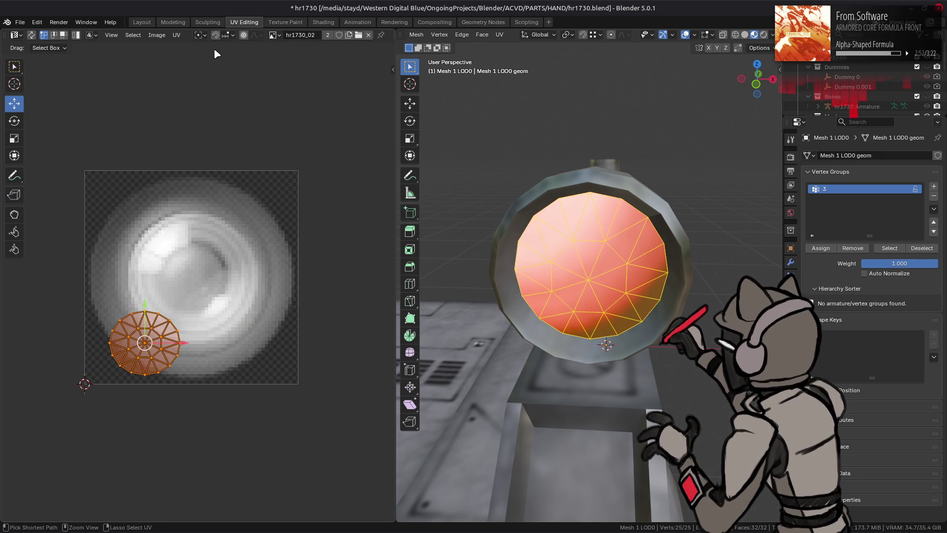
pyautogui.click(179, 34)
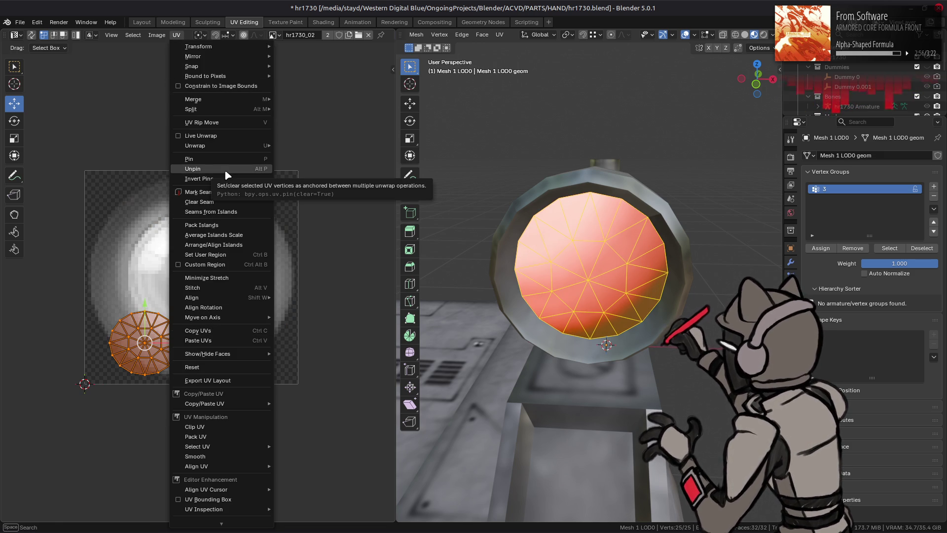
pyautogui.click(225, 367)
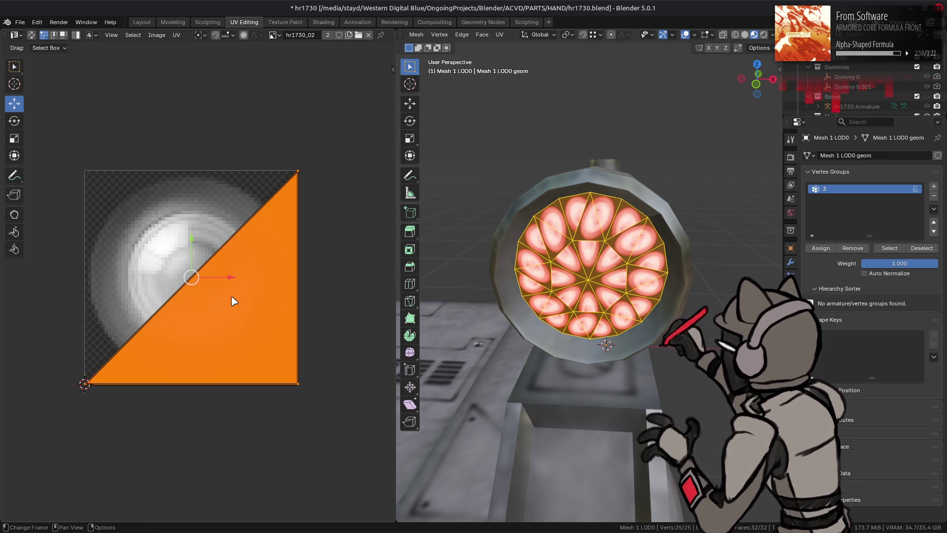
pyautogui.hotkey('ctrl', 'z')
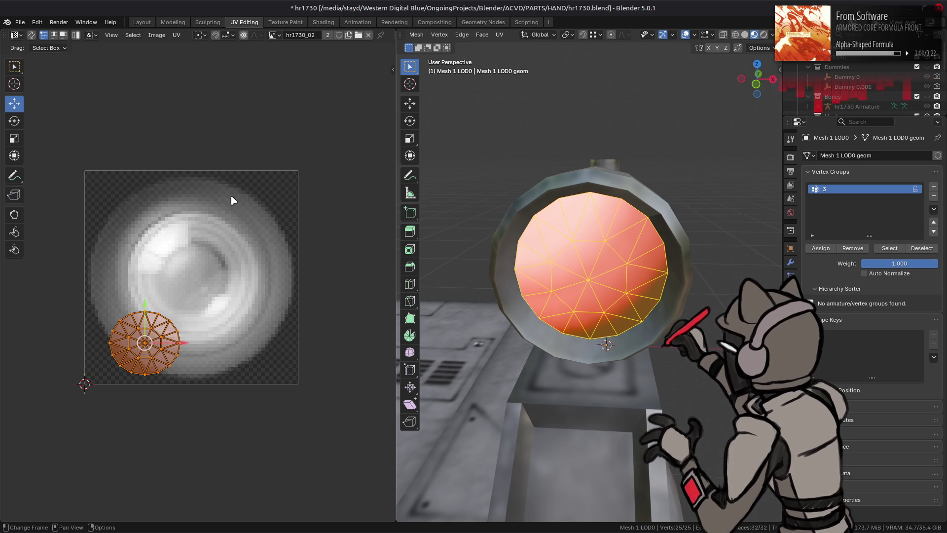
# Run Average Islands Scale on the lens UVs with Non-Uniform enabled
pyautogui.click(178, 35)
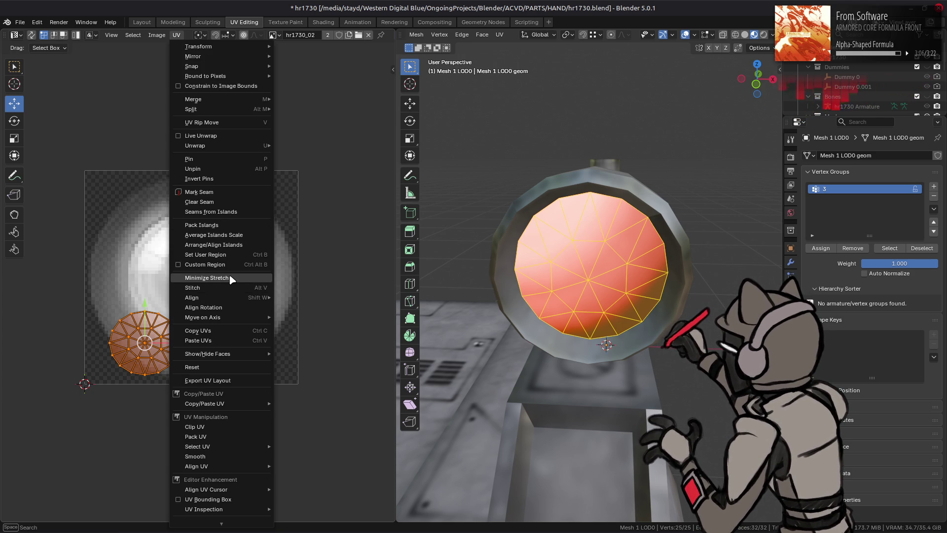
pyautogui.click(228, 236)
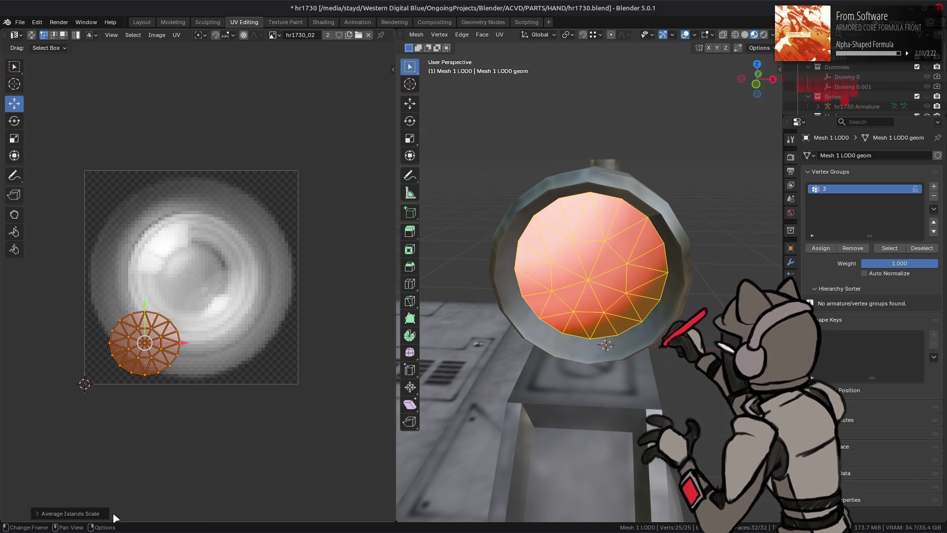
pyautogui.click(120, 503)
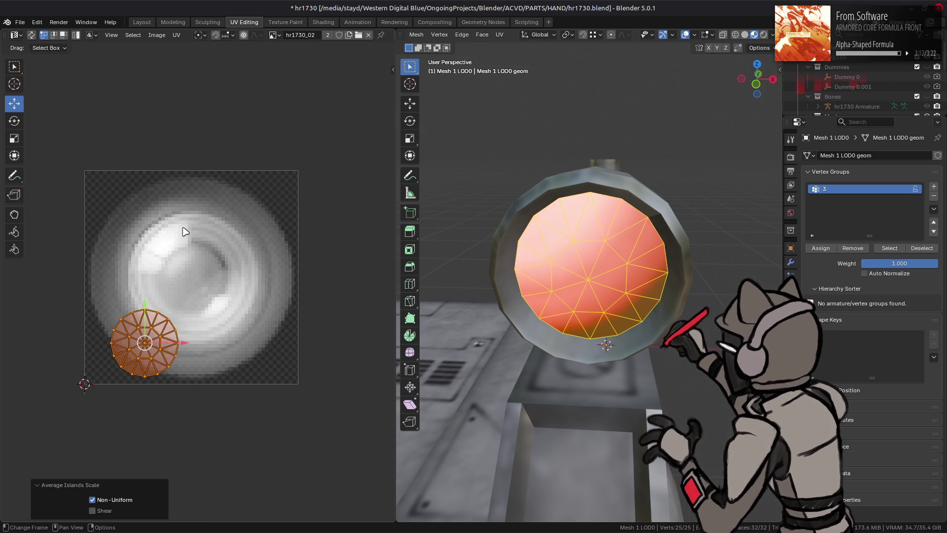
pyautogui.hotkey('shift', 's')
pyautogui.press('Escape')
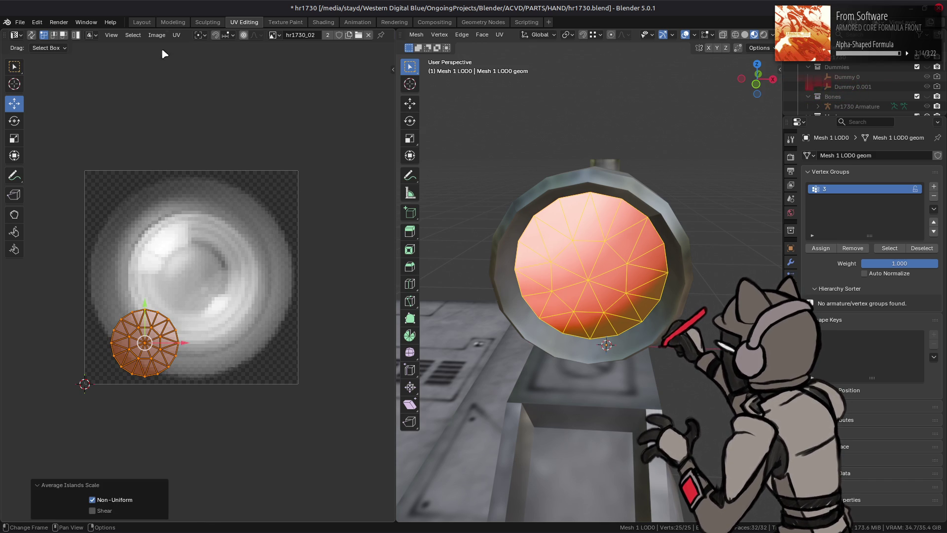
# Try snapping the UVs to the 2D cursor, undo it, and show the UV editor side panel
pyautogui.click(177, 35)
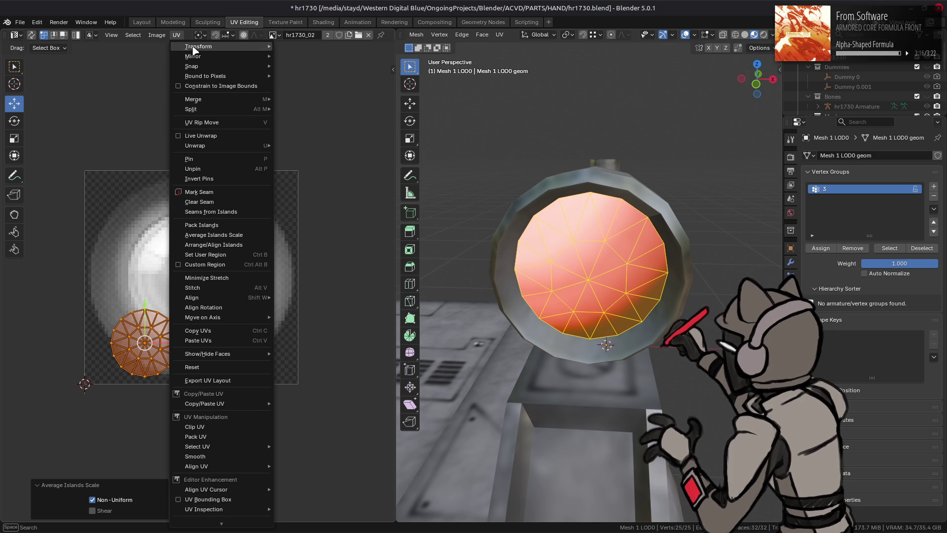
pyautogui.moveTo(194, 50)
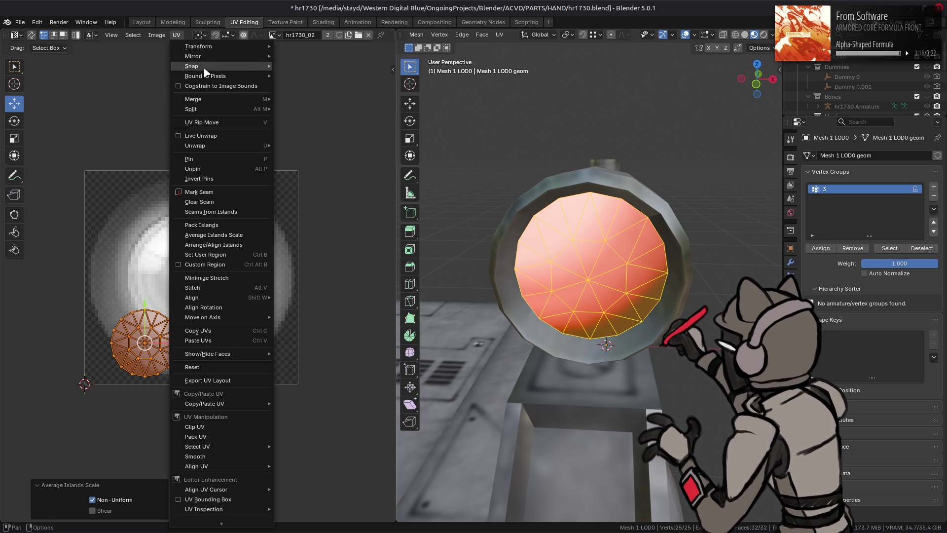
pyautogui.moveTo(205, 69)
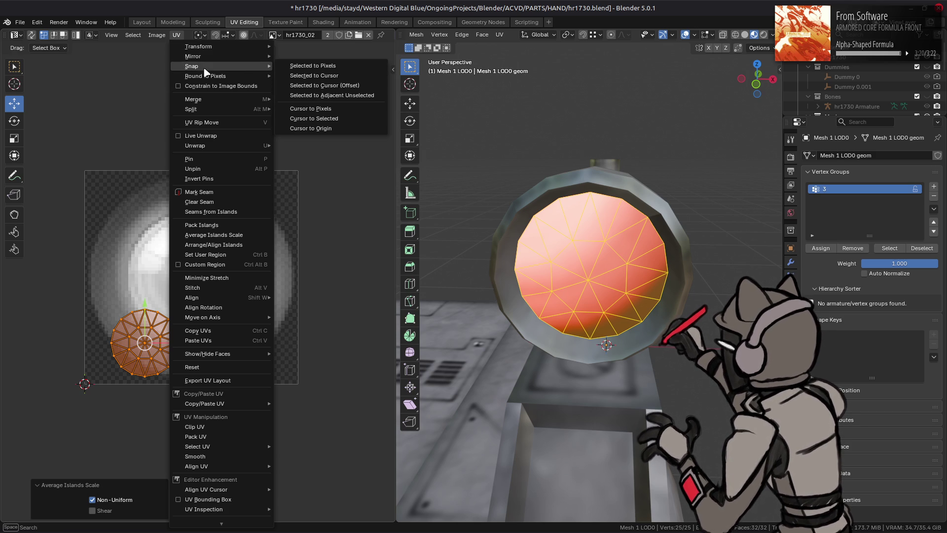
pyautogui.click(346, 75)
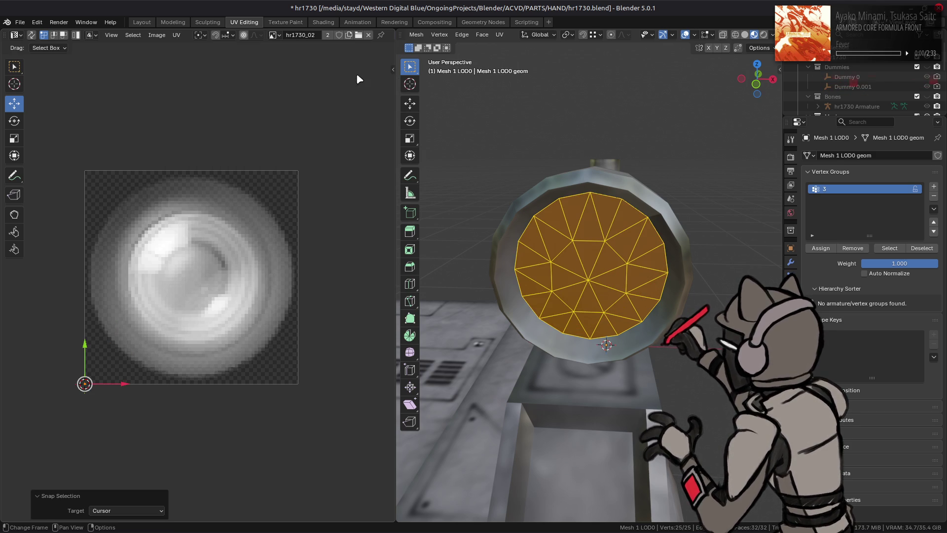
pyautogui.hotkey('ctrl', 'z')
pyautogui.click(176, 35)
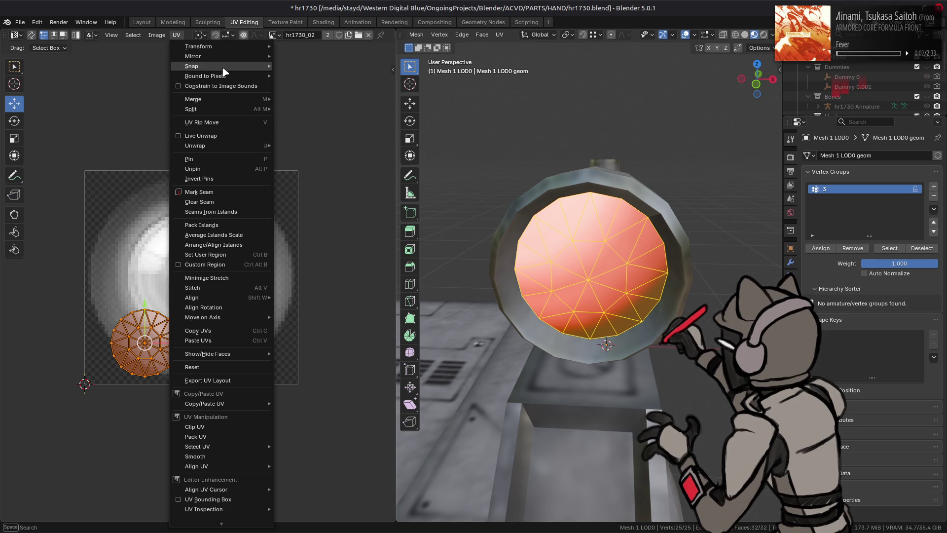
pyautogui.moveTo(223, 71)
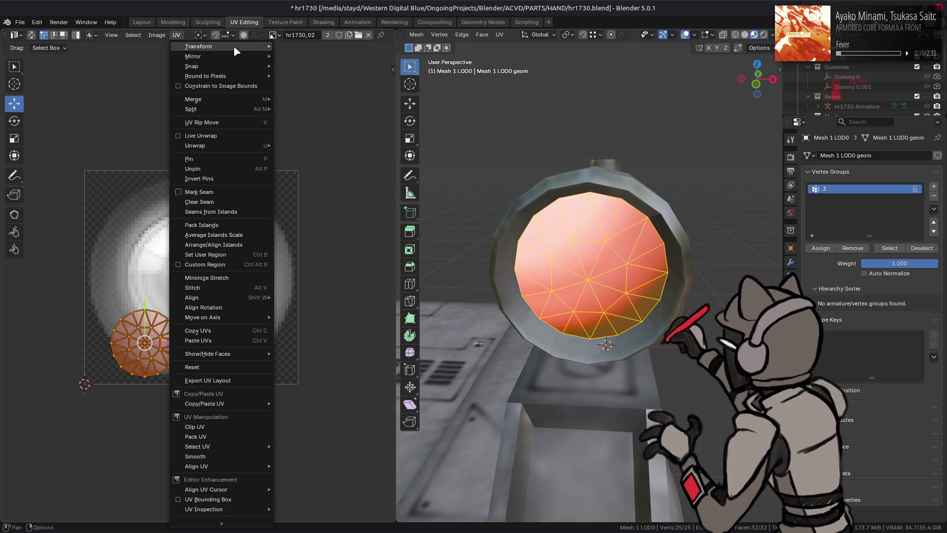
pyautogui.moveTo(237, 51)
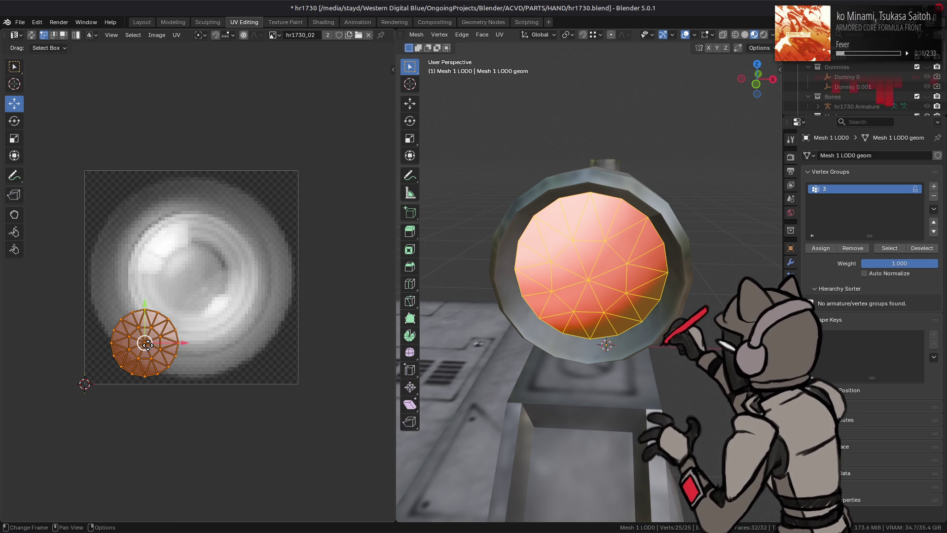
pyautogui.press('n')
pyautogui.press('Tab')
pyautogui.press('Tab')
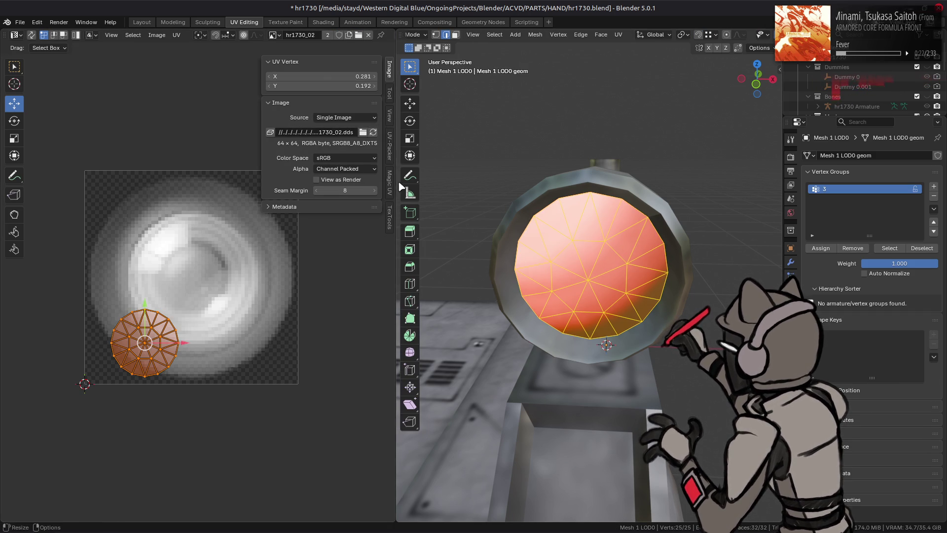
# Center the lens UV island with TexTools Randomize, using U and V strength 0
pyautogui.click(389, 216)
pyautogui.click(295, 167)
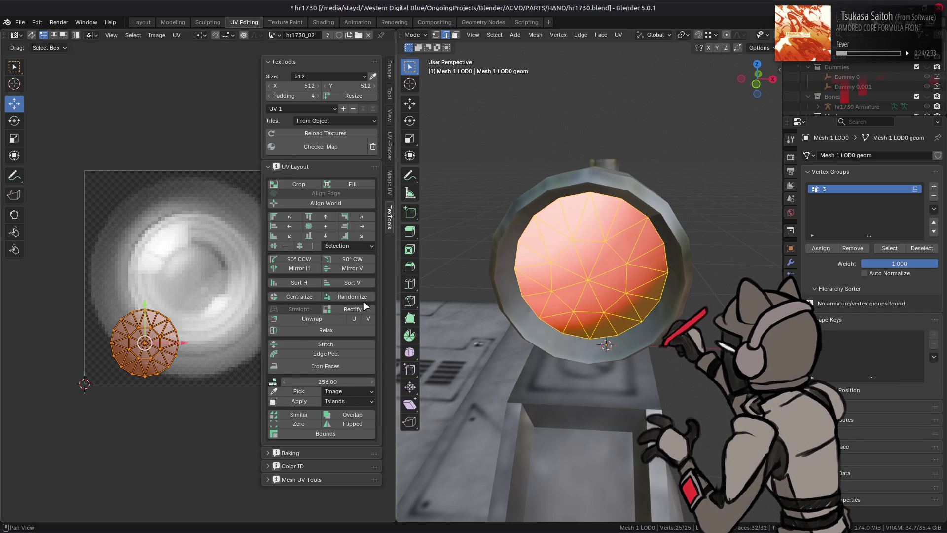
pyautogui.click(363, 295)
pyautogui.click(346, 325)
pyautogui.write('0')
pyautogui.press('Return')
pyautogui.click(345, 337)
pyautogui.write('0')
pyautogui.press('Return')
pyautogui.click(326, 362)
pyautogui.click(339, 401)
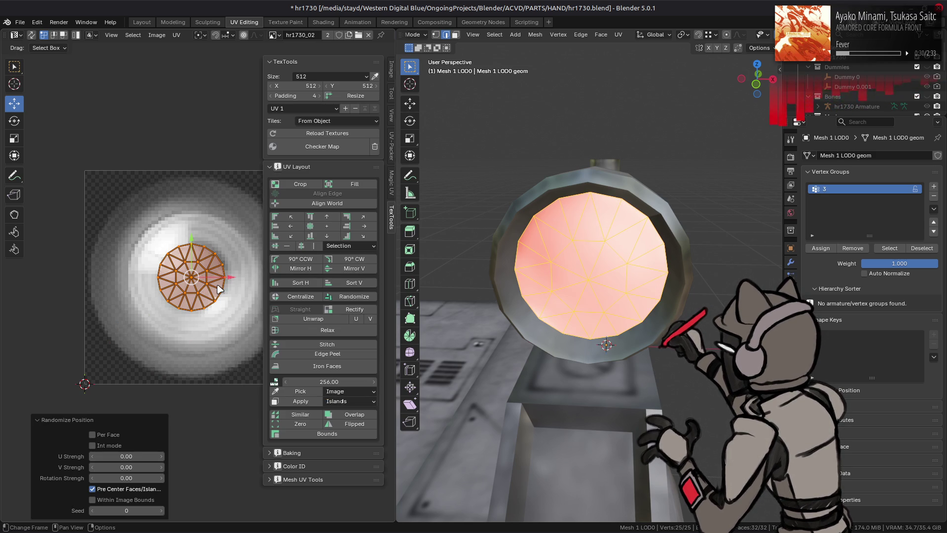
# Scale the lens UV island up threefold, then by a further 1.05
pyautogui.press('n')
pyautogui.press('s')
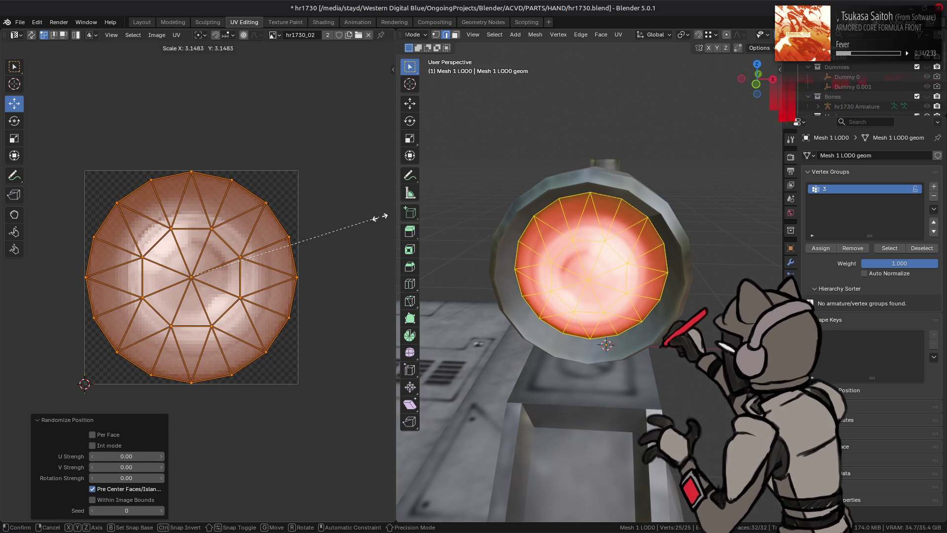
pyautogui.press('3')
pyautogui.press('Return')
pyautogui.scroll(3)
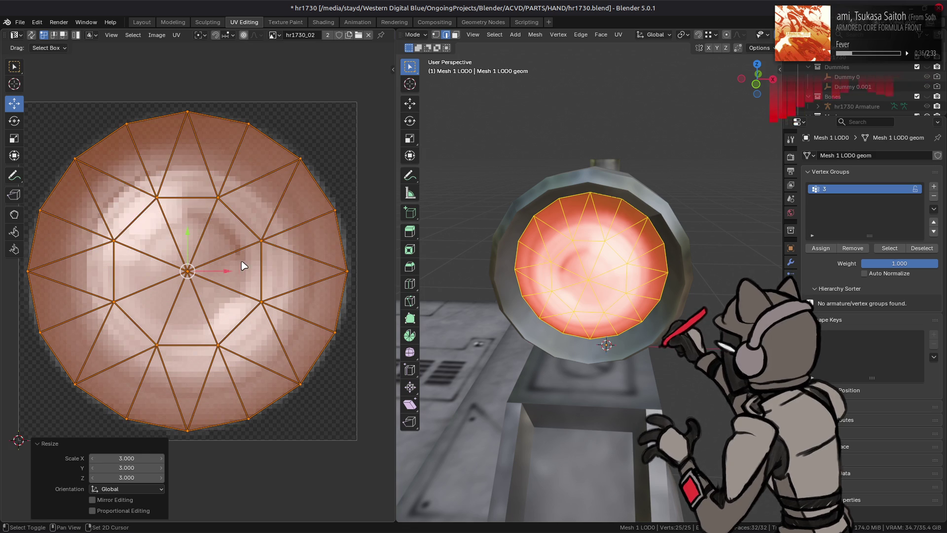
pyautogui.press('s')
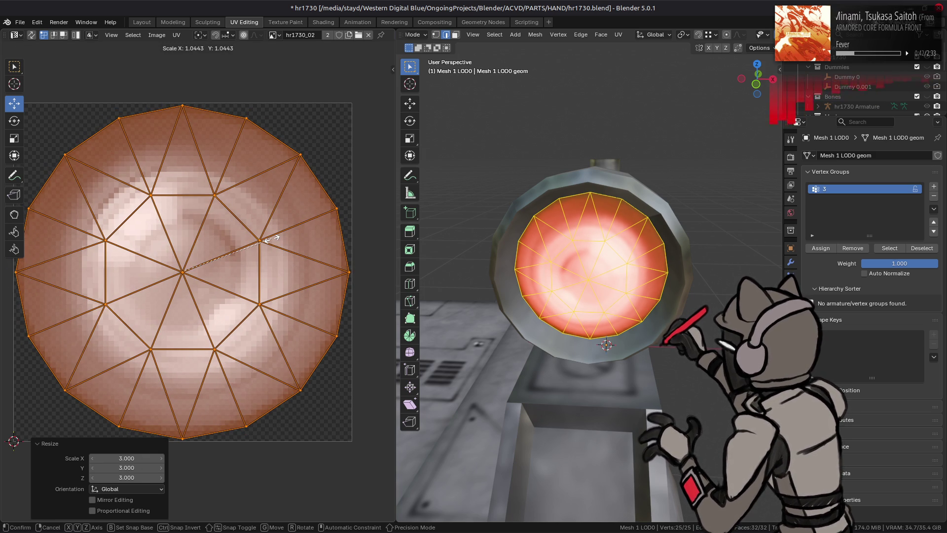
pyautogui.write('1')
pyautogui.write('.0')
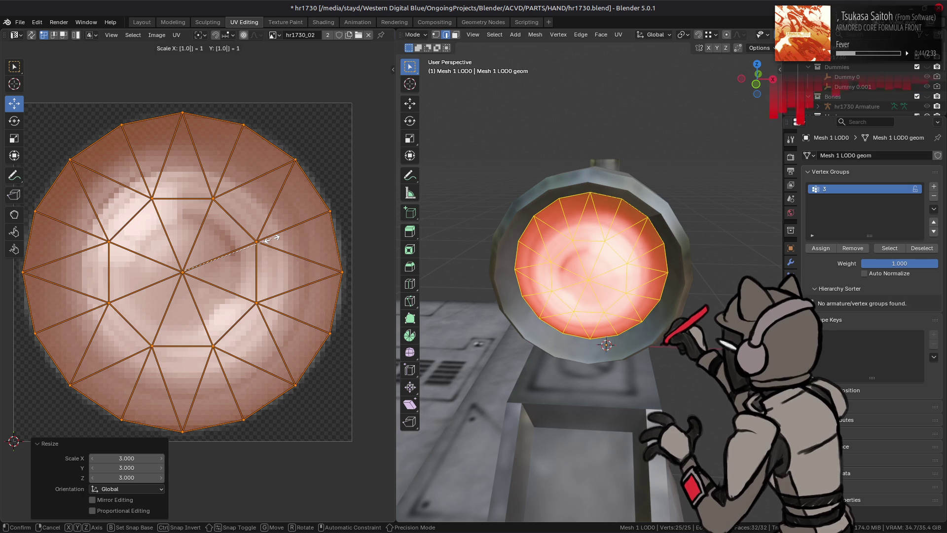
pyautogui.write('5')
pyautogui.press('Return')
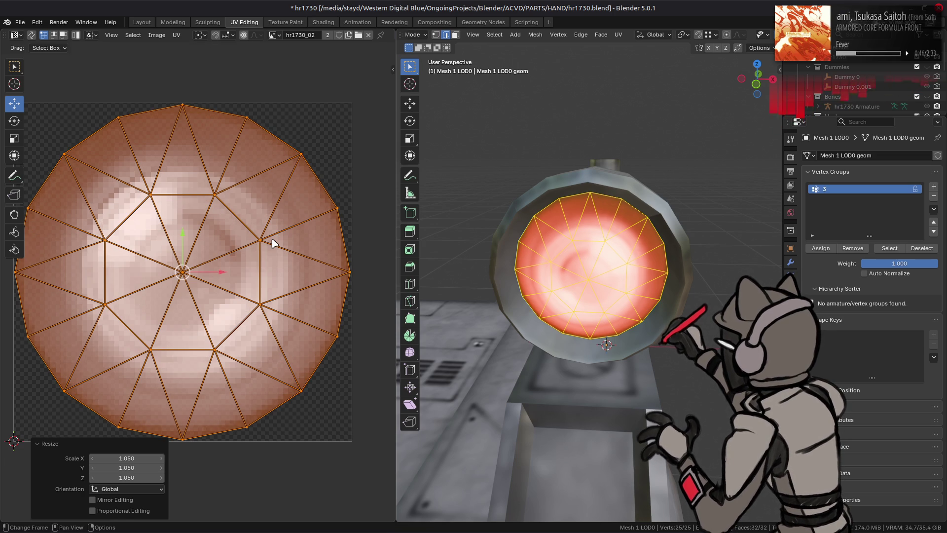
# Inspect the lens in the Layout workspace, then return to UV Editing
pyautogui.click(142, 22)
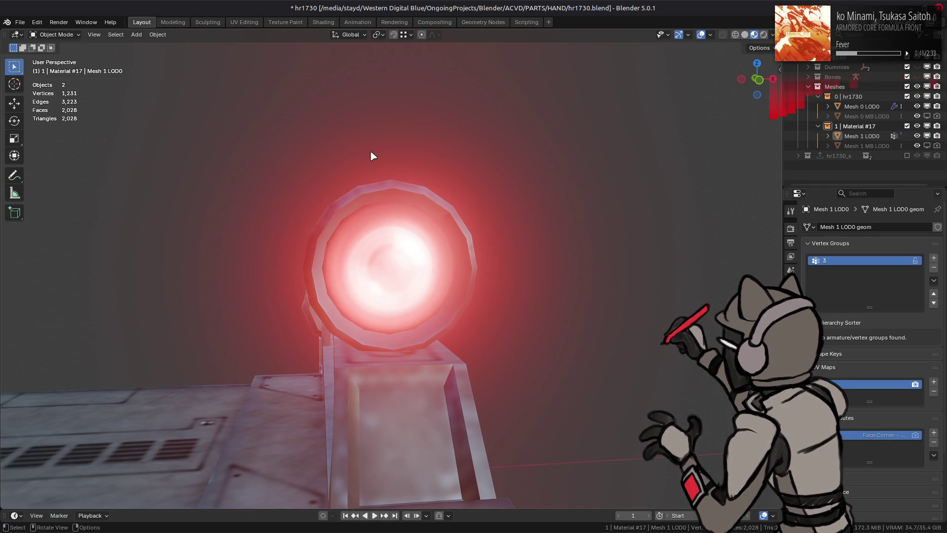
pyautogui.scroll(3)
pyautogui.scroll(-3)
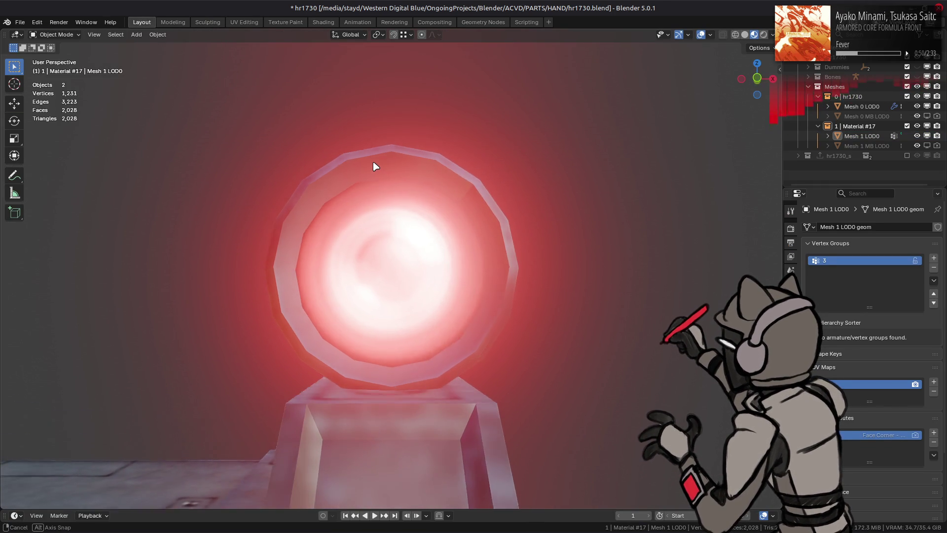
pyautogui.click(244, 22)
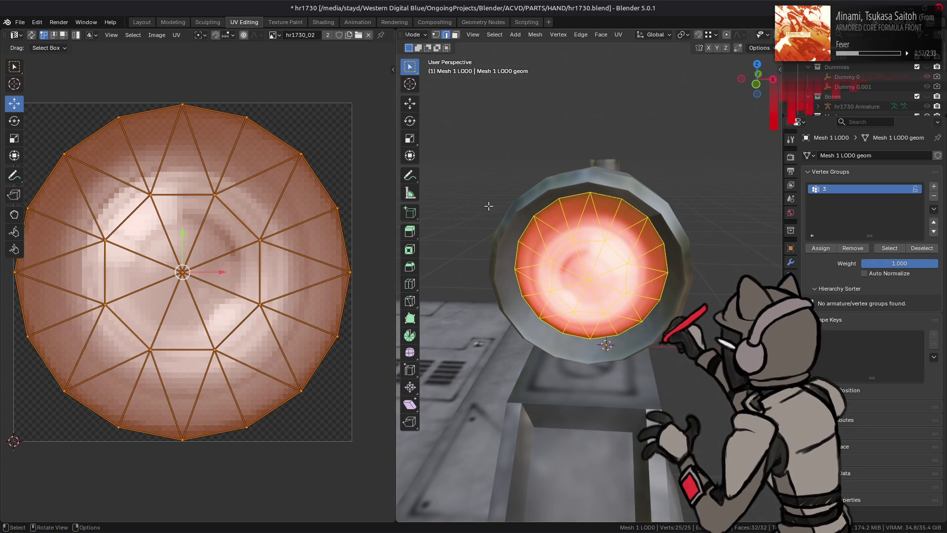
# Hide the wireframe and compare the lens texture with and without the UV enlargement
pyautogui.hotkey('shift', 'alt', 'z')
pyautogui.moveTo(503, 219); pyautogui.dragTo(489, 208)
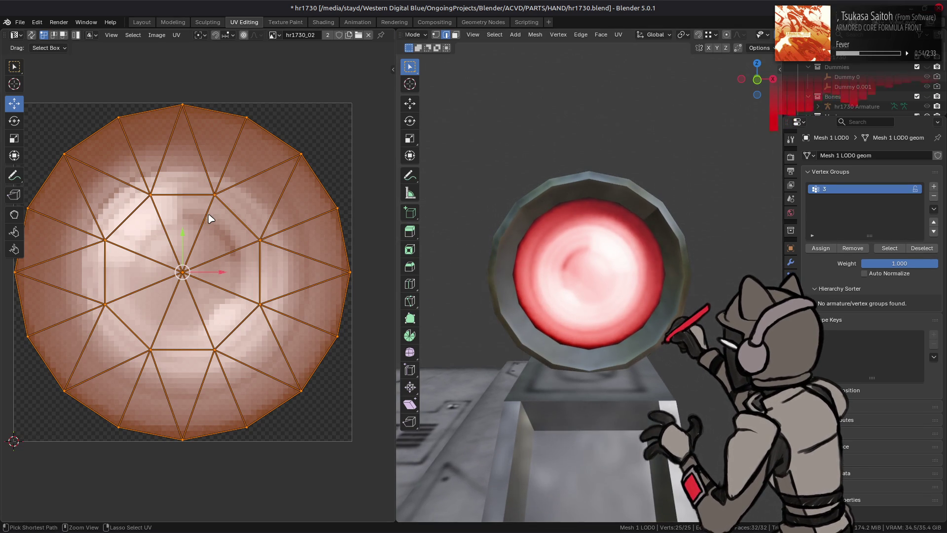
pyautogui.scroll(3)
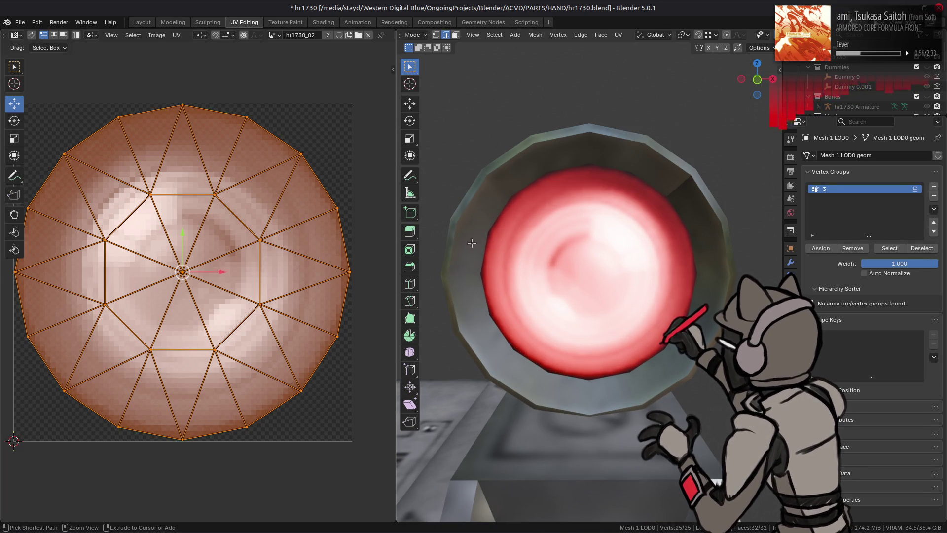
pyautogui.hotkey('ctrl', 'z')
pyautogui.hotkey('ctrl', 'z')
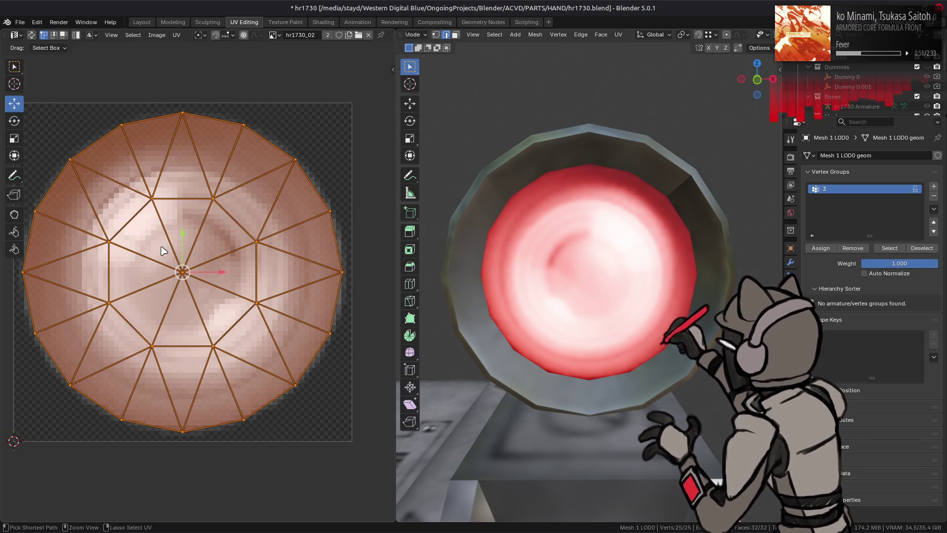
pyautogui.hotkey('ctrl', 'z')
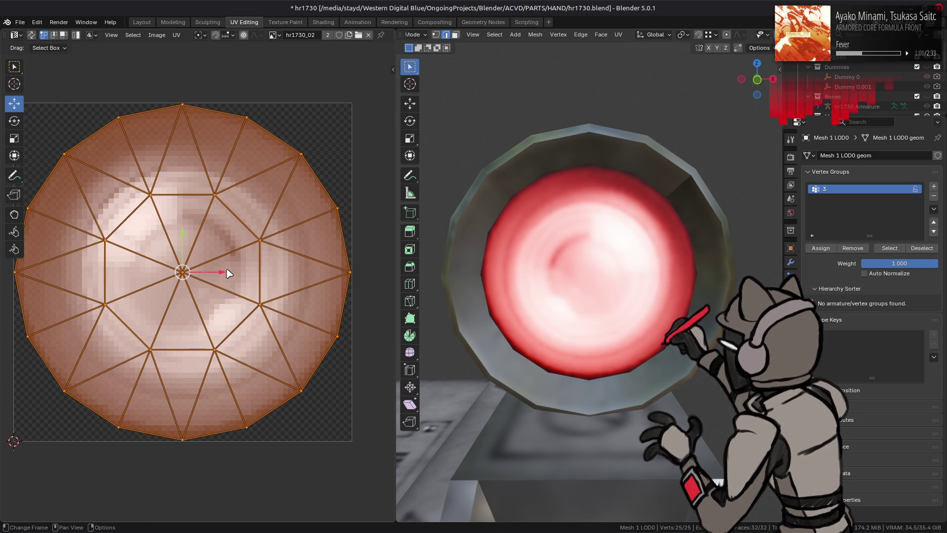
# Nudge the lens UV island 1/512 on X and Y, undo the last nudge, then view front
pyautogui.moveTo(220, 274); pyautogui.dragTo(217, 273)
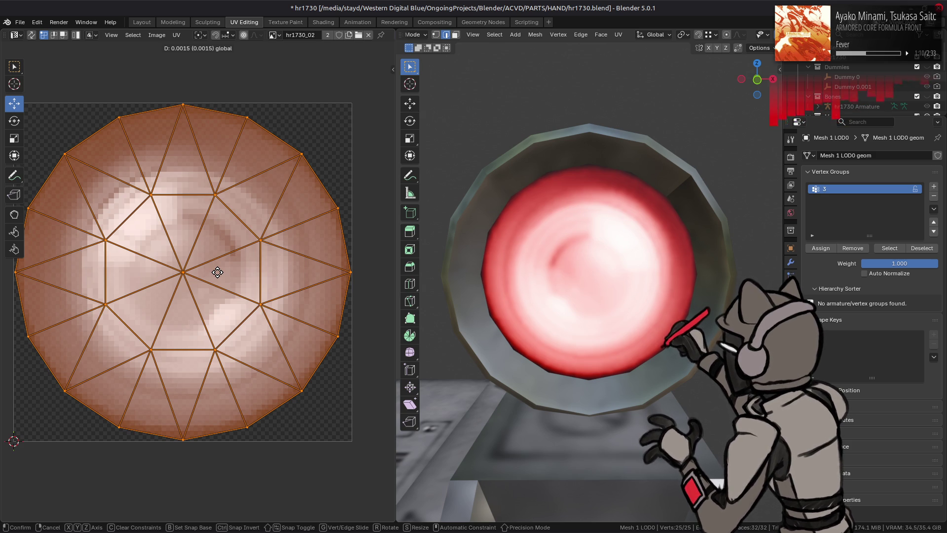
pyautogui.moveTo(217, 272); pyautogui.dragTo(217, 272)
pyautogui.click(141, 457)
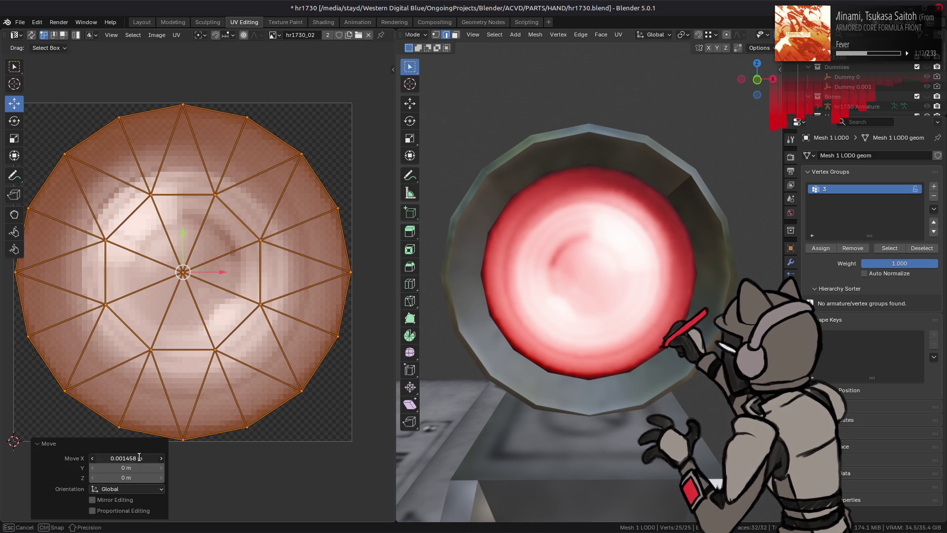
pyautogui.write('1/512')
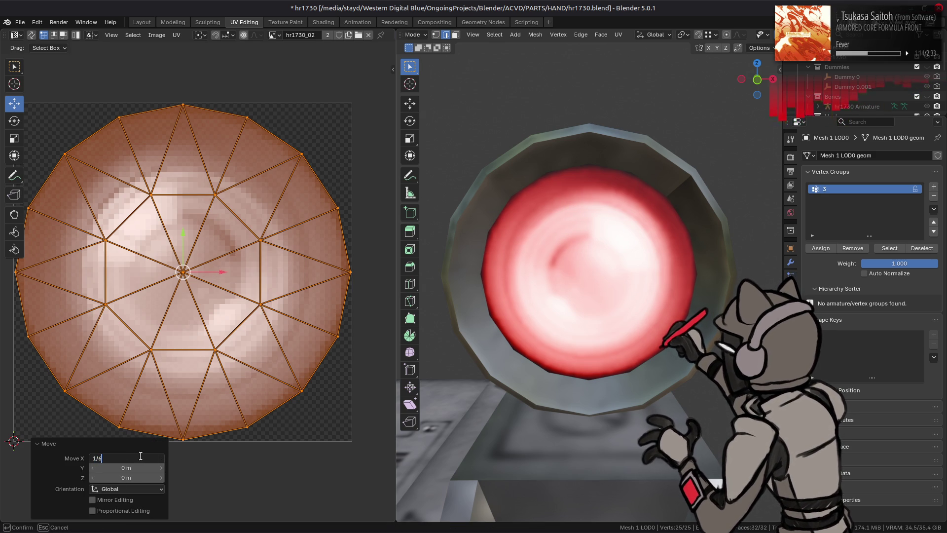
pyautogui.press('Return')
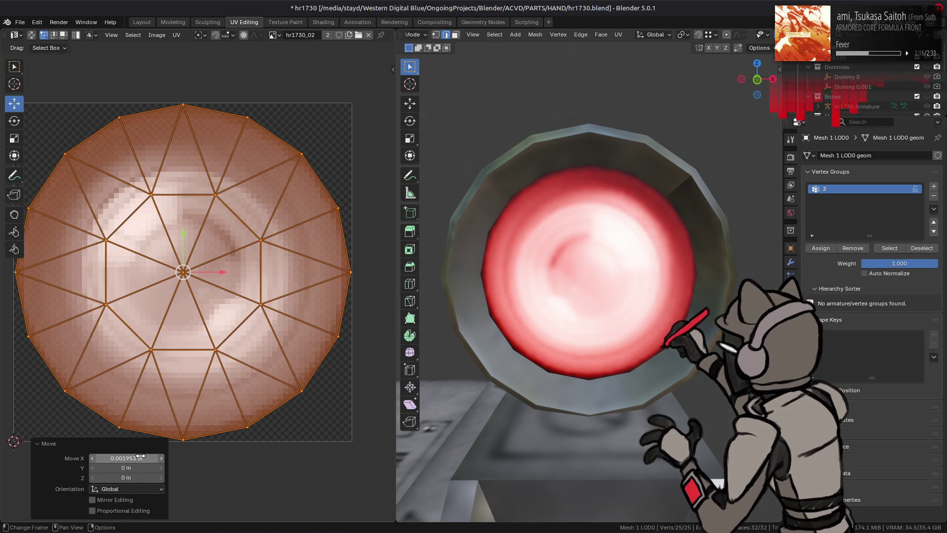
pyautogui.moveTo(184, 230); pyautogui.dragTo(184, 225)
pyautogui.click(136, 468)
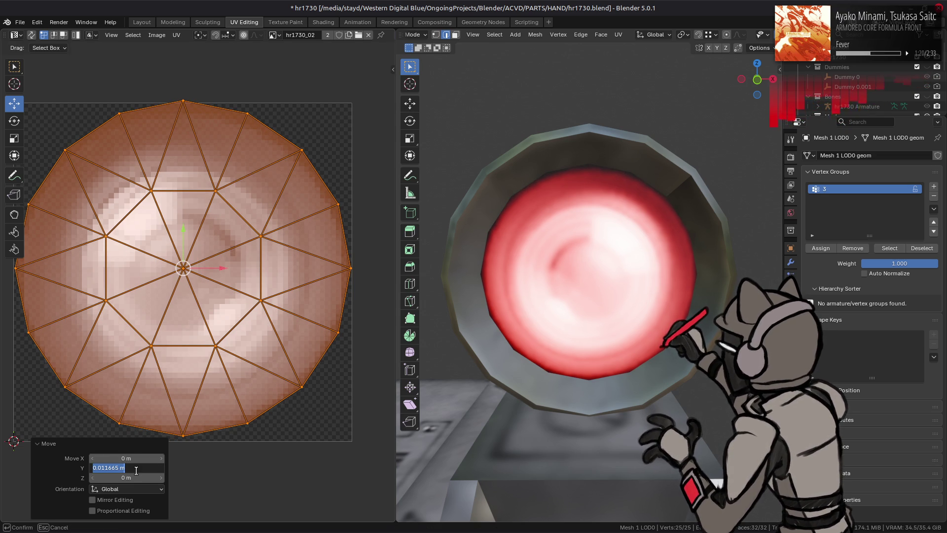
pyautogui.write('1/512')
pyautogui.press('Return')
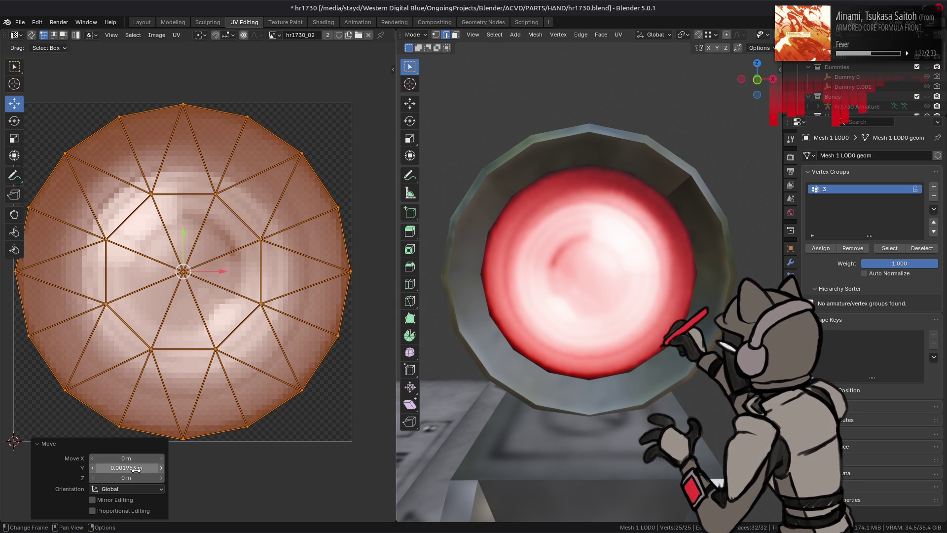
pyautogui.hotkey('ctrl', 'z')
pyautogui.hotkey('ctrl', 'z')
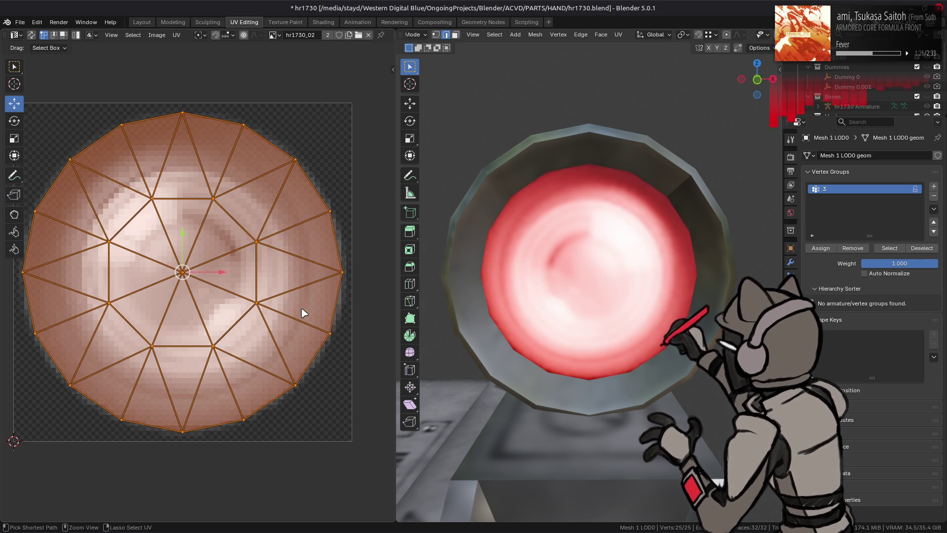
pyautogui.press('KP_5')
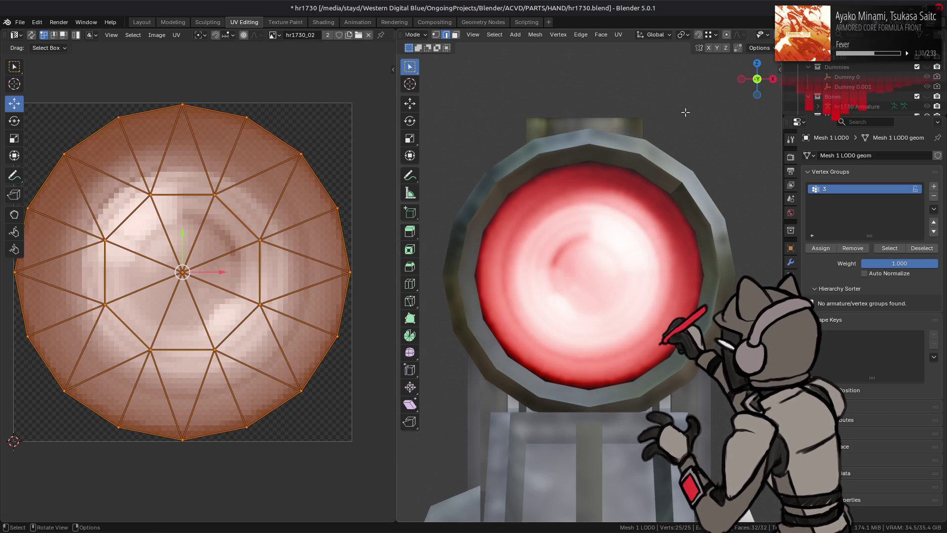
# Set the viewport shading Compositor to Always so the lens glow blooms
pyautogui.scroll(-3)
pyautogui.click(773, 34)
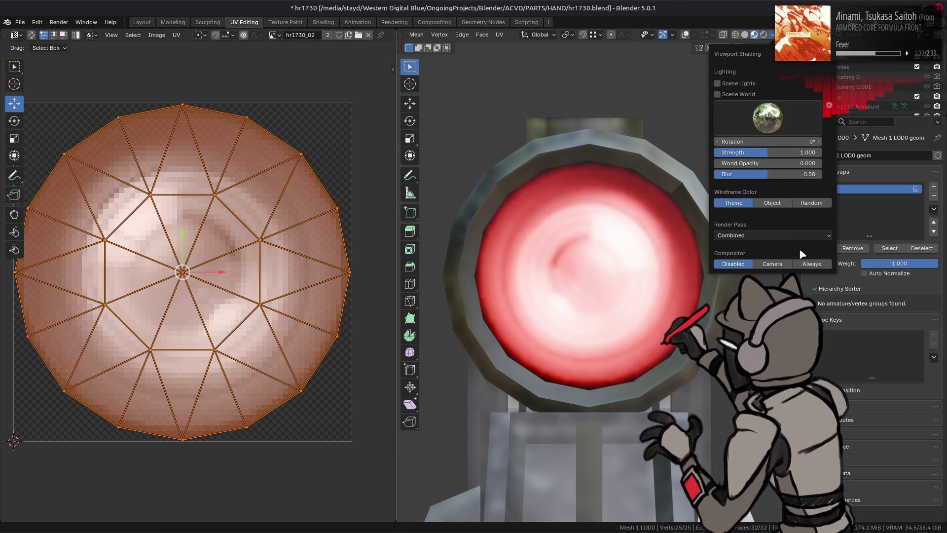
pyautogui.click(815, 265)
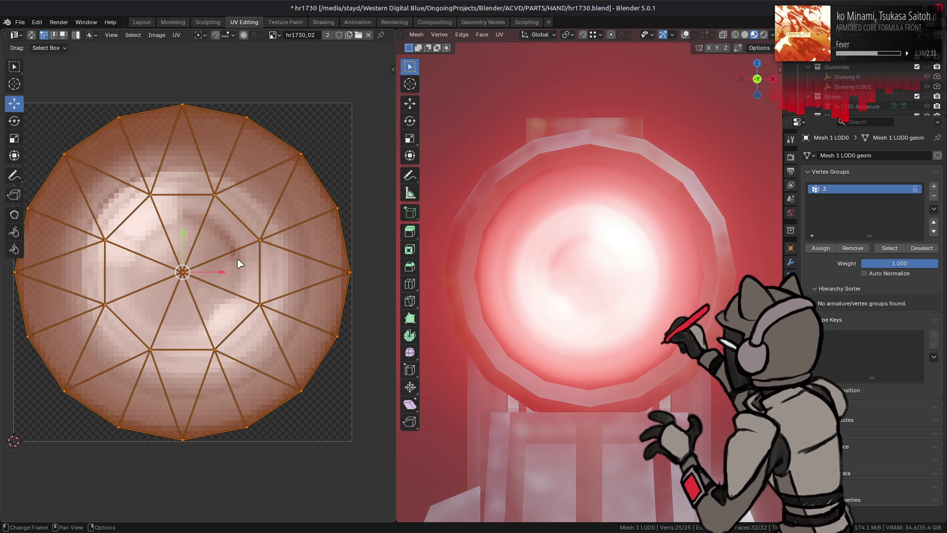
# Move the lens UV island -1/512 along X
pyautogui.moveTo(221, 272); pyautogui.dragTo(217, 272)
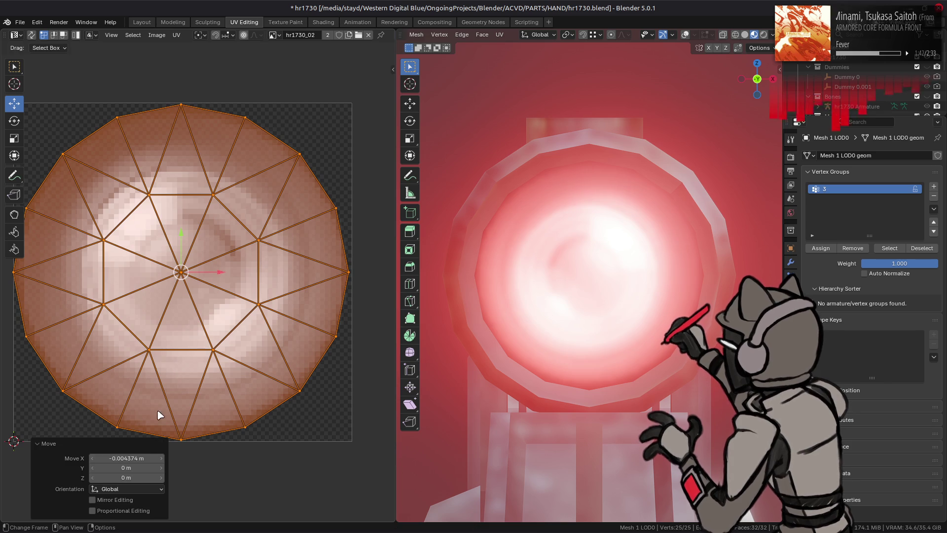
pyautogui.click(136, 458)
pyautogui.write('-1')
pyautogui.write('/512')
pyautogui.press('Return')
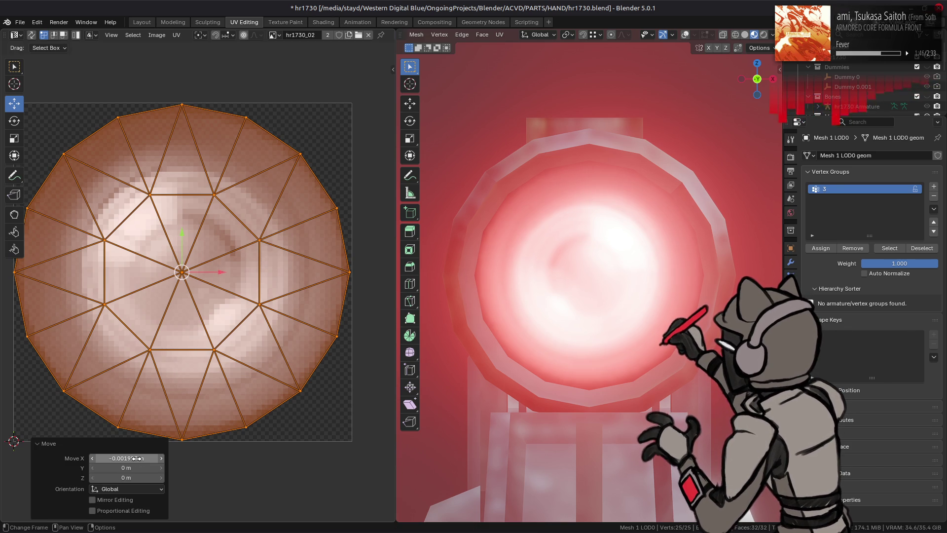
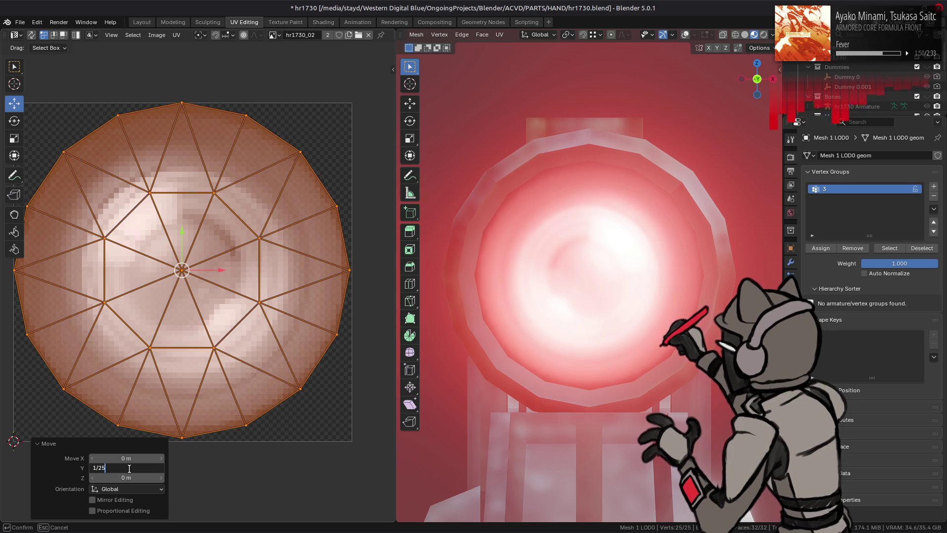
# Confirm the 1/256 upward lens UV offset and turn off the viewport compositor glow
pyautogui.write('56')
pyautogui.press('Return')
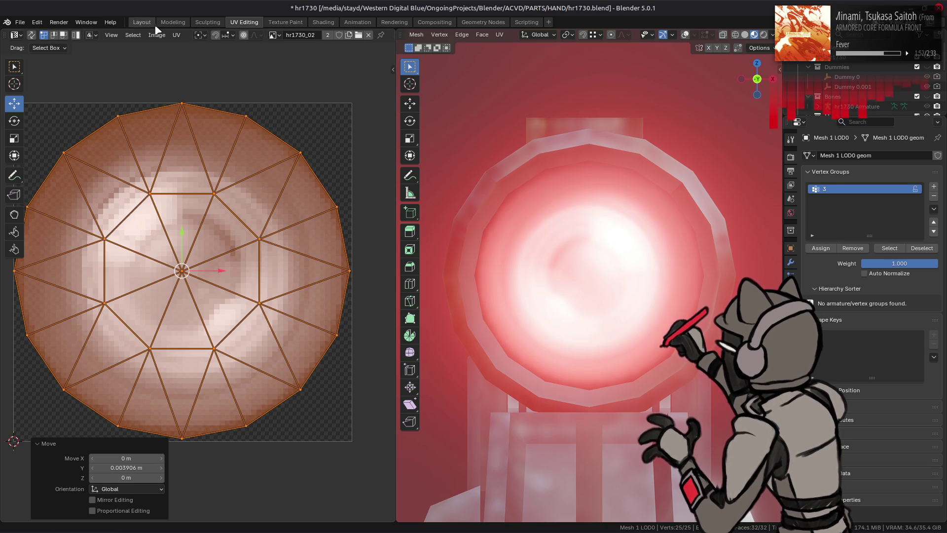
pyautogui.click(146, 24)
pyautogui.click(772, 35)
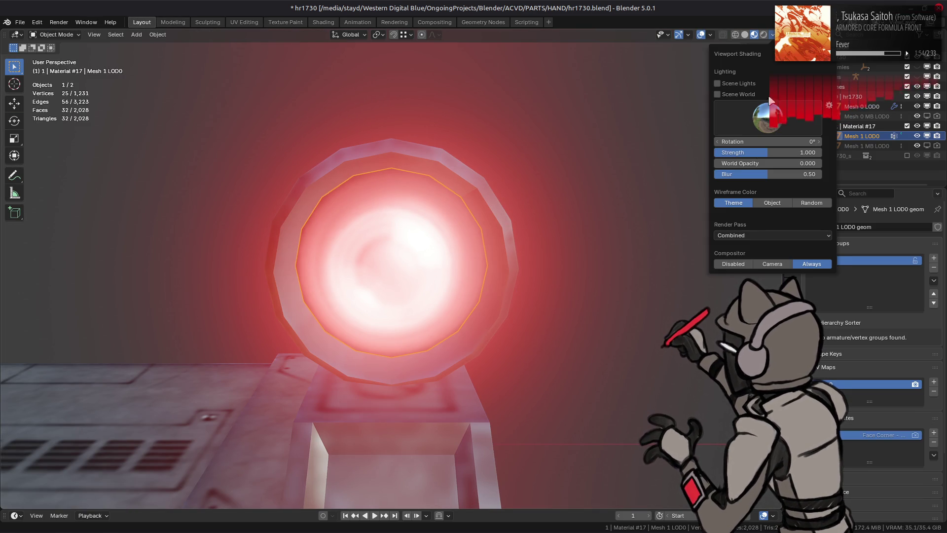
pyautogui.click(734, 264)
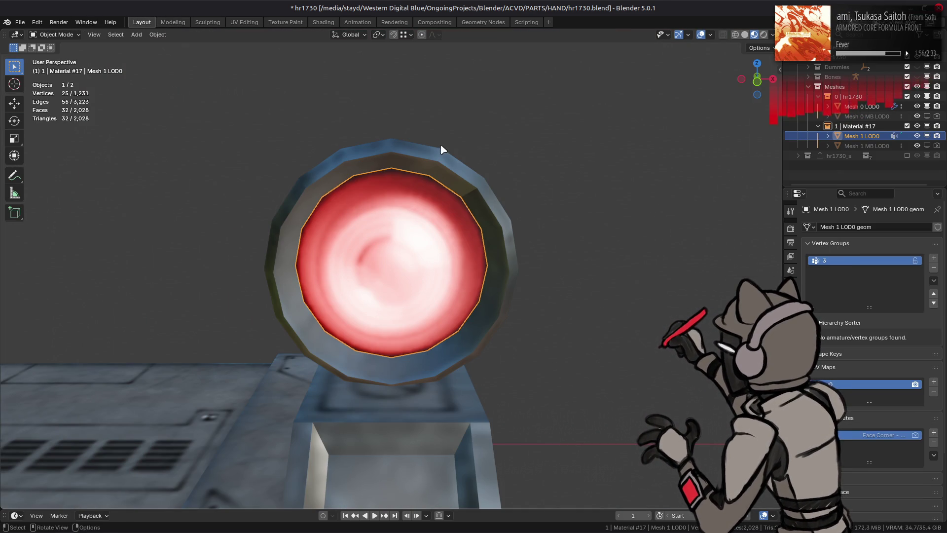
pyautogui.click(482, 173)
pyautogui.moveTo(482, 173); pyautogui.dragTo(474, 141)
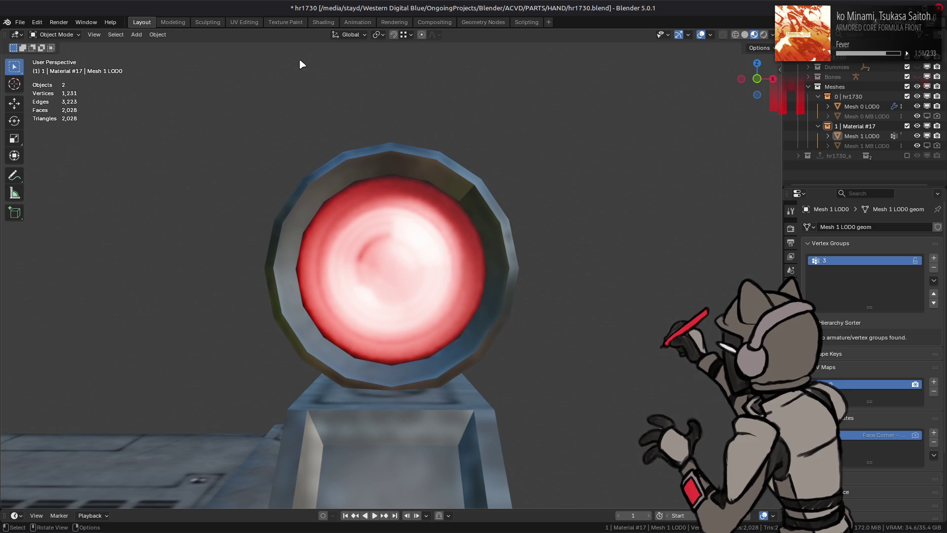
# Scale the lens UVs to 1.025, then check the lens in the 3D layout
pyautogui.click(244, 22)
pyautogui.press('s')
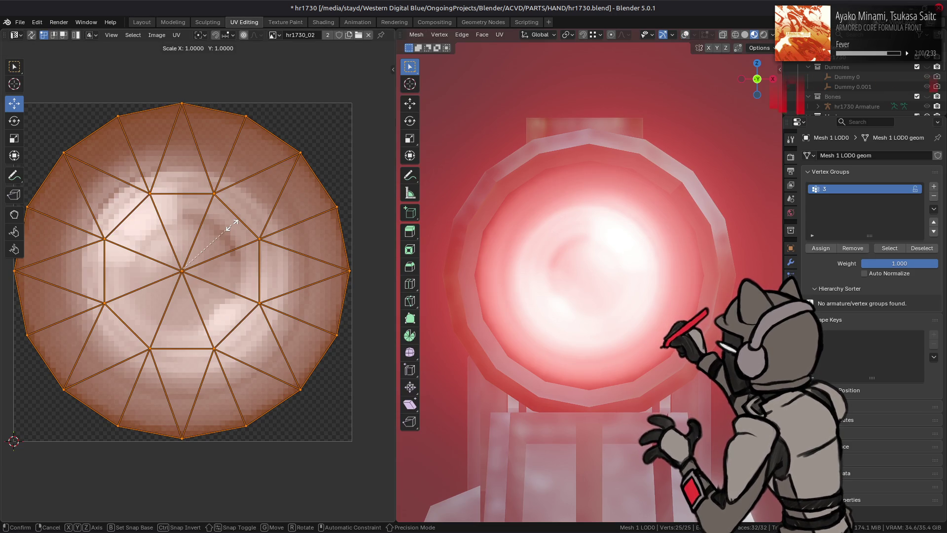
pyautogui.write('.05')
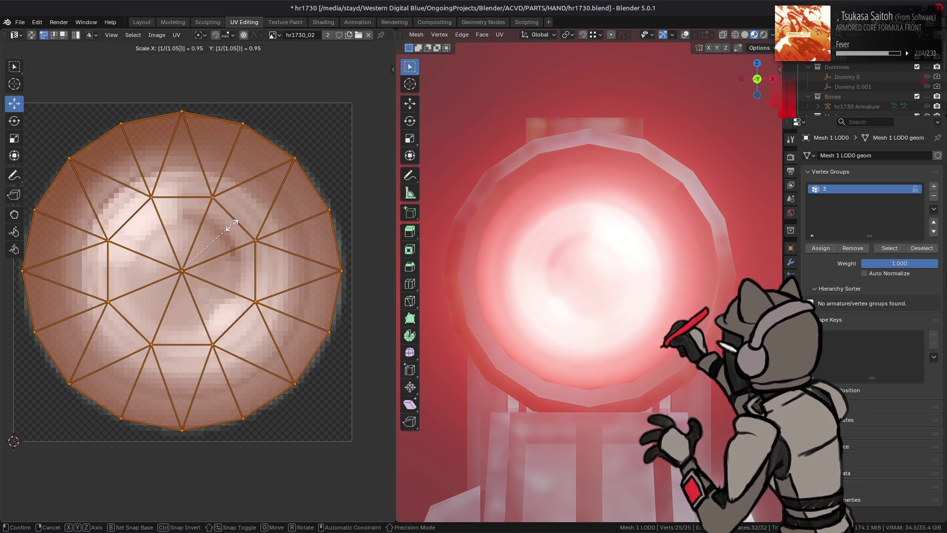
pyautogui.press('Return')
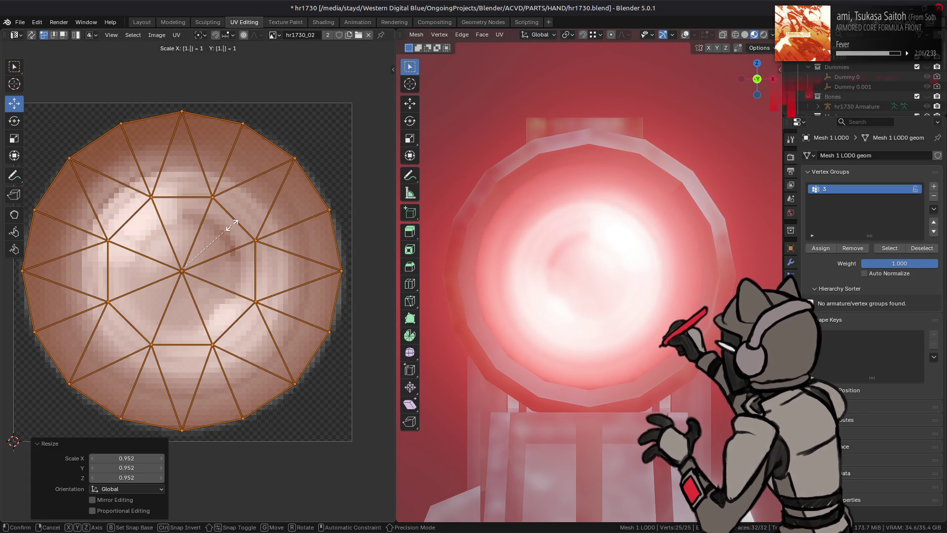
pyautogui.write('025')
pyautogui.click(235, 228)
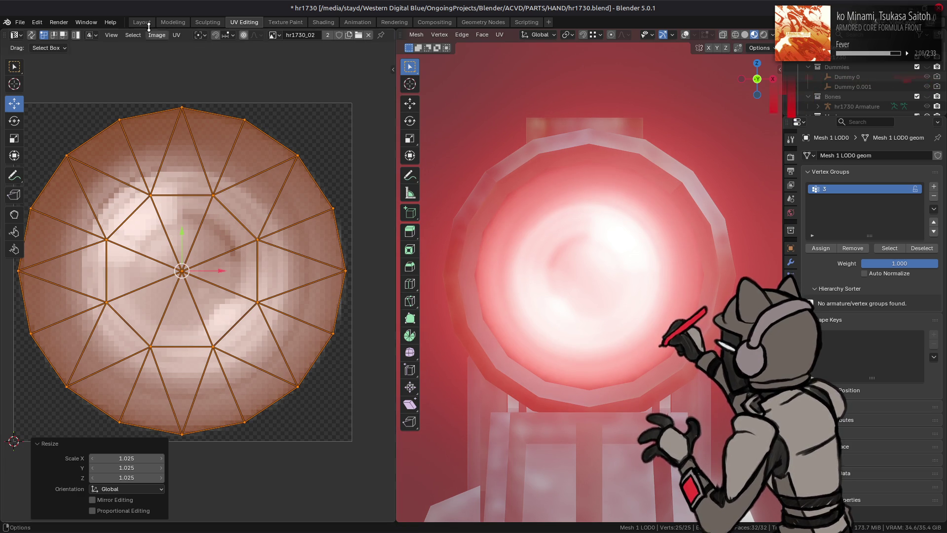
pyautogui.click(142, 22)
pyautogui.moveTo(328, 251); pyautogui.dragTo(326, 259)
pyautogui.press('Tab')
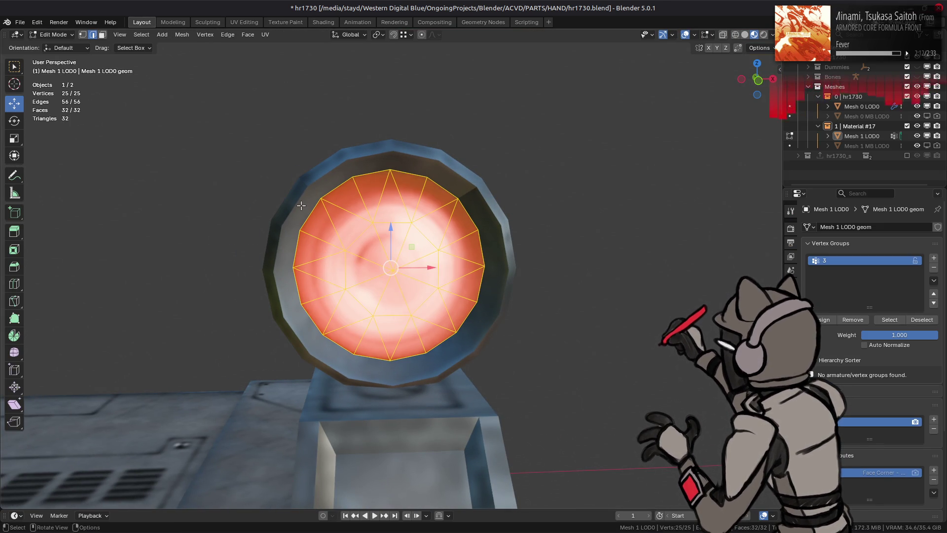
# Fill the scope lens vertex colours with red in Vertex Paint (Shift+K), then return to Object Mode
pyautogui.press('Tab')
pyautogui.scroll(-3)
pyautogui.moveTo(354, 222); pyautogui.dragTo(393, 215)
pyautogui.scroll(3)
pyautogui.click(423, 270)
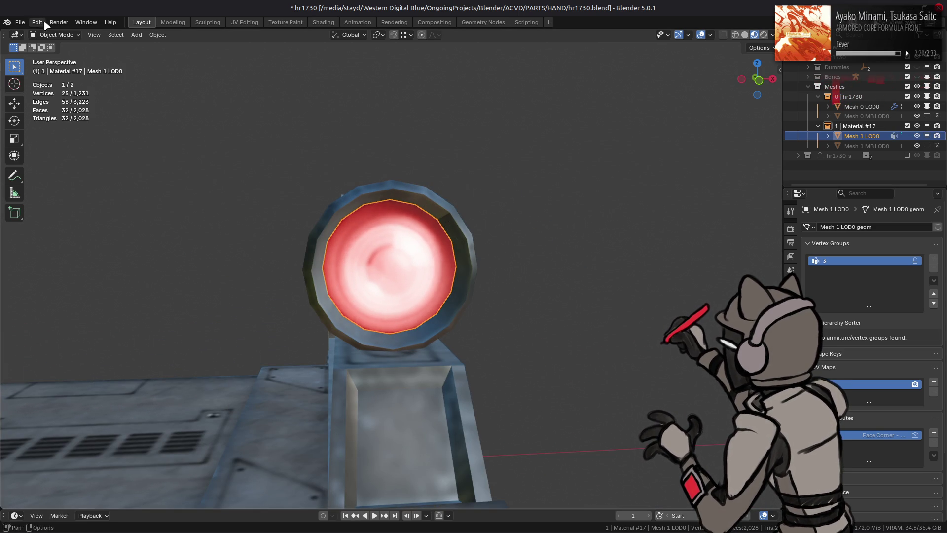
pyautogui.click(54, 35)
pyautogui.click(52, 79)
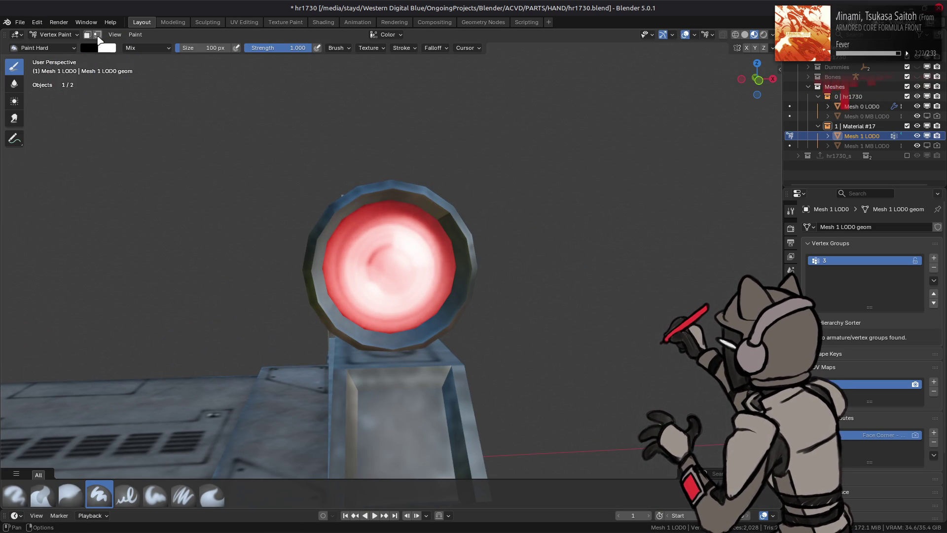
pyautogui.hotkey('shift', 'k')
pyautogui.click(55, 35)
pyautogui.click(47, 43)
pyautogui.moveTo(321, 218); pyautogui.dragTo(436, 275)
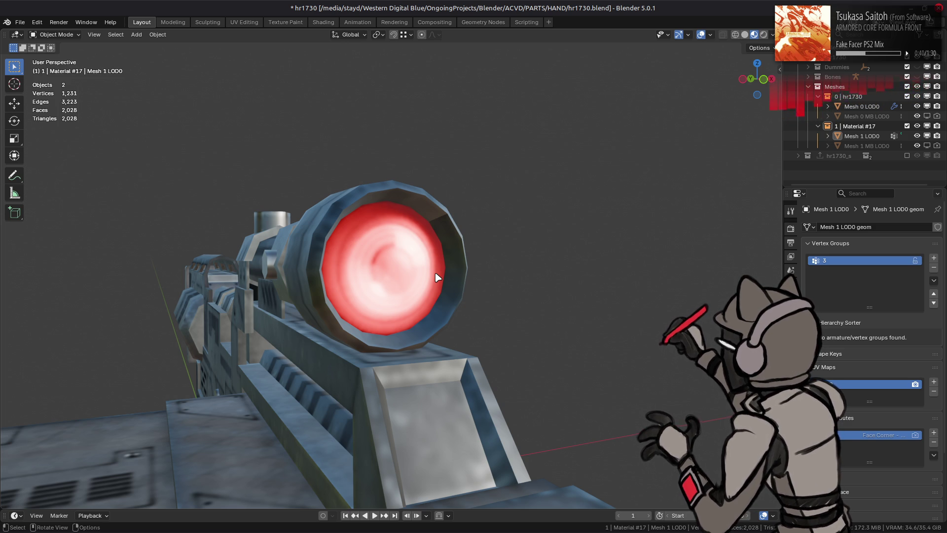
# Inspect the rifle body in Solid shading and Edit Mode, then return to Material Preview
pyautogui.scroll(3)
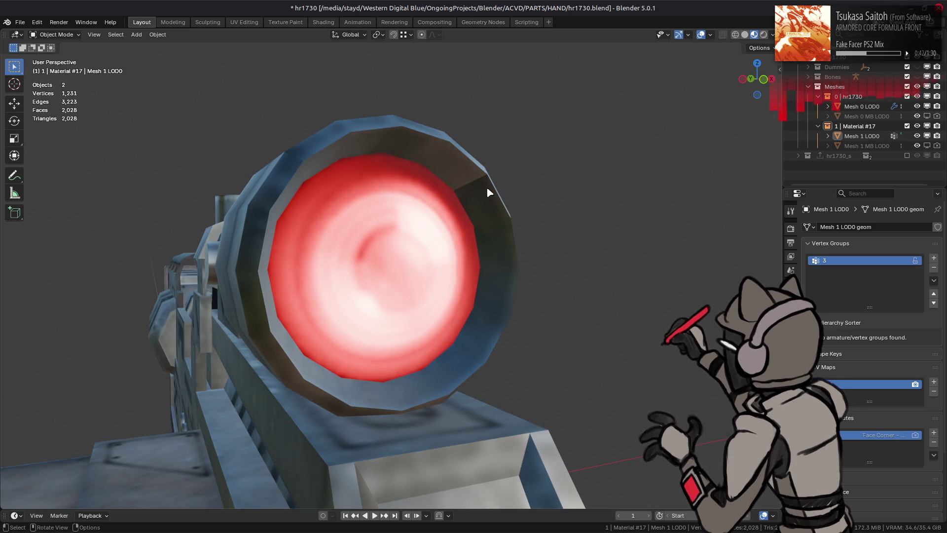
pyautogui.click(745, 35)
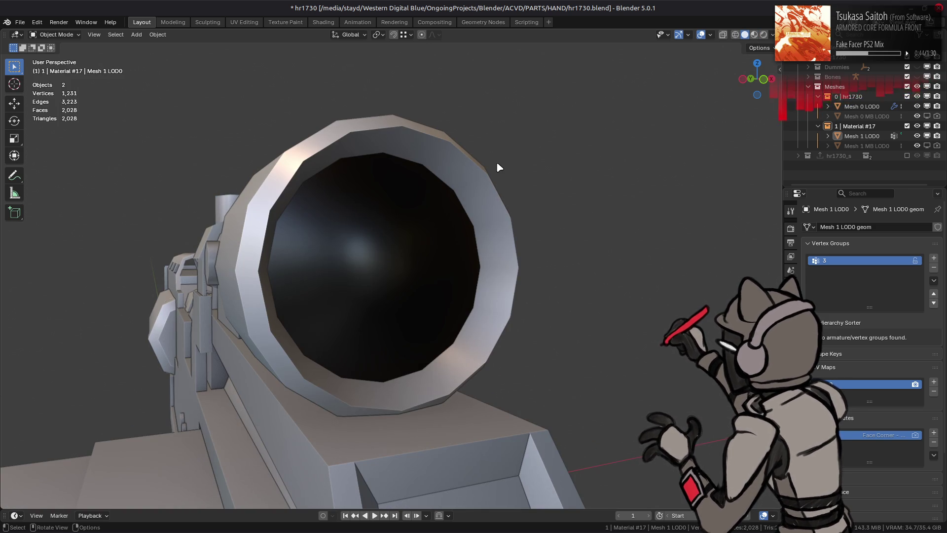
pyautogui.click(472, 169)
pyautogui.press('Tab')
pyautogui.scroll(-3)
pyautogui.press('Tab')
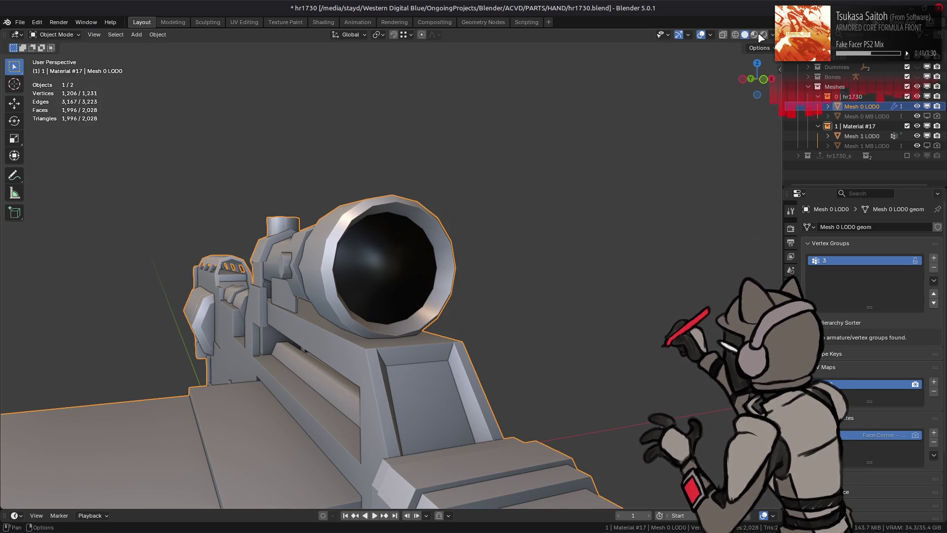
pyautogui.click(754, 34)
pyautogui.moveTo(466, 217); pyautogui.dragTo(394, 296)
# Orbit around the finished textured rifle and save hr1730.blend
pyautogui.hotkey('alt', 'a')
pyautogui.moveTo(385, 247); pyautogui.dragTo(317, 201)
pyautogui.scroll(3)
pyautogui.click(424, 232)
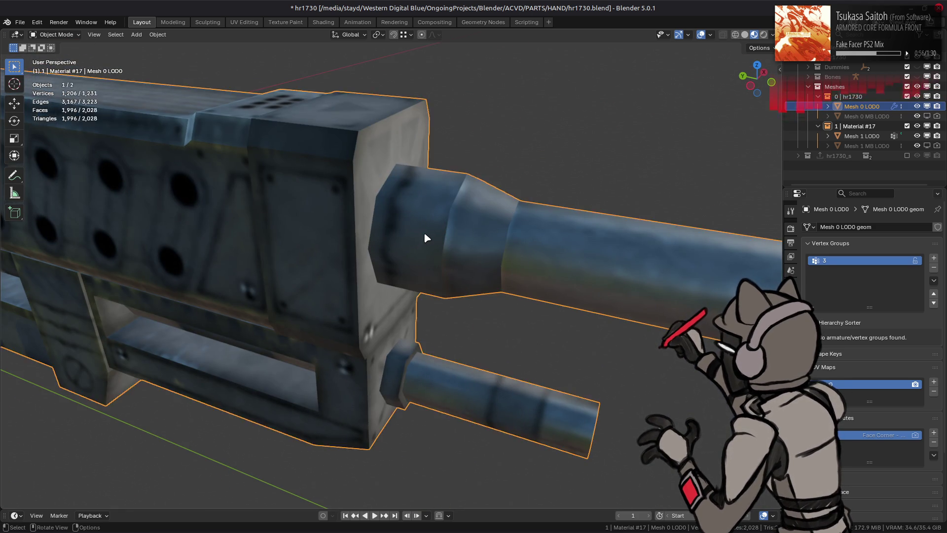
pyautogui.scroll(-3)
pyautogui.moveTo(424, 232); pyautogui.dragTo(434, 242)
pyautogui.click(434, 242)
pyautogui.scroll(3)
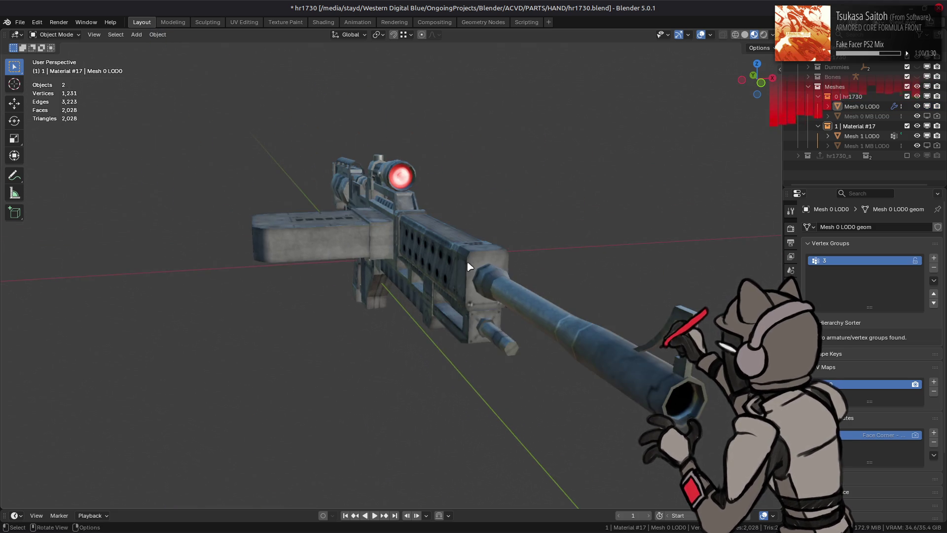
pyautogui.hotkey('ctrl', 's')
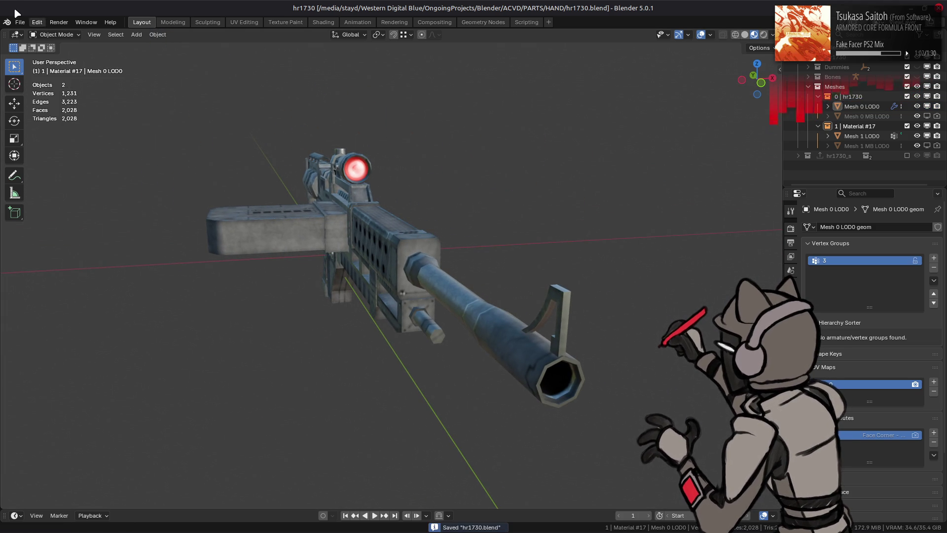
pyautogui.click(20, 22)
# Open hr1610.blend from the file browser
pyautogui.moveTo(42, 53)
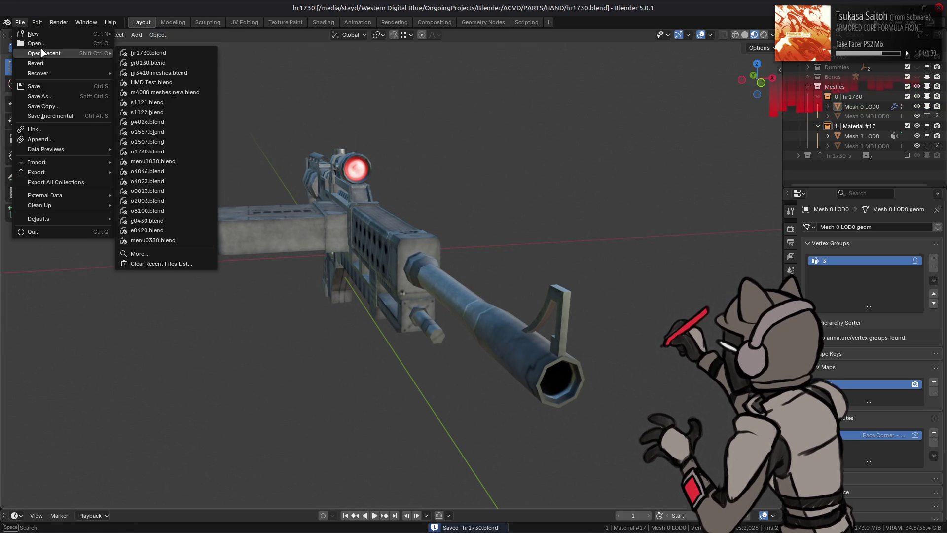
pyautogui.click(47, 44)
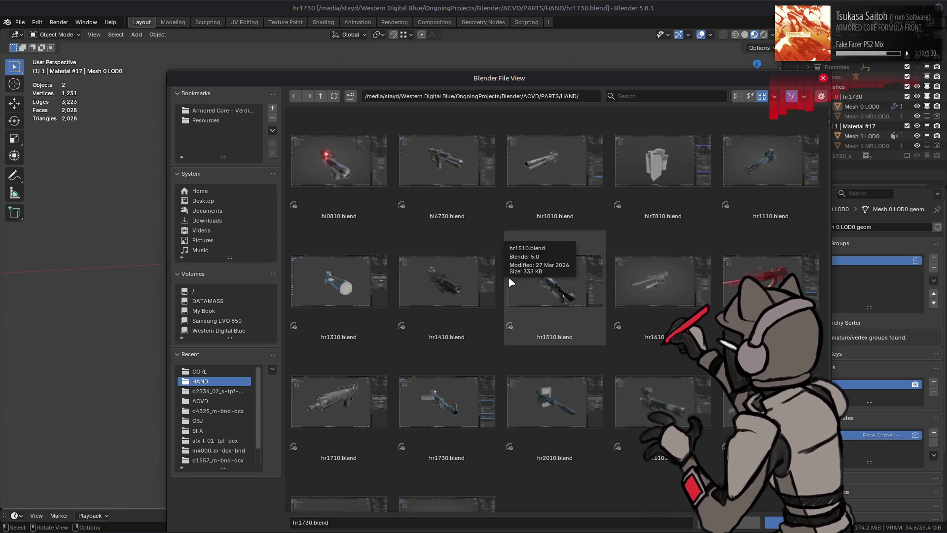
pyautogui.doubleClick(641, 276)
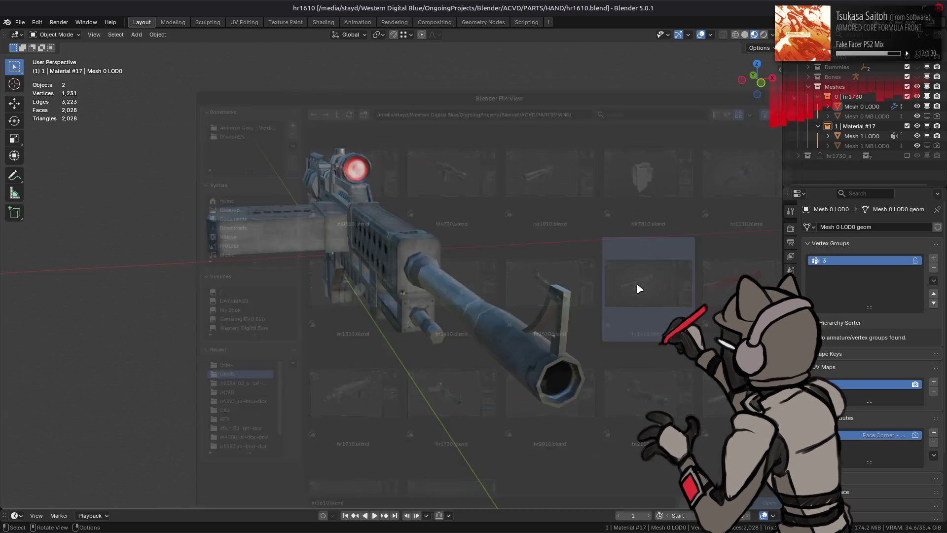
pyautogui.moveTo(366, 277); pyautogui.dragTo(448, 269)
# Inspect the hr1610 rifle mesh in Edit Mode and orbit to a three-quarter view
pyautogui.click(461, 265)
pyautogui.scroll(3)
pyautogui.scroll(-3)
pyautogui.press('Tab')
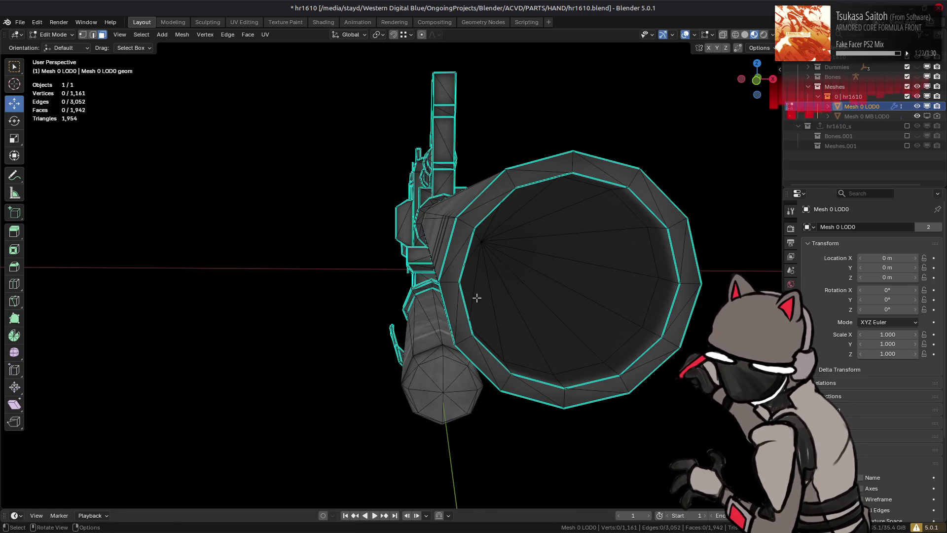
pyautogui.press('Tab')
pyautogui.scroll(3)
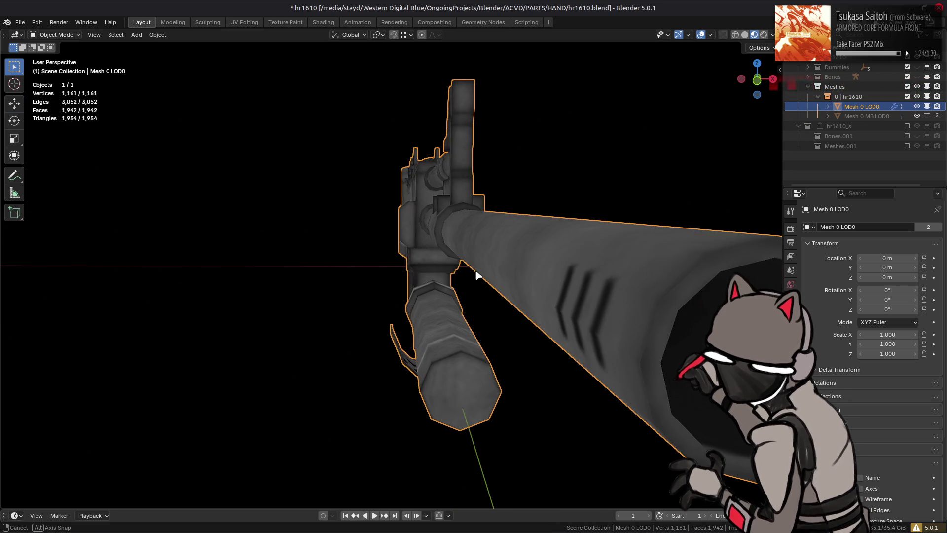
pyautogui.scroll(-3)
pyautogui.moveTo(469, 264); pyautogui.dragTo(469, 269)
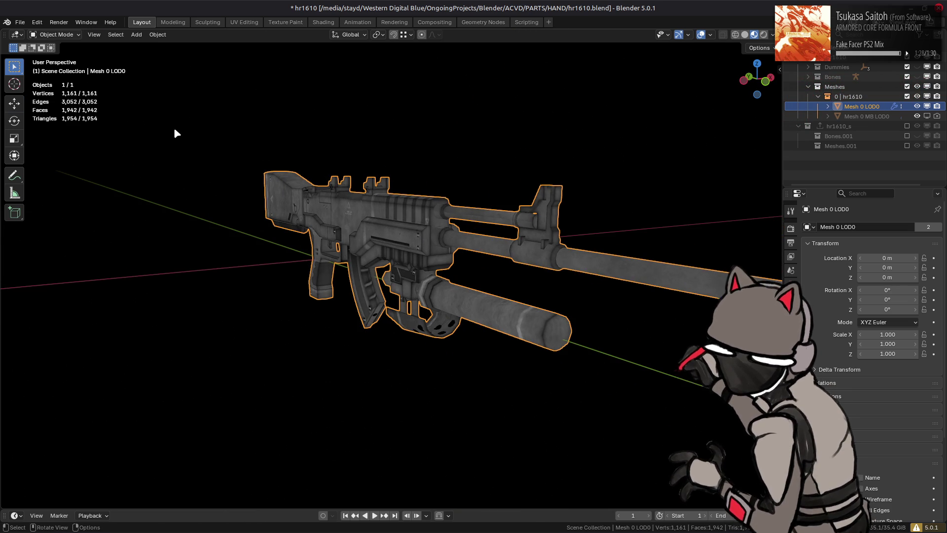
# Reopen hr1730.blend from the recent files list
pyautogui.click(20, 22)
pyautogui.moveTo(44, 54)
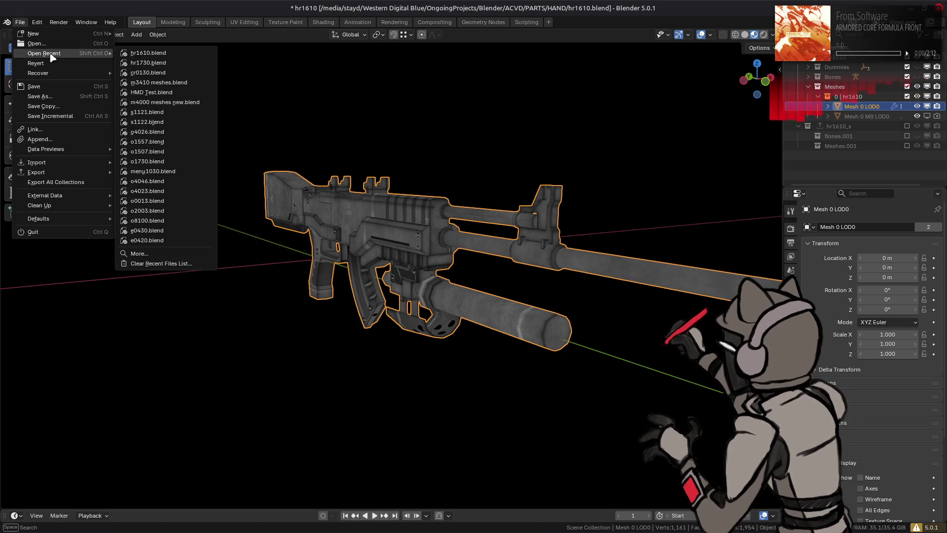
pyautogui.click(145, 63)
# Discard hr1610 changes, view the hr1730 barrel down and sideways, and enter Edit Mode
pyautogui.click(430, 300)
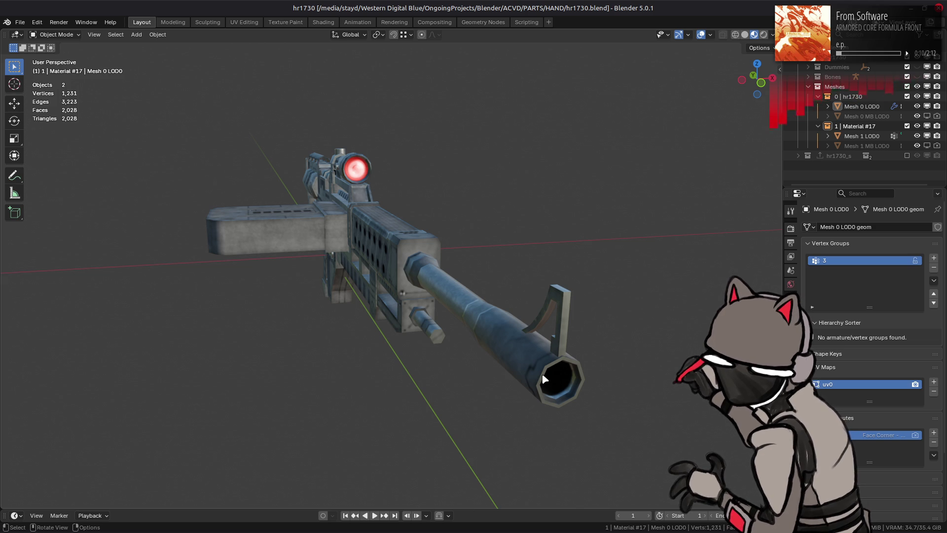
pyautogui.scroll(3)
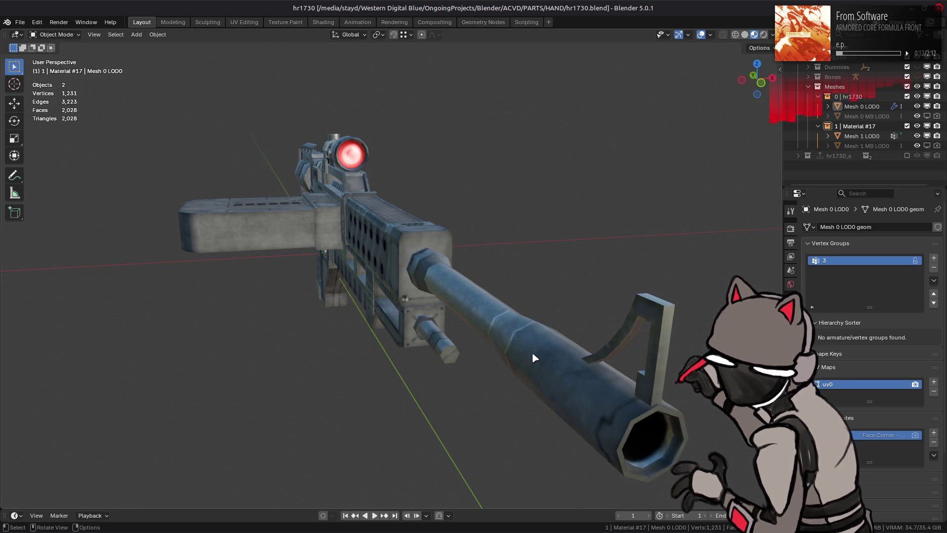
pyautogui.moveTo(532, 351); pyautogui.dragTo(504, 339)
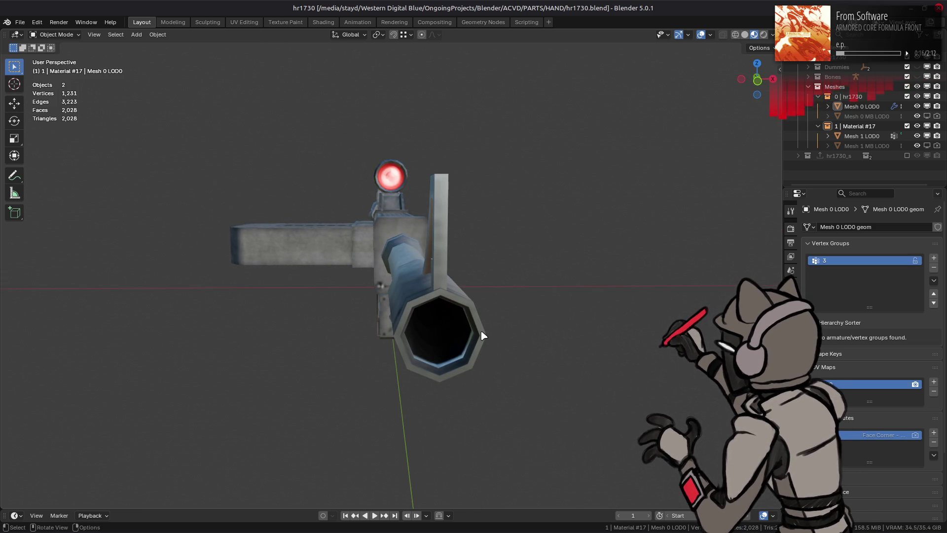
pyautogui.scroll(3)
pyautogui.moveTo(486, 289); pyautogui.dragTo(486, 275)
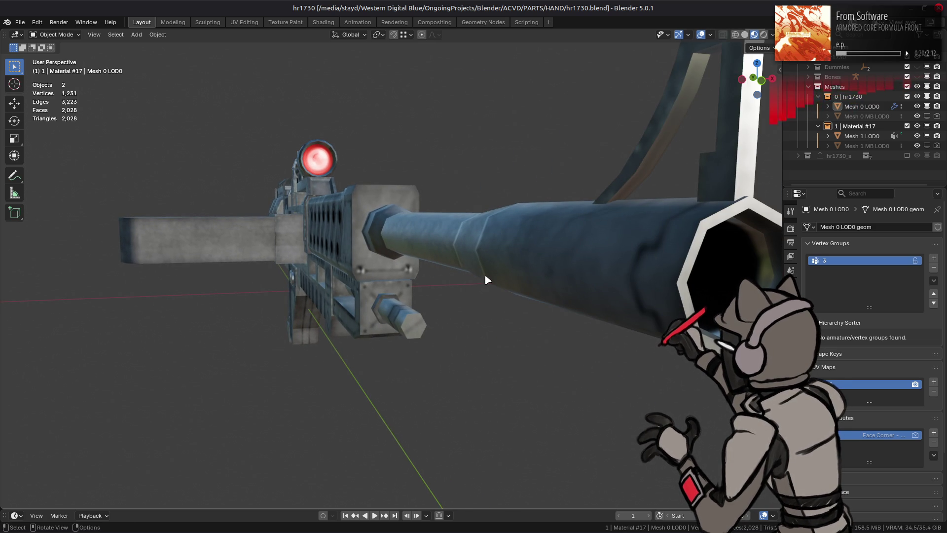
pyautogui.click(601, 245)
pyautogui.press('Tab')
# Select the connected barrel part and duplicate it 0.5 m along X
pyautogui.moveTo(602, 245); pyautogui.dragTo(579, 251)
pyautogui.press('3')
pyautogui.click(376, 293)
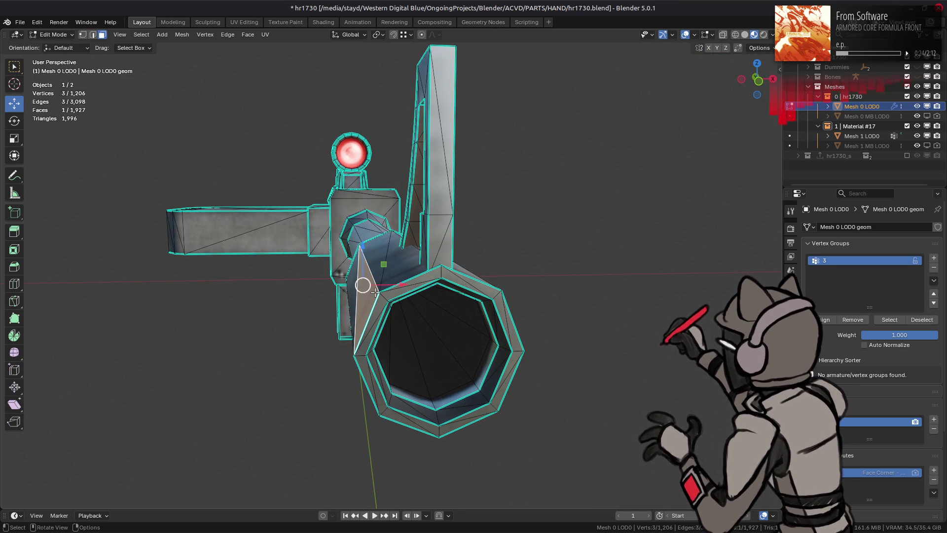
pyautogui.hotkey('ctrl', 'l')
pyautogui.moveTo(488, 228); pyautogui.dragTo(463, 262)
pyautogui.hotkey('shift', 'd')
pyautogui.press('x')
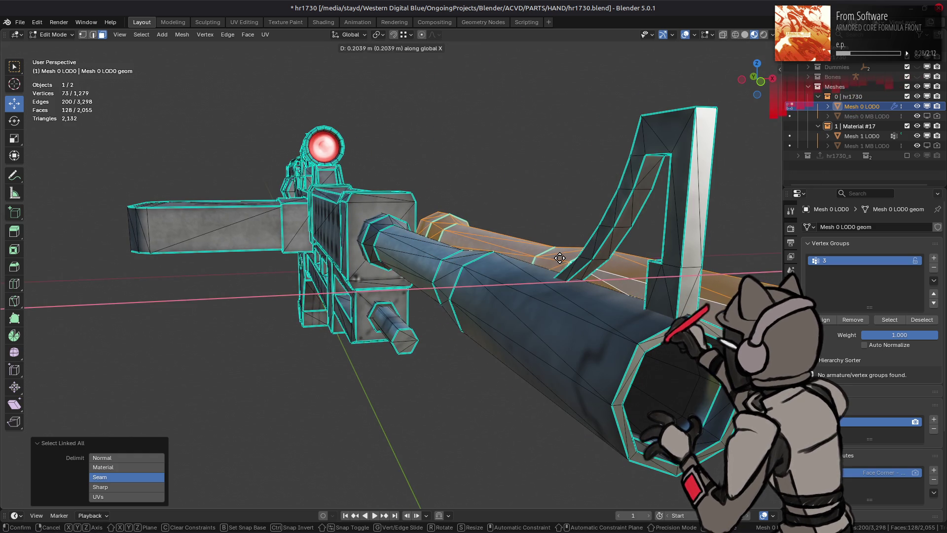
pyautogui.write('0.5')
pyautogui.press('Return')
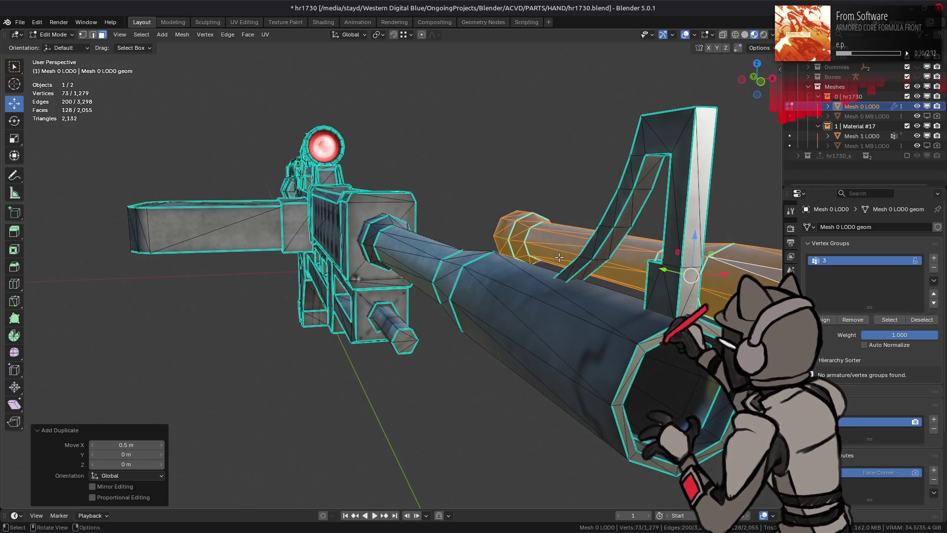
# Convert the copy's triangles to quads with Topology Influence 0.5 and Max Shape Angle 89°
pyautogui.moveTo(555, 257); pyautogui.dragTo(532, 209)
pyautogui.rightClick(532, 208)
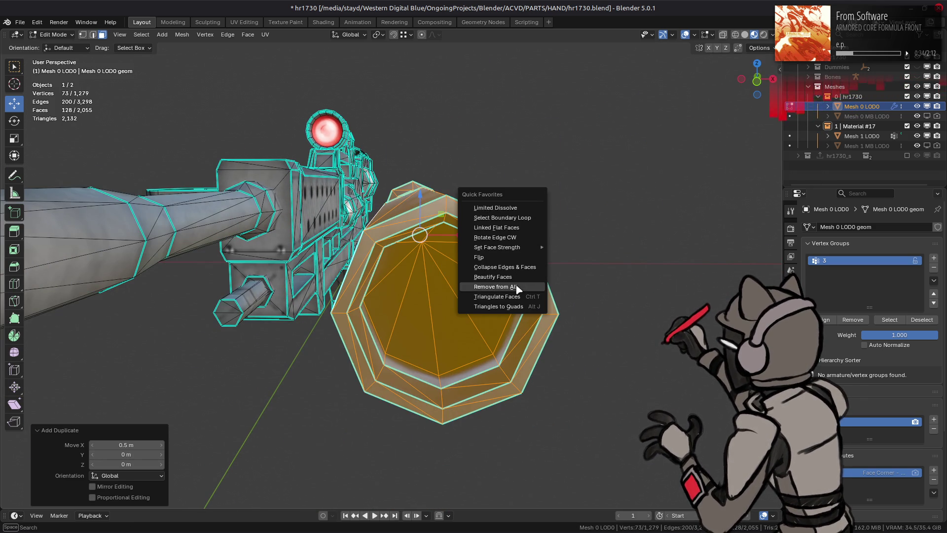
pyautogui.click(464, 308)
pyautogui.moveTo(463, 311); pyautogui.dragTo(276, 375)
pyautogui.moveTo(124, 443); pyautogui.dragTo(126, 487)
pyautogui.click(133, 432)
pyautogui.write('0.5')
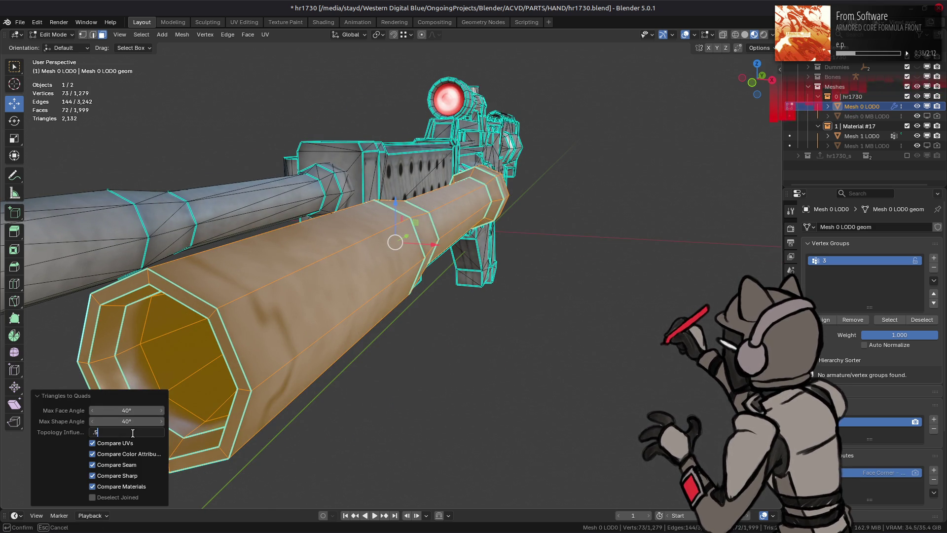
pyautogui.press('Return')
pyautogui.moveTo(134, 421); pyautogui.dragTo(135, 421)
pyautogui.write('89')
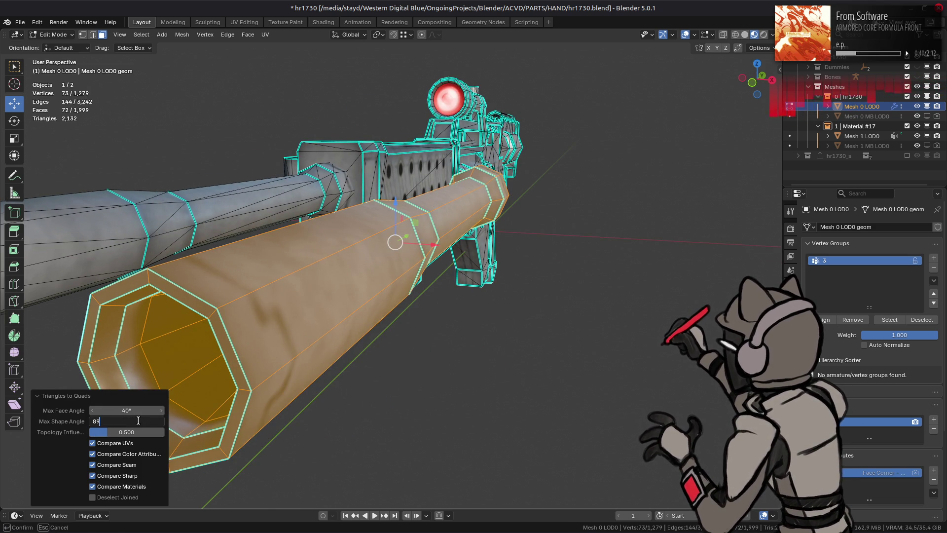
pyautogui.press('Return')
pyautogui.moveTo(433, 239); pyautogui.dragTo(473, 253)
pyautogui.hotkey('alt', 'a')
# Select the muzzle's inner edge ring and browse the Edge menu without applying anything
pyautogui.press('2')
pyautogui.click(454, 202)
pyautogui.hotkey('ctrl', 'e')
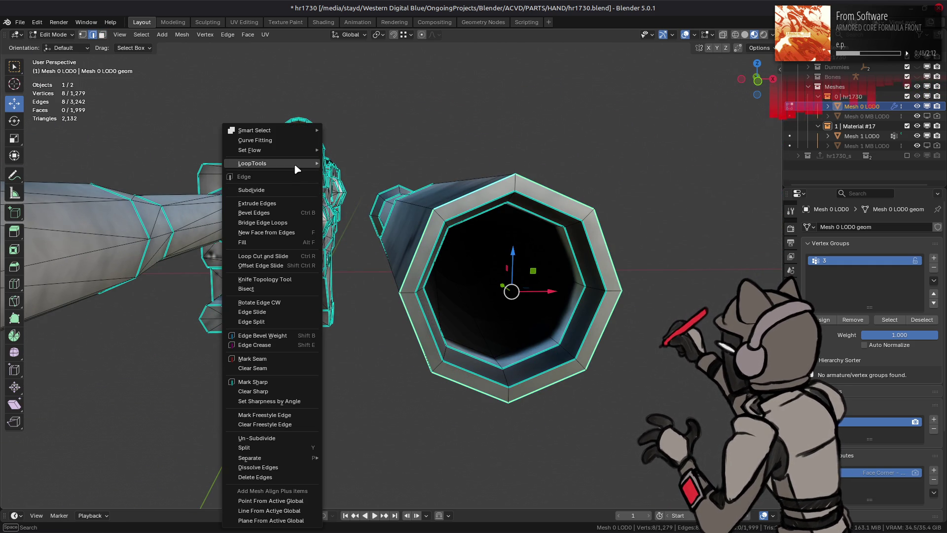
pyautogui.moveTo(298, 167)
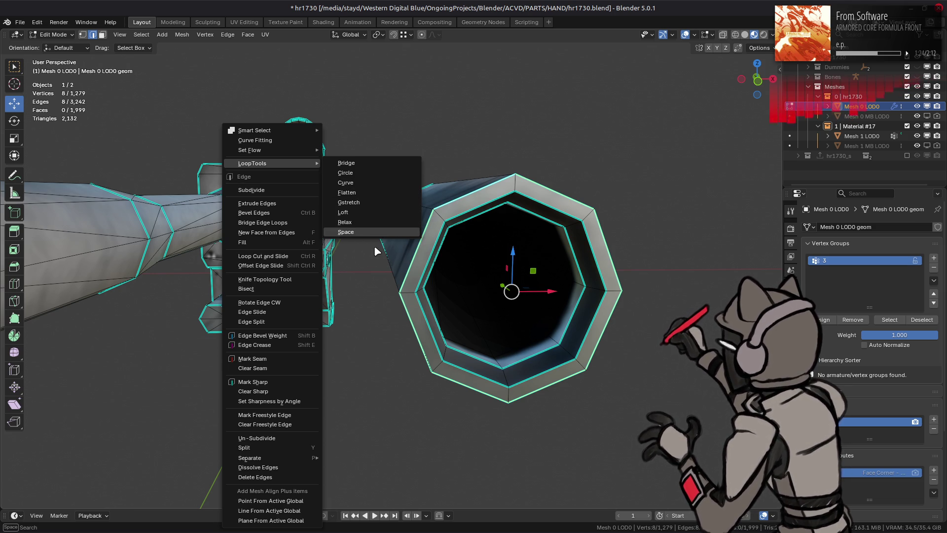
pyautogui.click(583, 268)
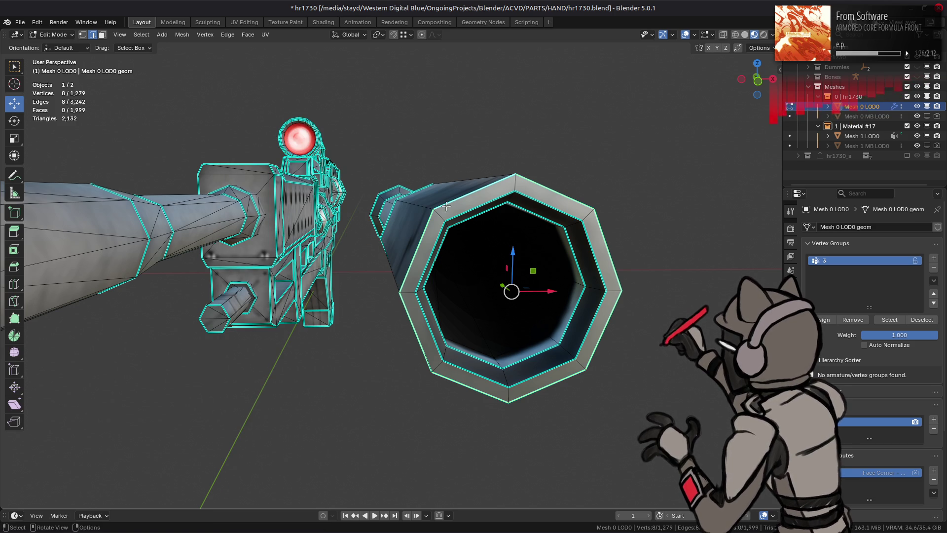
# Select four edge loops across the muzzle and start a Ctrl+B bevel
pyautogui.click(419, 203)
pyautogui.click(584, 215)
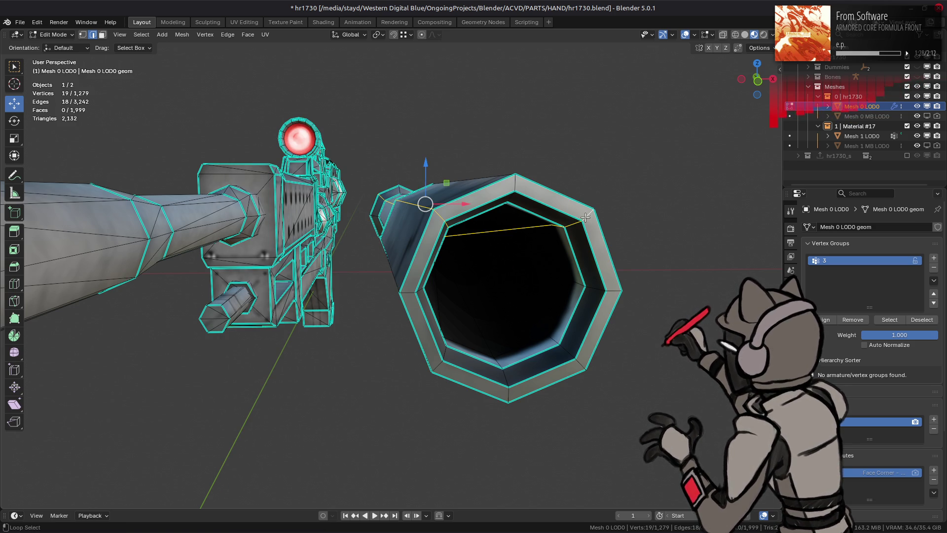
pyautogui.click(580, 364)
pyautogui.click(441, 367)
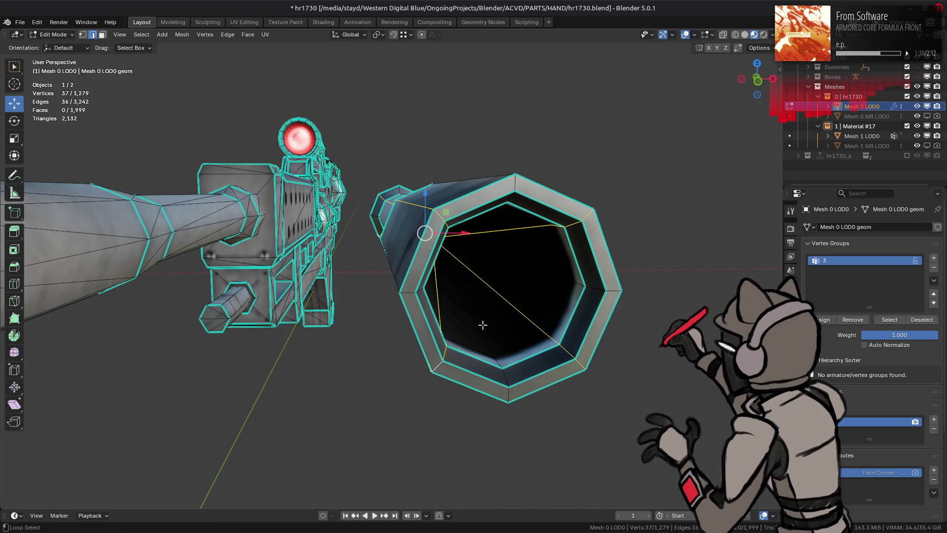
pyautogui.hotkey('ctrl', 'b')
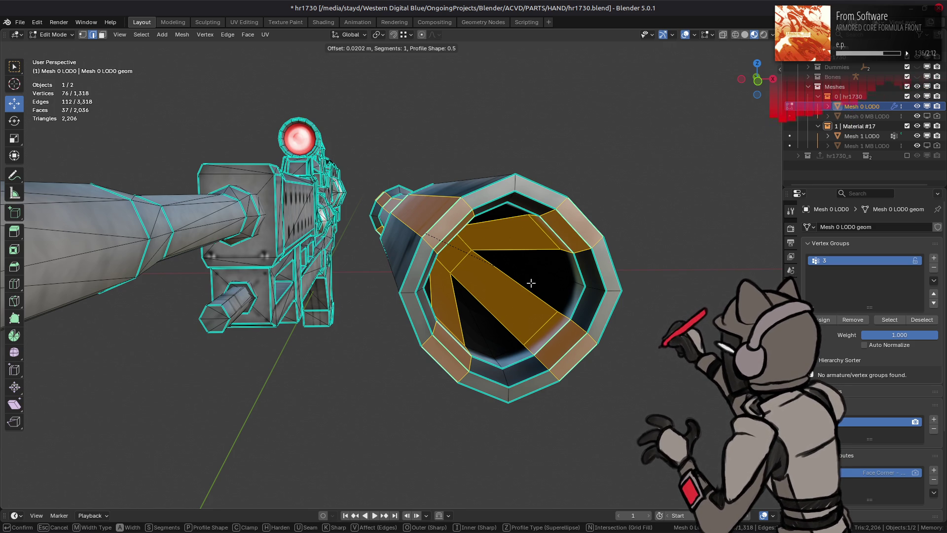
# Commit the bevel with two segments and set its width to 100 Percent
pyautogui.scroll(3)
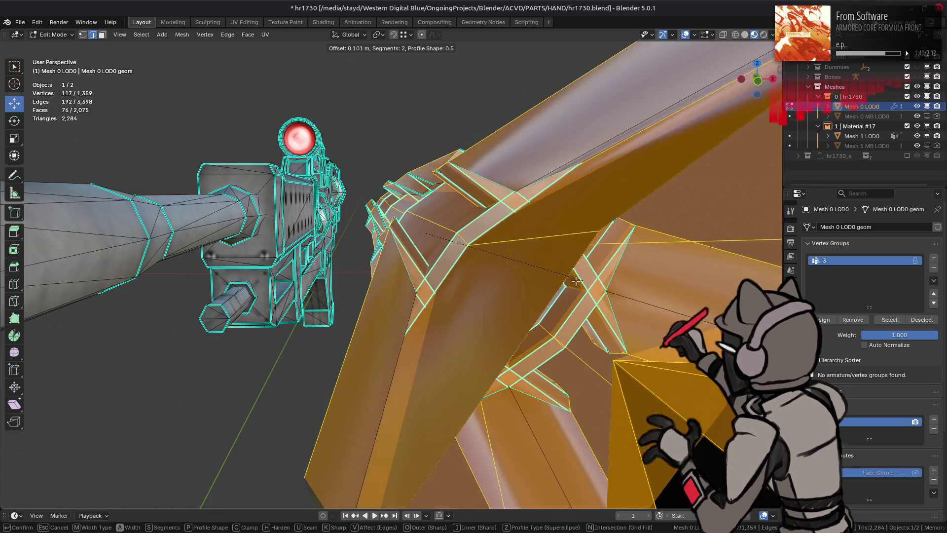
pyautogui.write('1.')
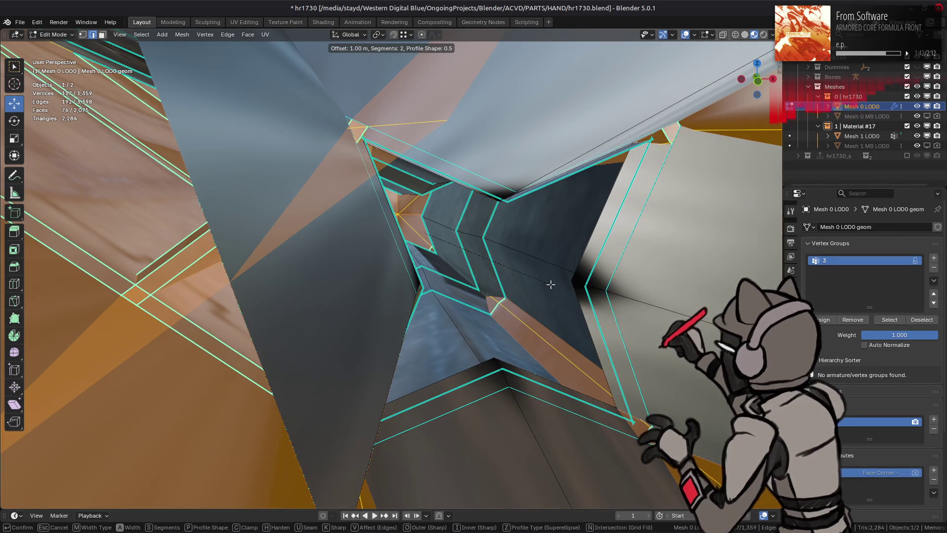
pyautogui.press('Return')
pyautogui.click(126, 336)
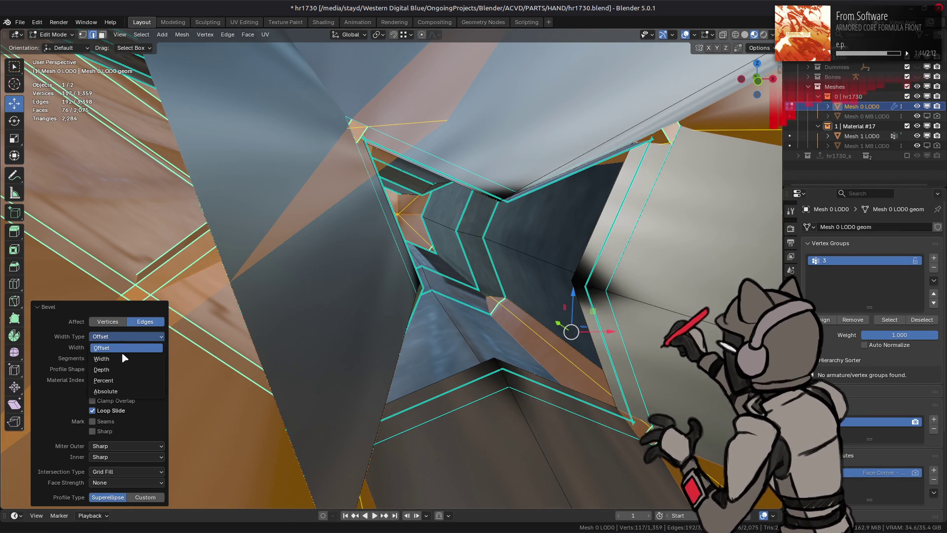
pyautogui.click(118, 381)
pyautogui.moveTo(123, 347); pyautogui.dragTo(165, 349)
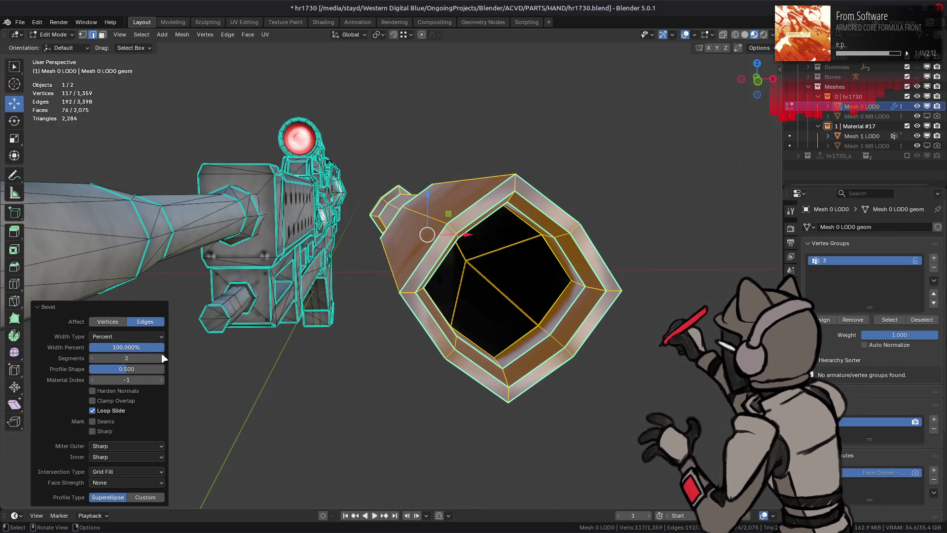
# Compare Loop Slide off and on, leave it on, and switch to a Custom profile
pyautogui.click(117, 411)
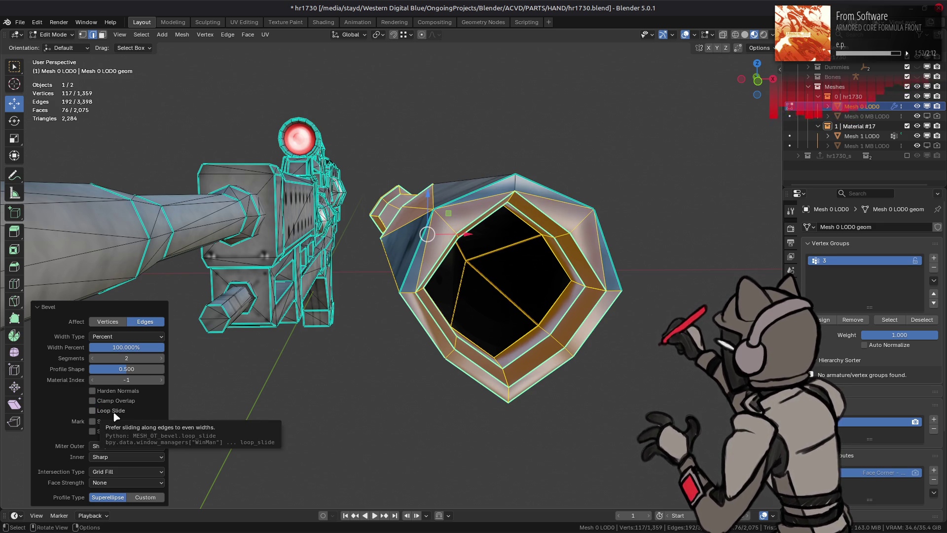
pyautogui.click(114, 414)
pyautogui.click(113, 415)
pyautogui.click(114, 415)
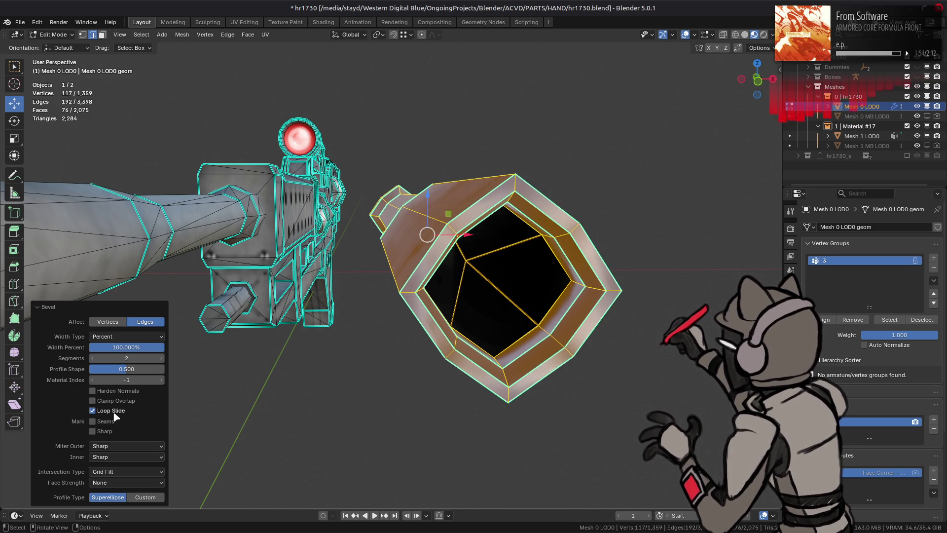
pyautogui.click(143, 498)
pyautogui.click(107, 334)
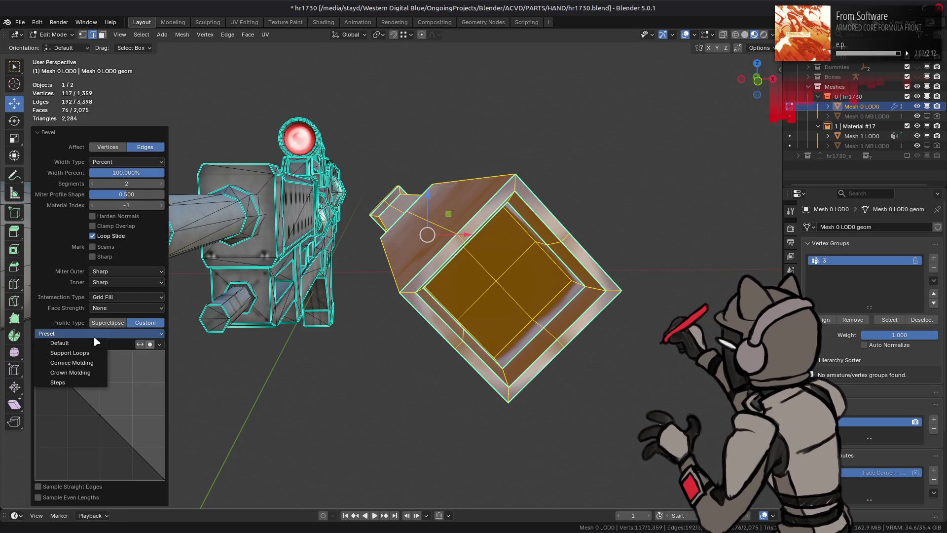
# Try the rounded and chamfer profile presets and reshape the custom profile curve
pyautogui.click(95, 350)
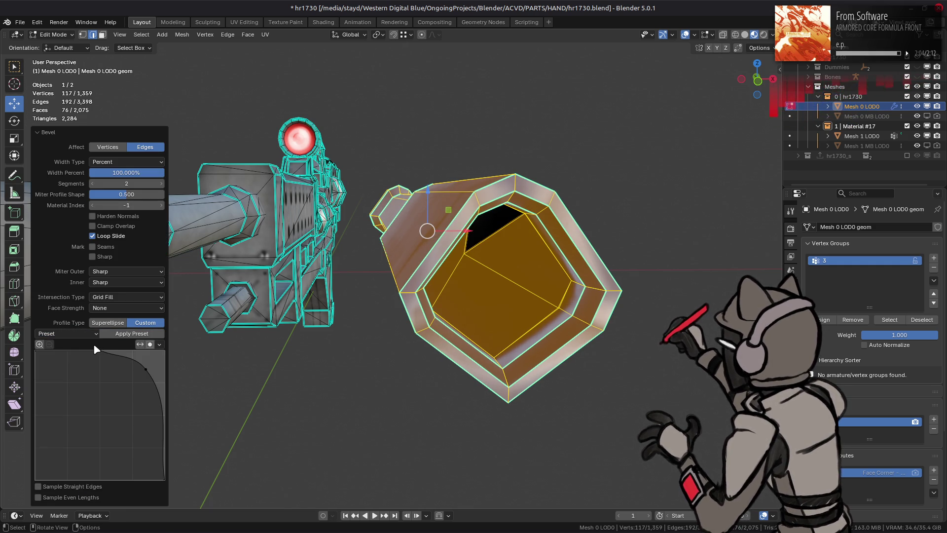
pyautogui.click(82, 334)
pyautogui.click(76, 345)
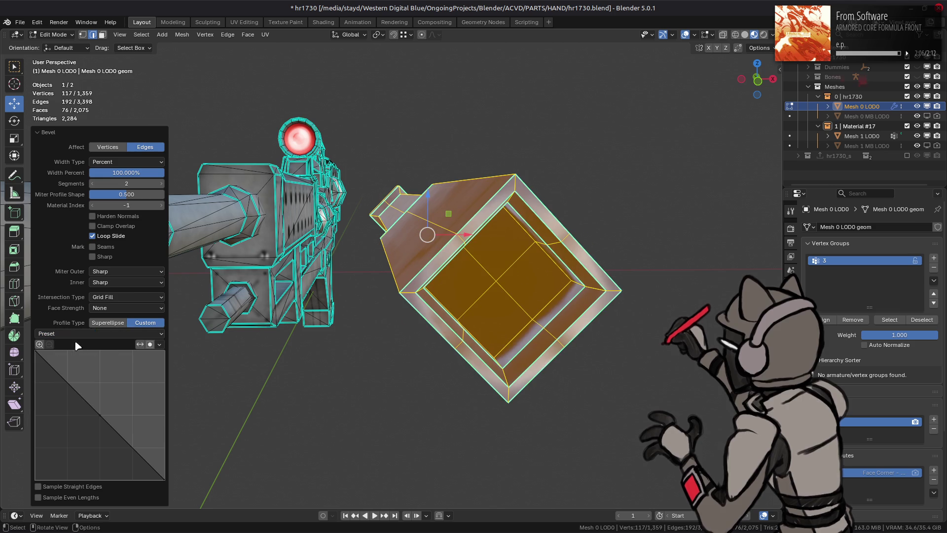
pyautogui.moveTo(91, 410); pyautogui.dragTo(139, 364)
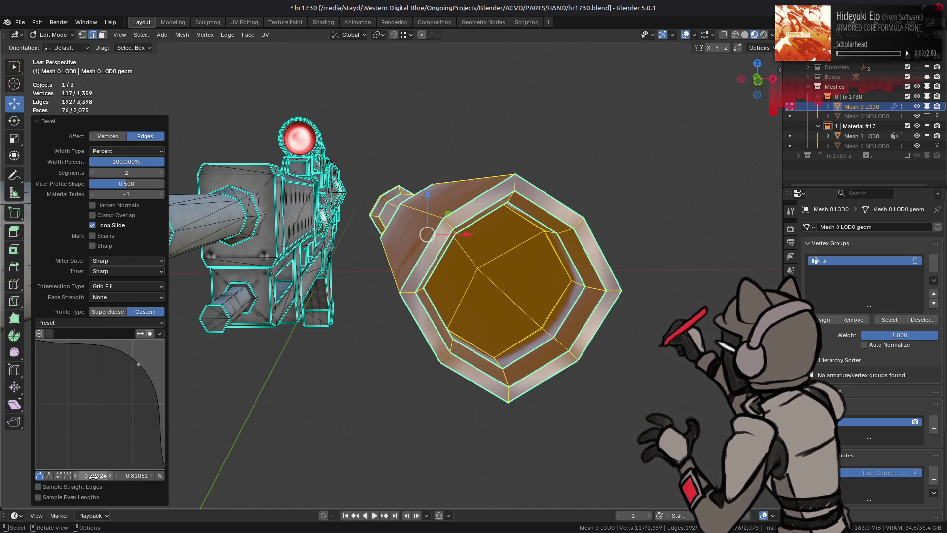
pyautogui.moveTo(46, 344); pyautogui.dragTo(36, 340)
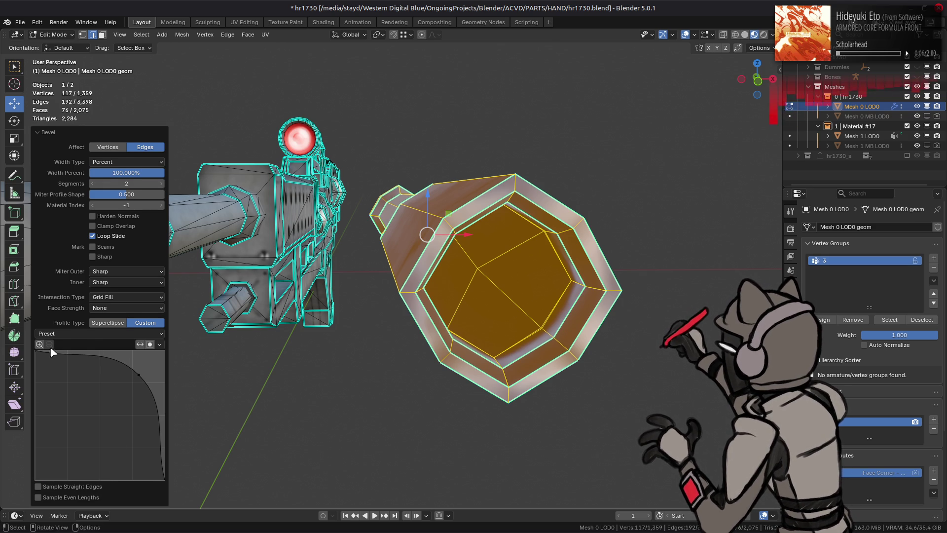
pyautogui.click(159, 345)
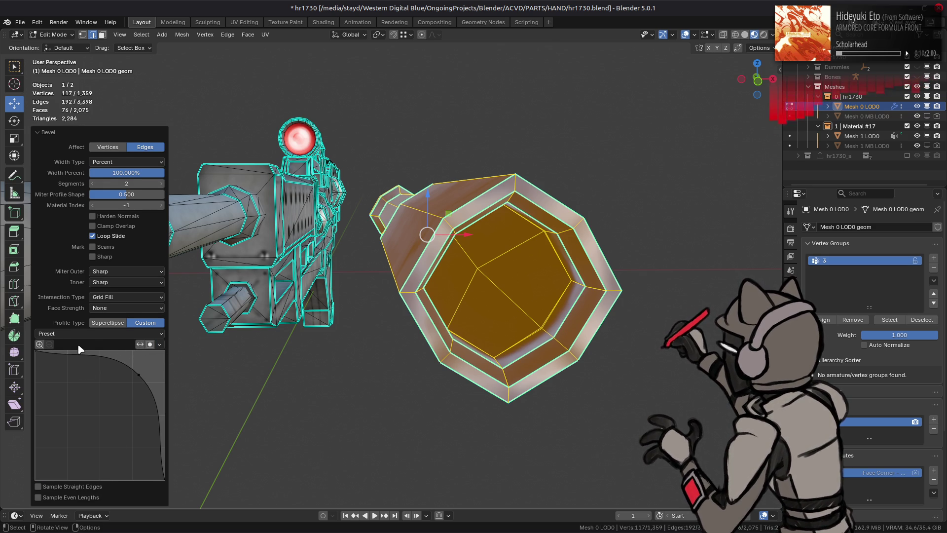
pyautogui.click(150, 346)
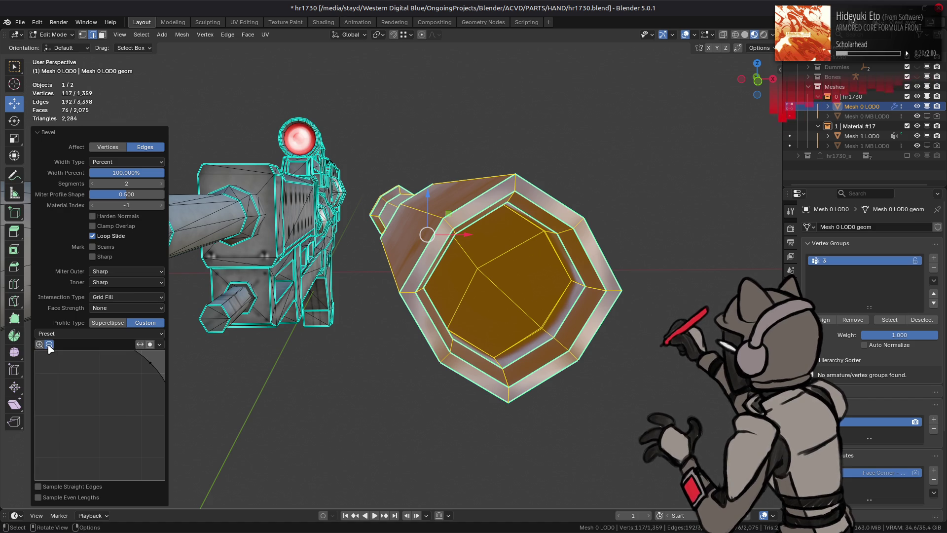
# Experiment with curve points, handle types and edge sampling, then restore the Default superellipse preset
pyautogui.click(98, 486)
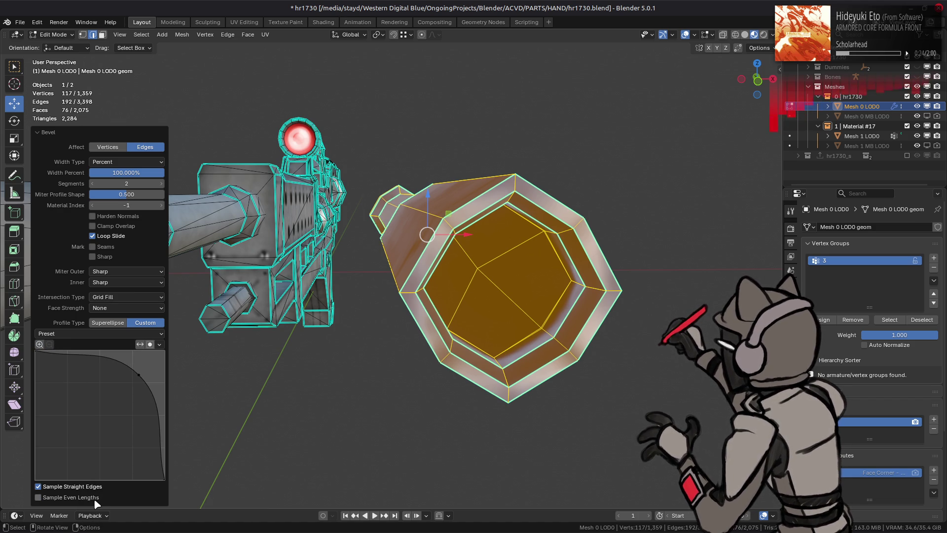
pyautogui.click(93, 489)
pyautogui.moveTo(139, 375); pyautogui.dragTo(138, 368)
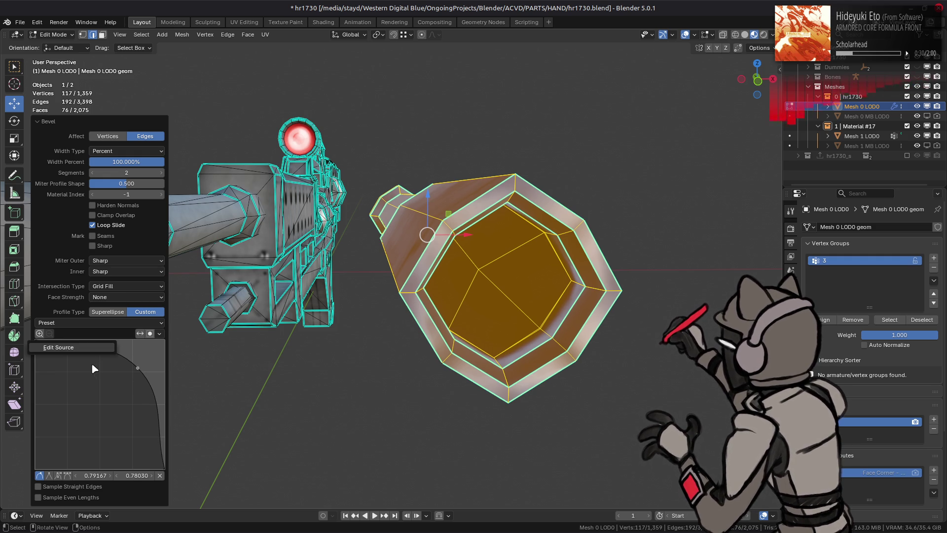
pyautogui.moveTo(64, 354); pyautogui.dragTo(37, 340)
pyautogui.click(49, 475)
pyautogui.click(68, 476)
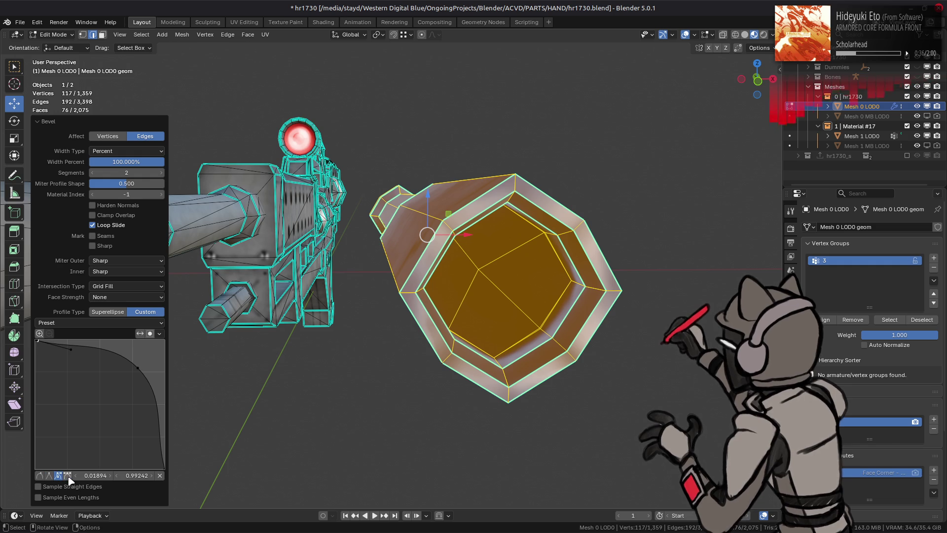
pyautogui.click(48, 477)
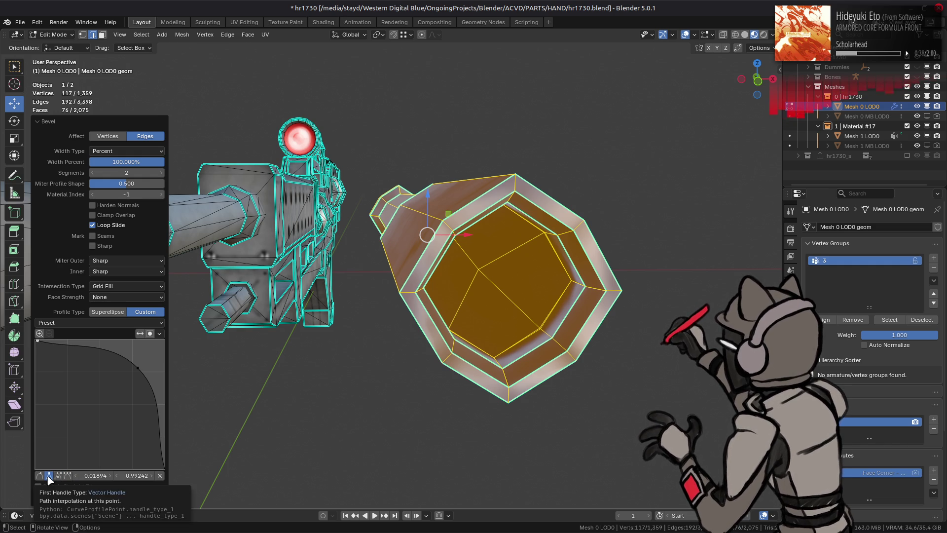
pyautogui.click(41, 344)
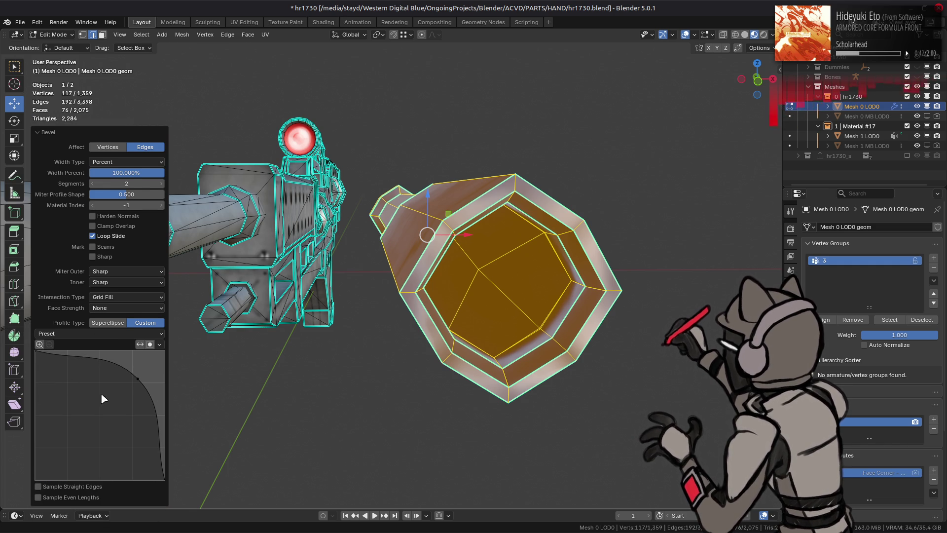
pyautogui.click(51, 333)
pyautogui.click(97, 344)
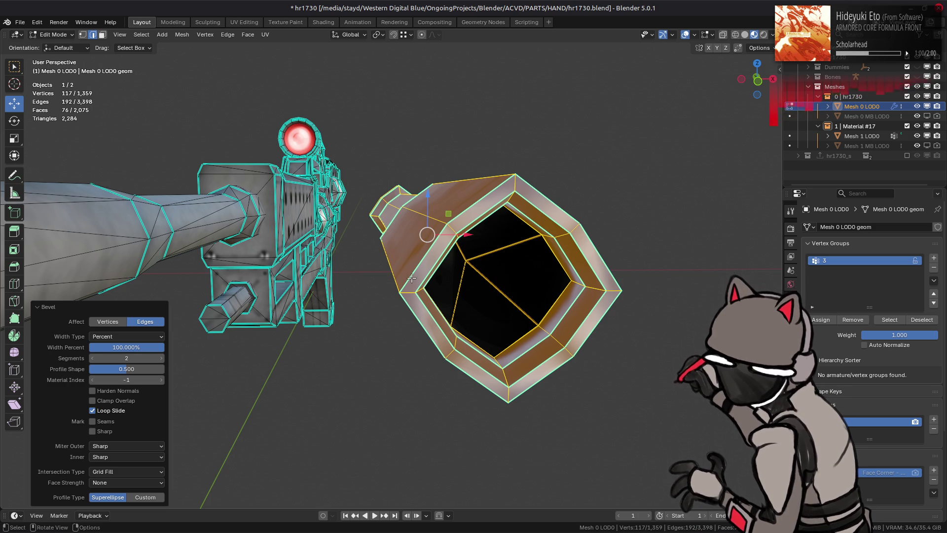
# Undo the muzzle bevel, save, and check the barrel piece by hiding and restoring it
pyautogui.hotkey('ctrl', 'z')
pyautogui.hotkey('ctrl', 'z')
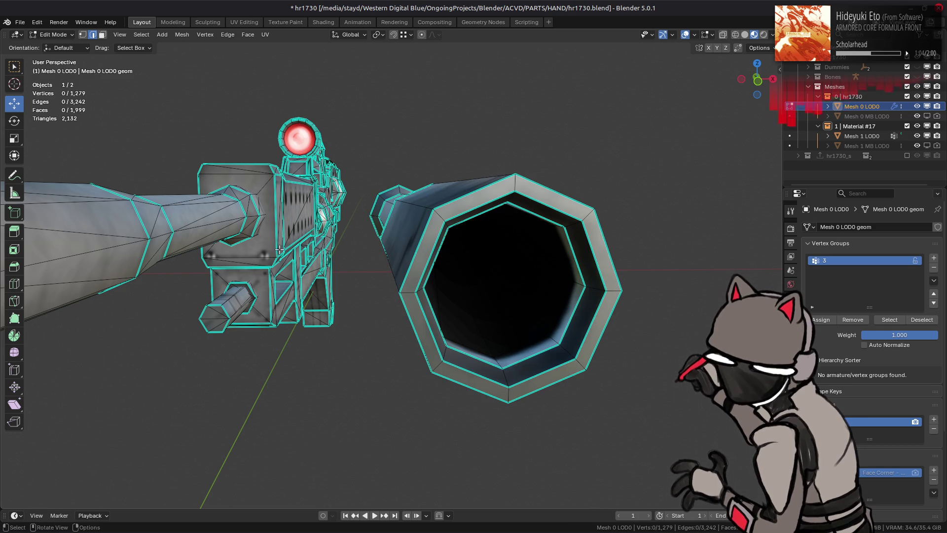
pyautogui.hotkey('ctrl', 's')
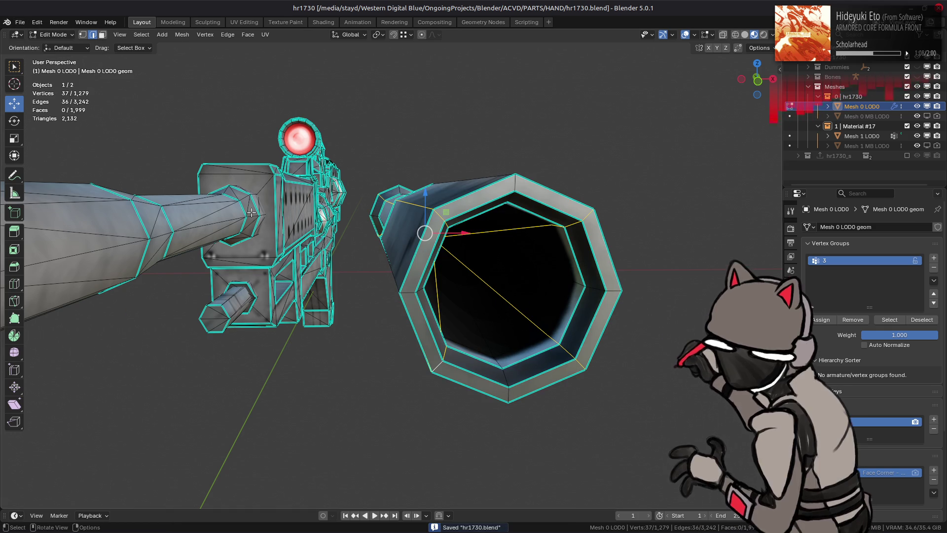
pyautogui.press('3')
pyautogui.click(509, 290)
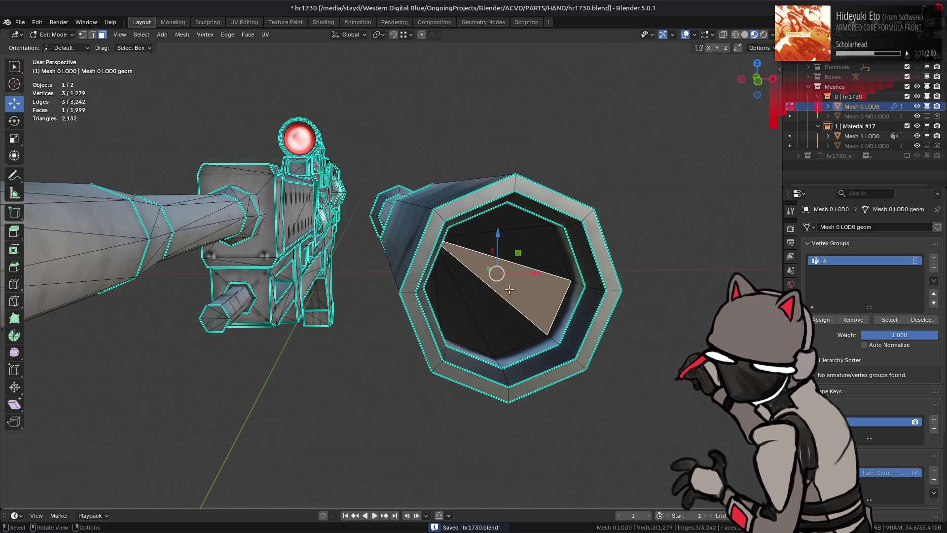
pyautogui.hotkey('ctrl', 'l')
pyautogui.press('h')
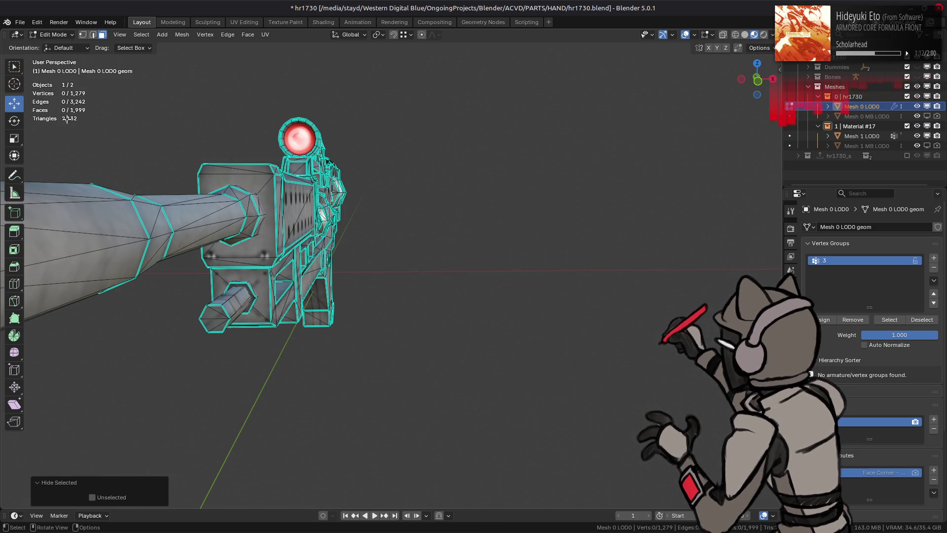
pyautogui.hotkey('ctrl', 'z')
pyautogui.hotkey('ctrl', 'z')
pyautogui.hotkey('alt', 'a')
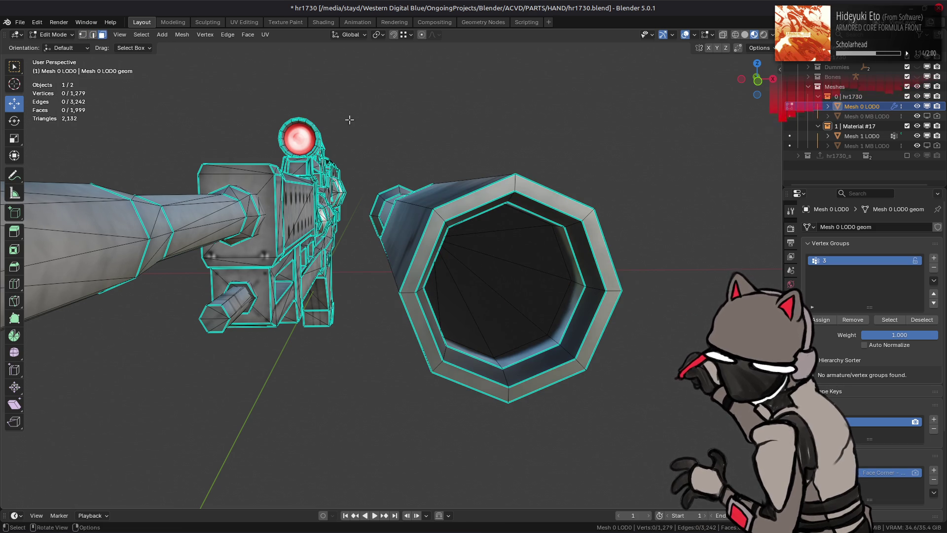
# Return to Object Mode, save hr1730.blend, and open hr1610.blend from recent files
pyautogui.press('Tab')
pyautogui.hotkey('ctrl', 's')
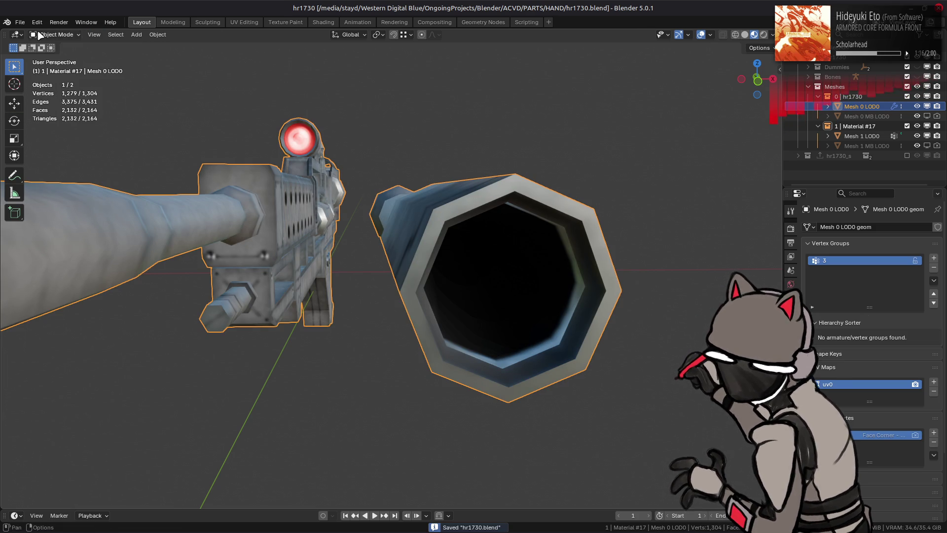
pyautogui.click(20, 22)
pyautogui.moveTo(44, 53)
pyautogui.click(170, 65)
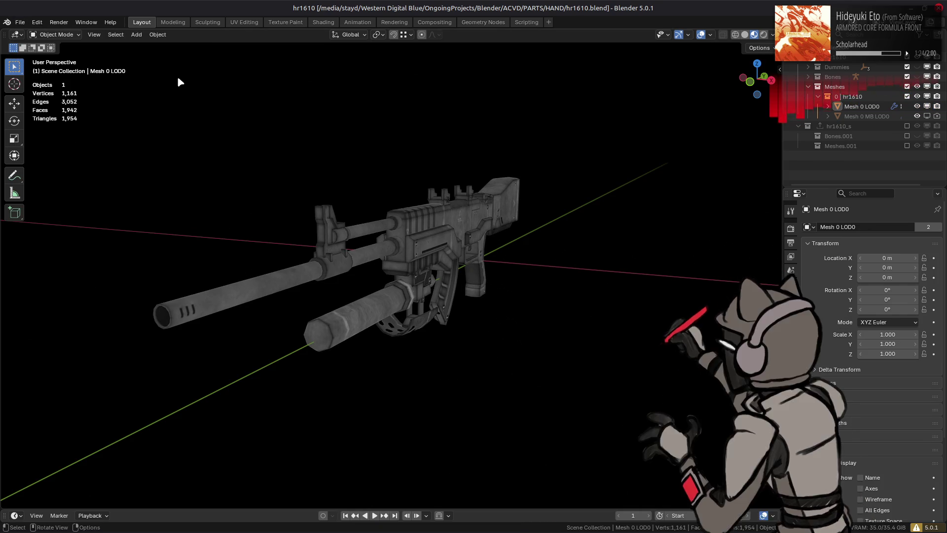
# Reopen hr1730.blend from the recent files list
pyautogui.click(20, 22)
pyautogui.moveTo(60, 54)
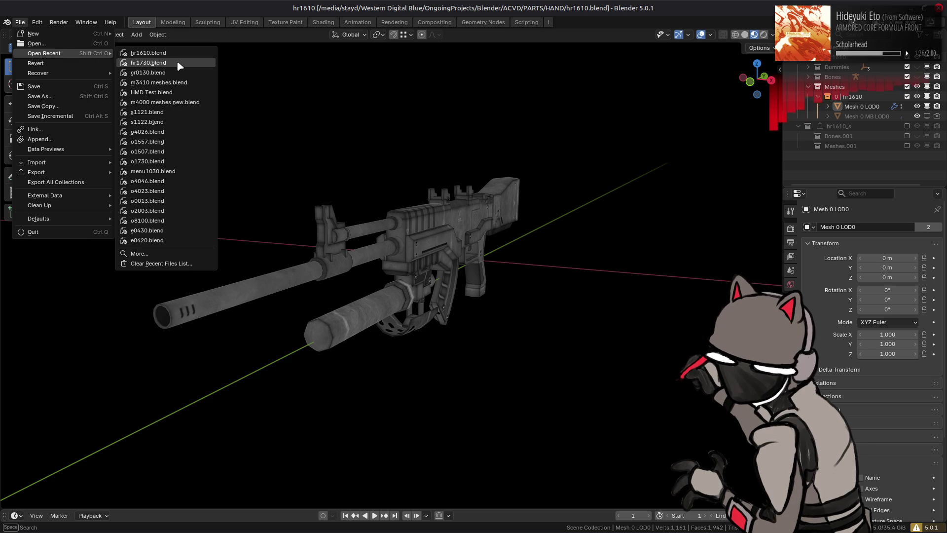
pyautogui.click(179, 64)
# Look down the twin barrel ends and enter Edit Mode on Mesh 0 LOD0
pyautogui.moveTo(184, 262); pyautogui.dragTo(350, 227)
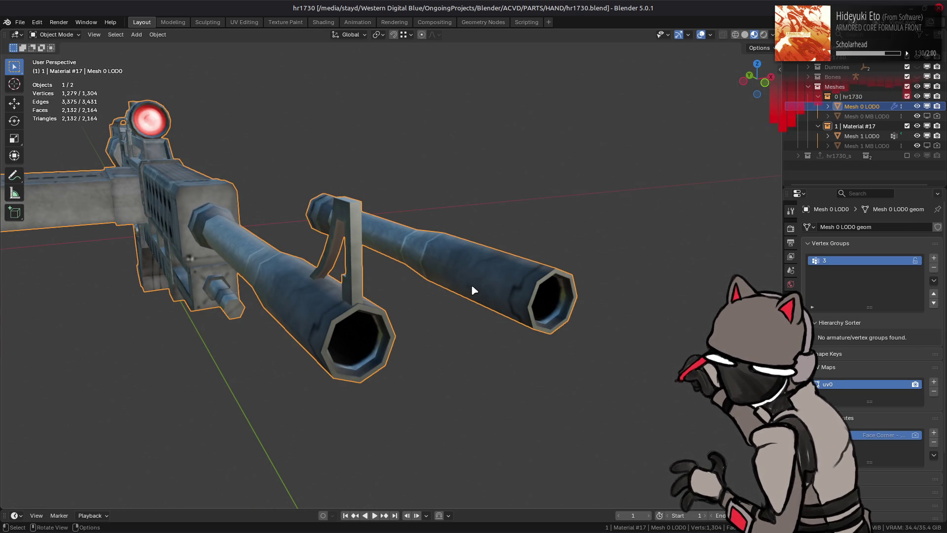
pyautogui.moveTo(472, 282); pyautogui.dragTo(436, 267)
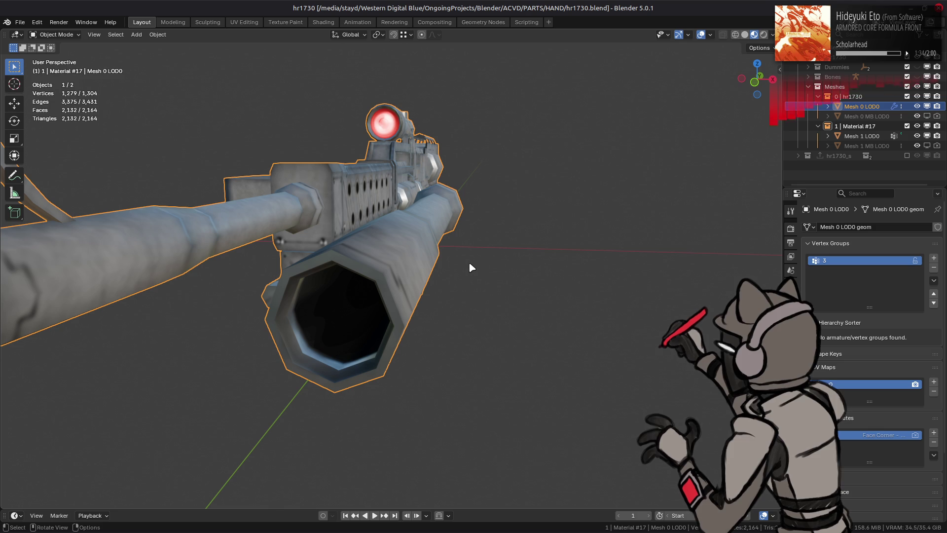
pyautogui.scroll(-3)
pyautogui.moveTo(469, 263); pyautogui.dragTo(470, 274)
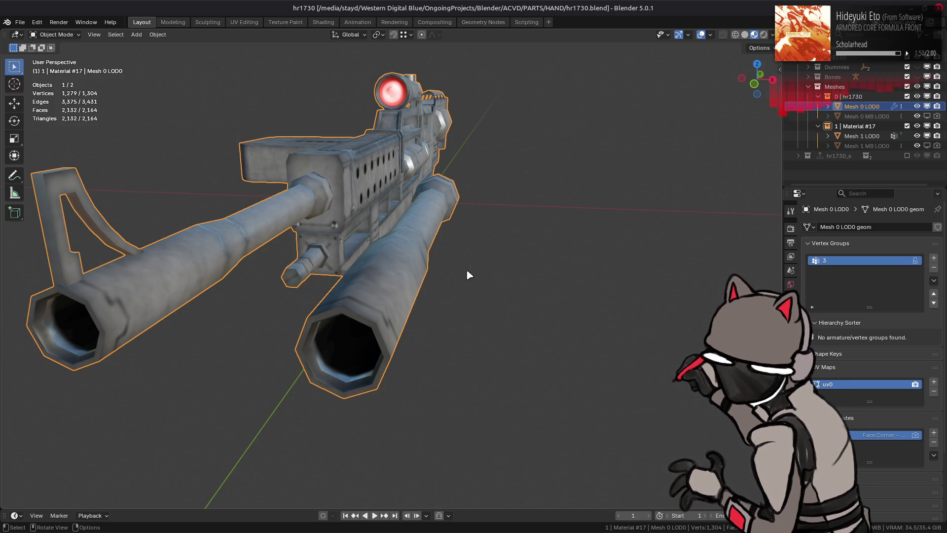
pyautogui.moveTo(466, 268); pyautogui.dragTo(487, 259)
pyautogui.press('Tab')
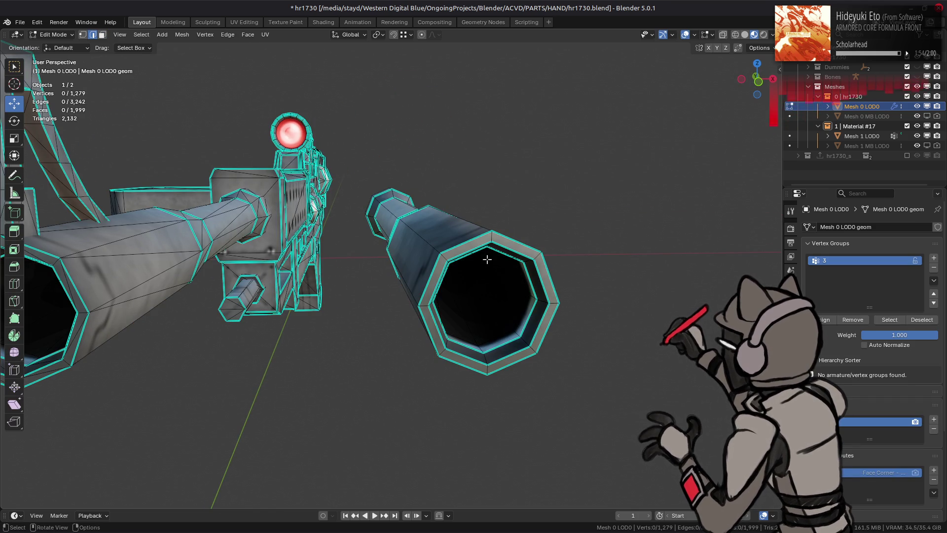
# Select the barrel rim and lengthwise side edge loops and bevel them
pyautogui.scroll(3)
pyautogui.click(453, 236)
pyautogui.click(620, 248)
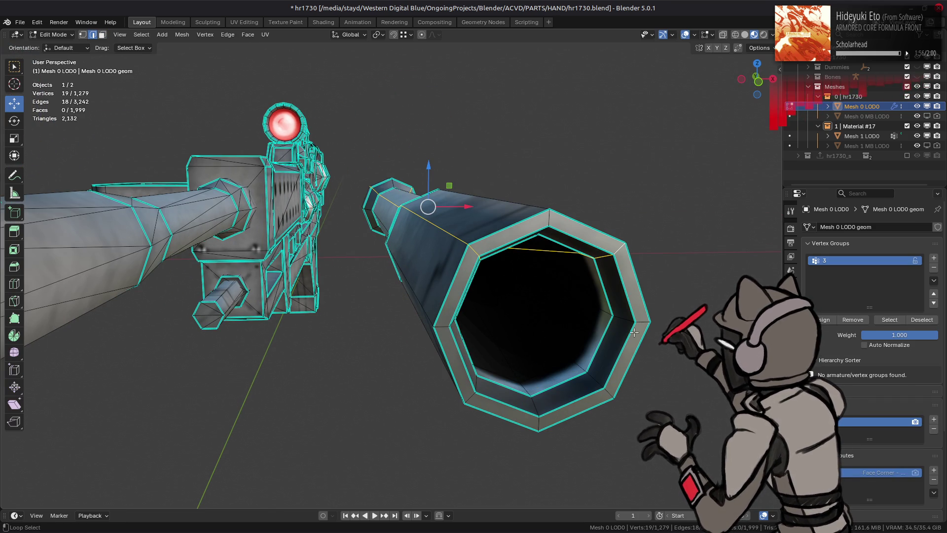
pyautogui.click(552, 362)
pyautogui.click(499, 374)
pyautogui.click(437, 340)
pyautogui.hotkey('ctrl', 'b')
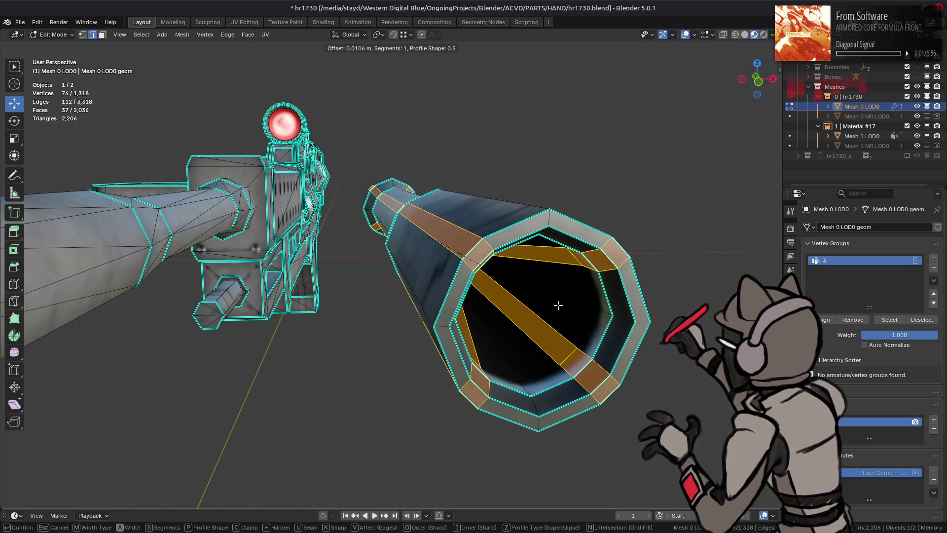
pyautogui.click(560, 302)
# Set the bevel Width Type to Percent with a 33.333% width
pyautogui.click(136, 346)
pyautogui.click(136, 338)
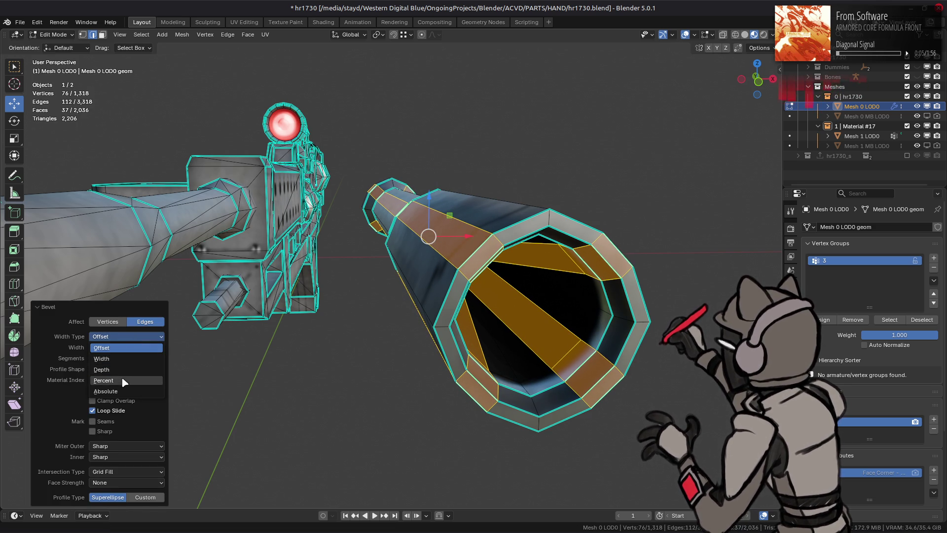
pyautogui.click(128, 358)
pyautogui.click(133, 347)
pyautogui.write('50')
pyautogui.press('Return')
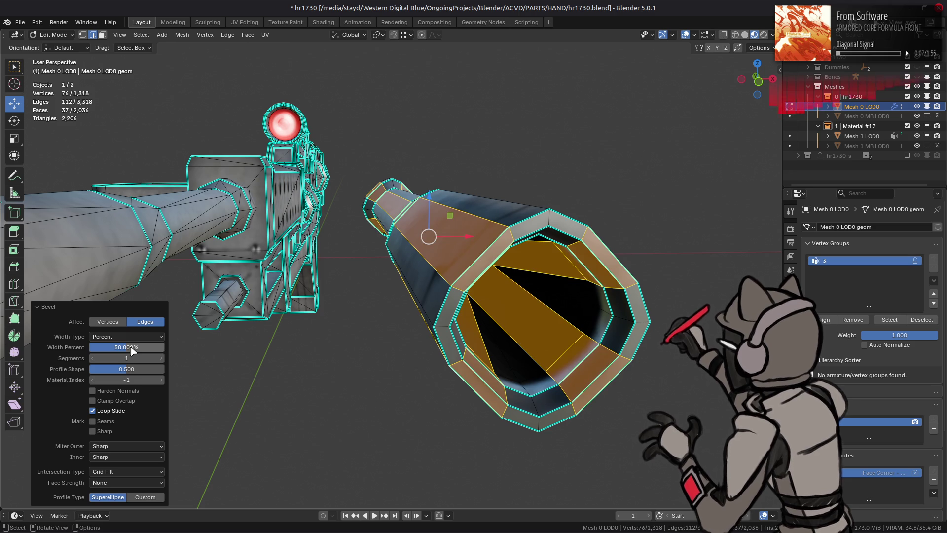
pyautogui.click(133, 348)
pyautogui.write('33')
pyautogui.press('Return')
pyautogui.click(130, 347)
pyautogui.write('33.')
pyautogui.write('3333')
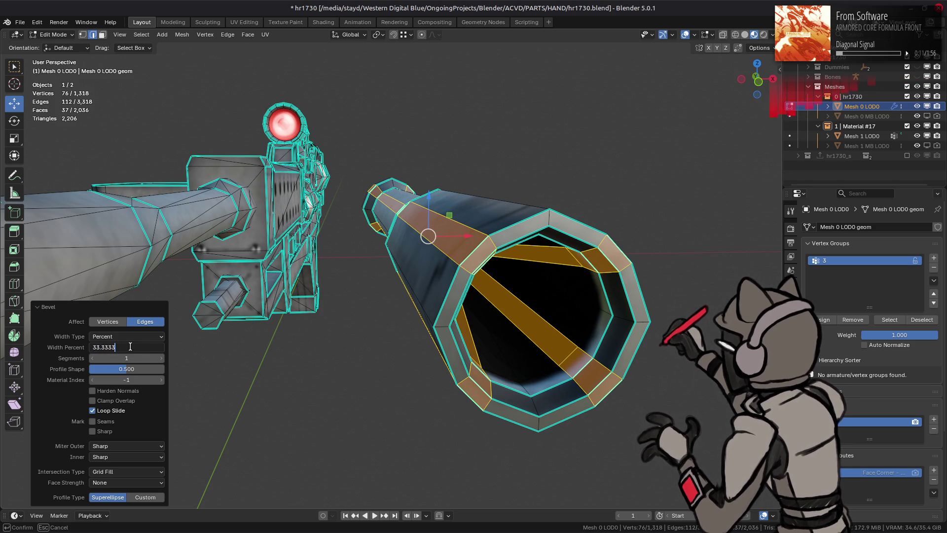
pyautogui.press('Return')
# Select only the inner rim edge loop and start a To Sphere transform on it
pyautogui.moveTo(481, 299); pyautogui.dragTo(476, 301)
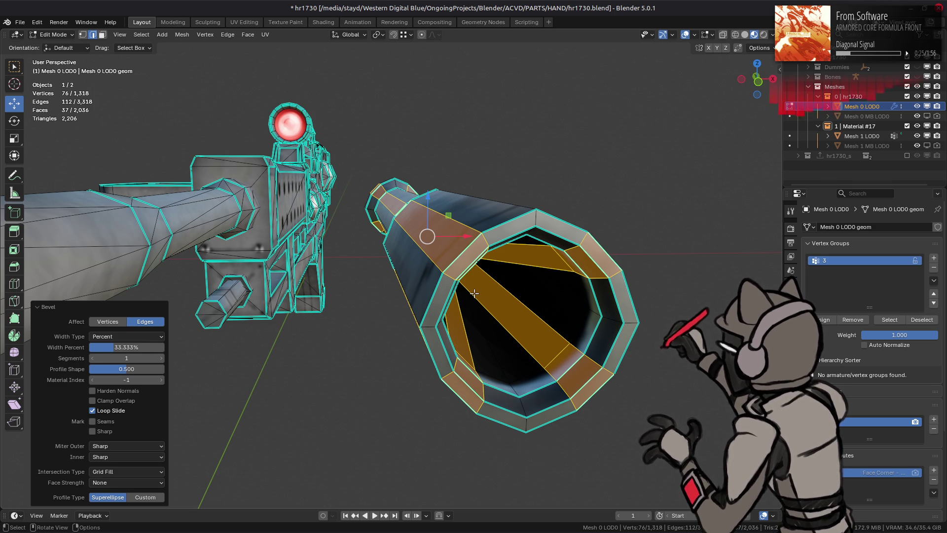
pyautogui.moveTo(474, 293); pyautogui.dragTo(480, 288)
pyautogui.hotkey('alt', 'a')
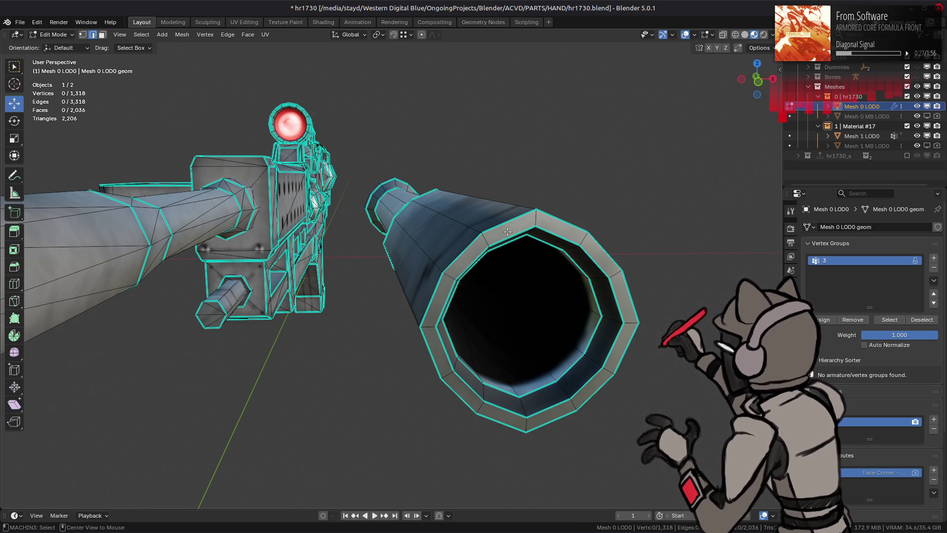
pyautogui.click(529, 235)
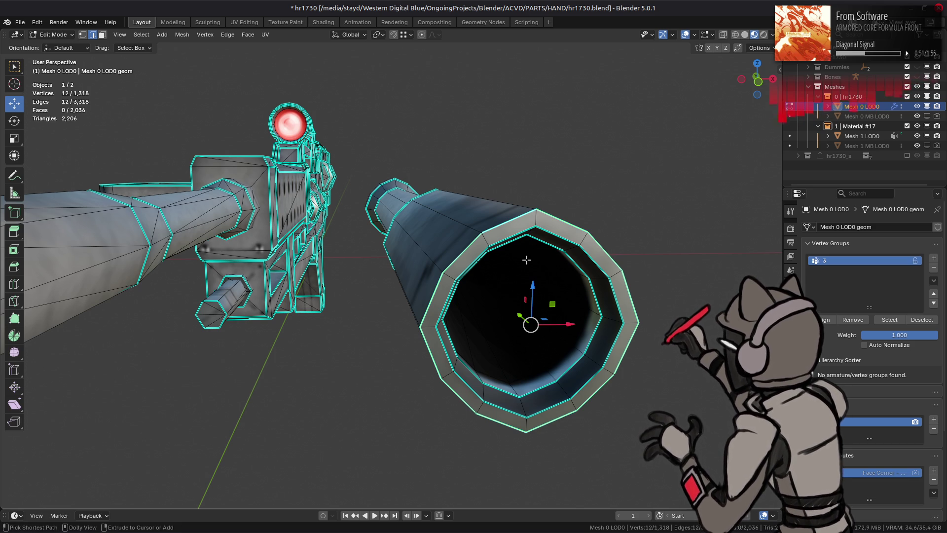
pyautogui.hotkey('ctrl', 'o')
pyautogui.press('Escape')
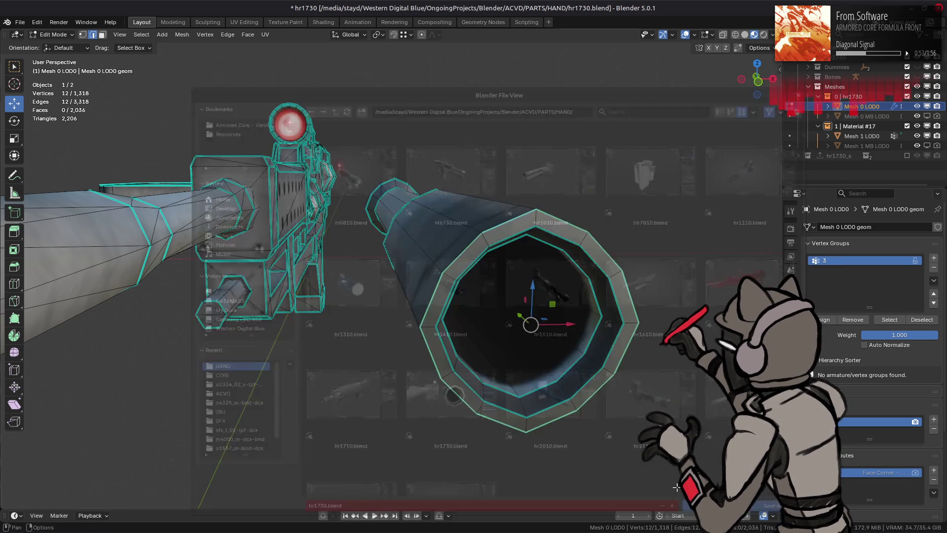
pyautogui.scroll(3)
pyautogui.hotkey('shift', 'alt', 's')
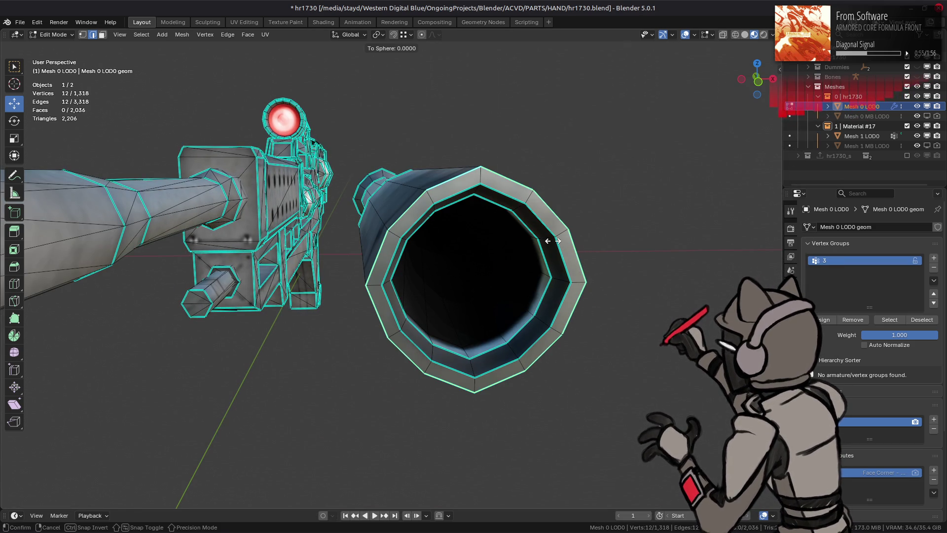
# Round the inner rim loop with To Sphere at factor 1, then undo the extra rounding
pyautogui.click(530, 217)
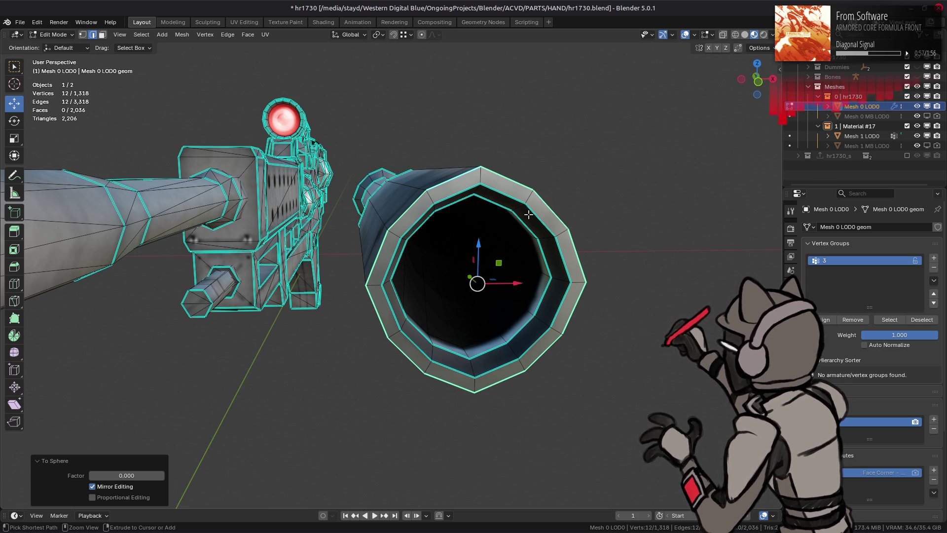
pyautogui.hotkey('shift', 'alt', 's')
pyautogui.write('1')
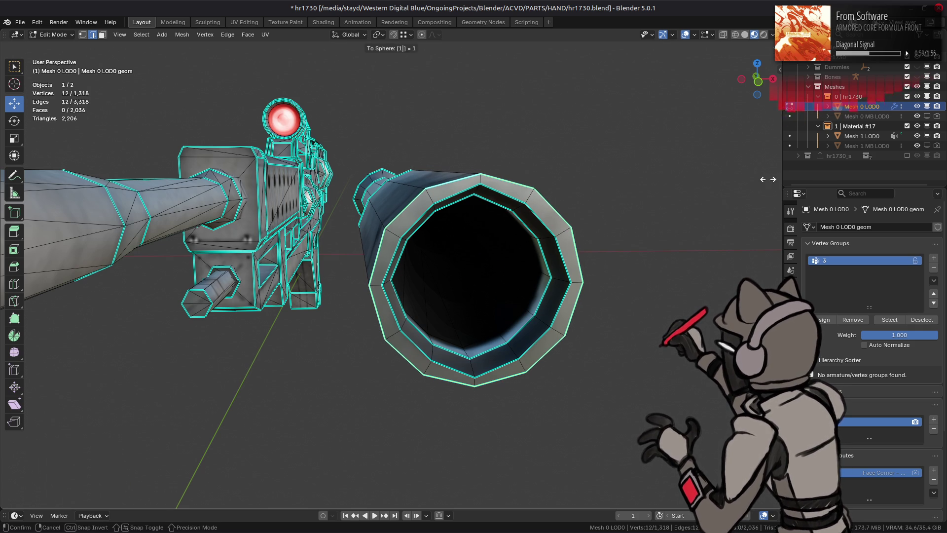
pyautogui.press('Return')
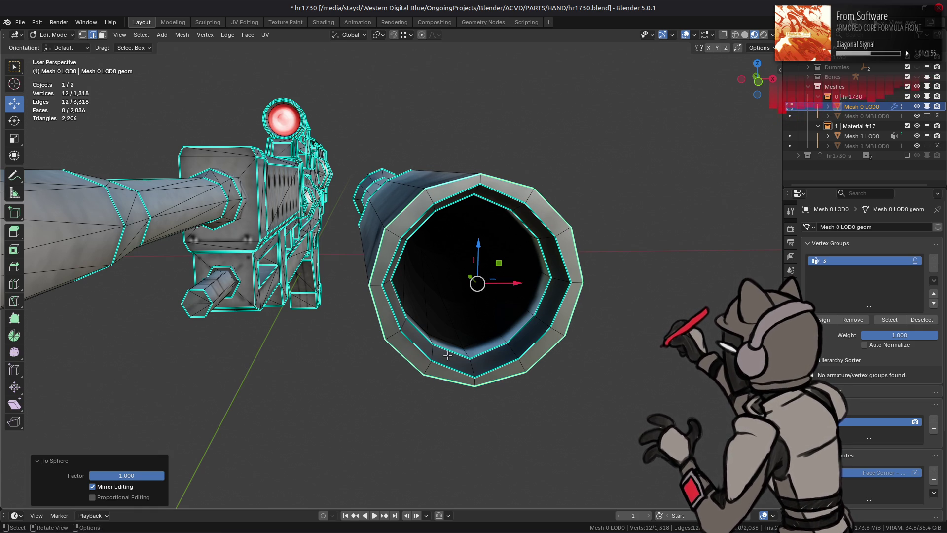
pyautogui.click(447, 354)
pyautogui.write('s1')
pyautogui.press('Return')
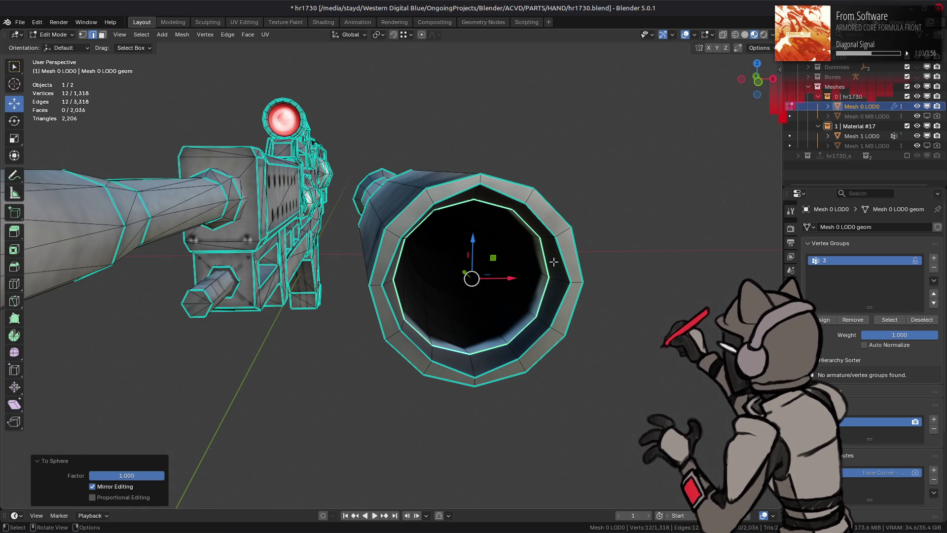
pyautogui.hotkey('ctrl', 'z')
pyautogui.hotkey('ctrl', 'z')
pyautogui.hotkey('ctrl', 'z')
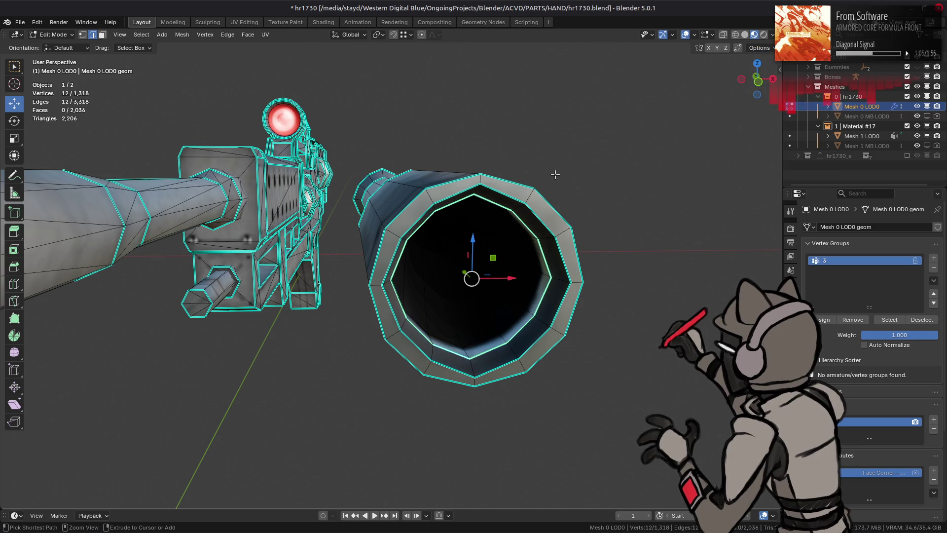
pyautogui.click(769, 48)
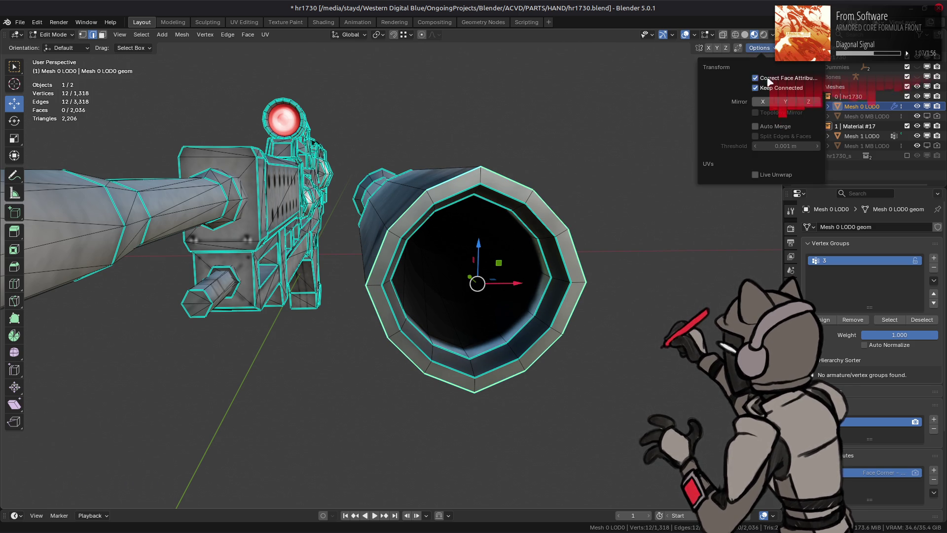
# Reapply To Sphere at full factor 1 to the selected rim loop
pyautogui.moveTo(345, 242); pyautogui.dragTo(417, 254)
pyautogui.hotkey('shift', 'alt', 's')
pyautogui.write('1')
pyautogui.press('Return')
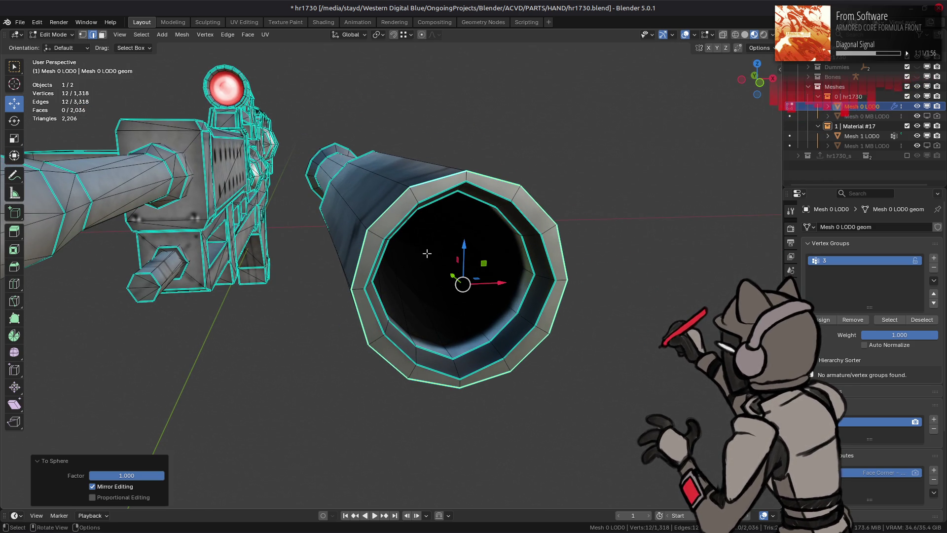
pyautogui.hotkey('shift', 'alt', 's')
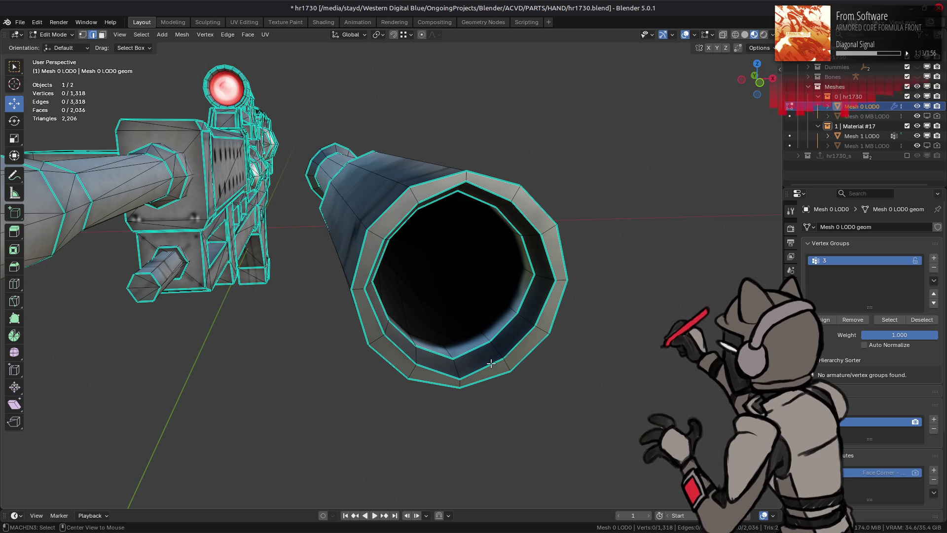
pyautogui.click(463, 308)
pyautogui.hotkey('shift', 'alt', 's')
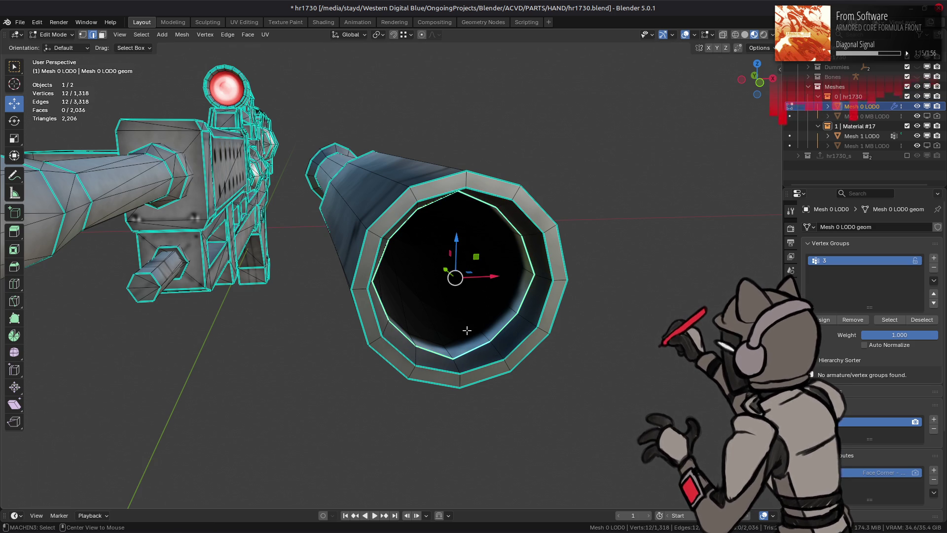
pyautogui.click(467, 330)
# Clear the selection and pick the outer rim loop at the barrel mouth
pyautogui.press('a')
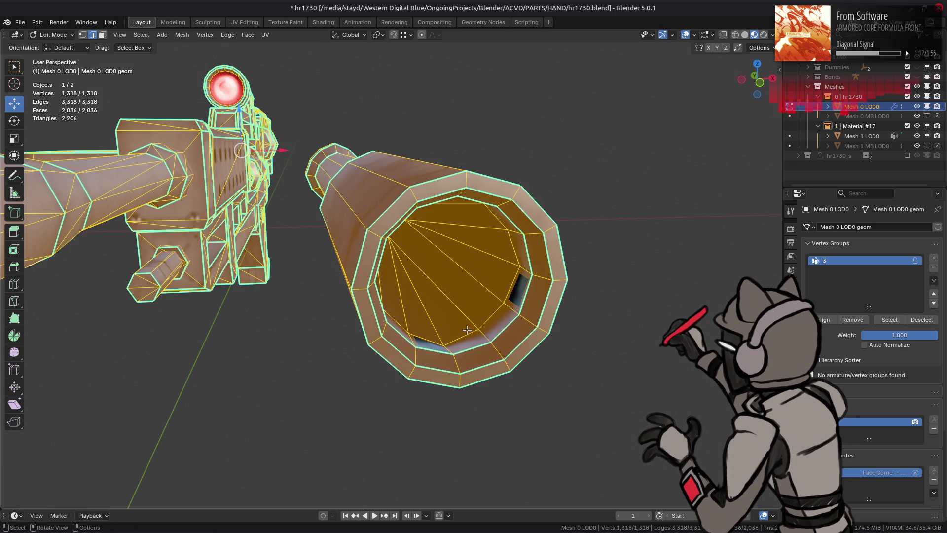
pyautogui.hotkey('alt', 'a')
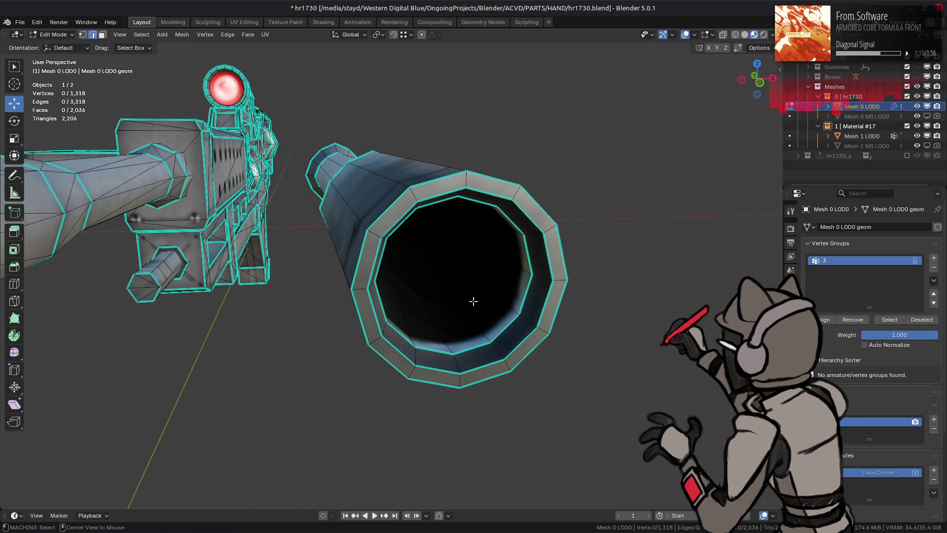
pyautogui.moveTo(389, 248); pyautogui.dragTo(402, 226)
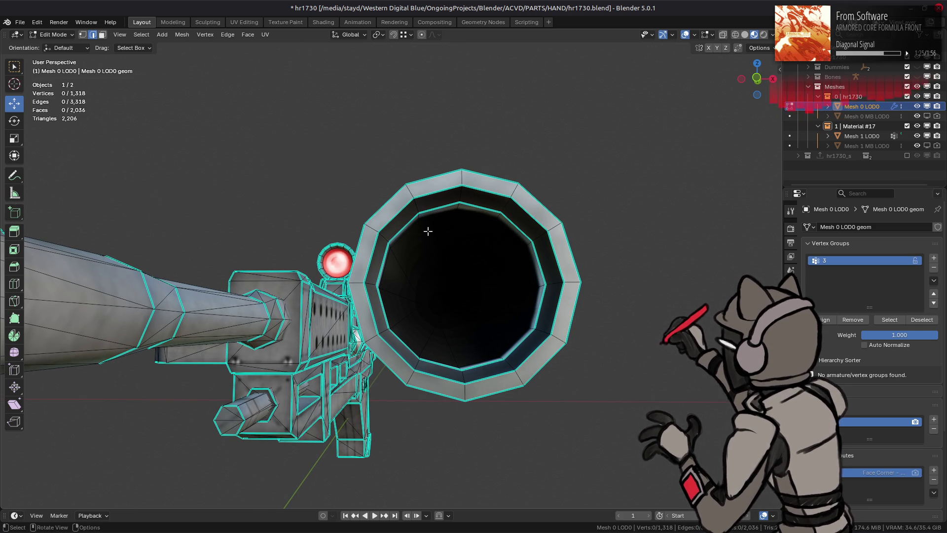
pyautogui.click(372, 216)
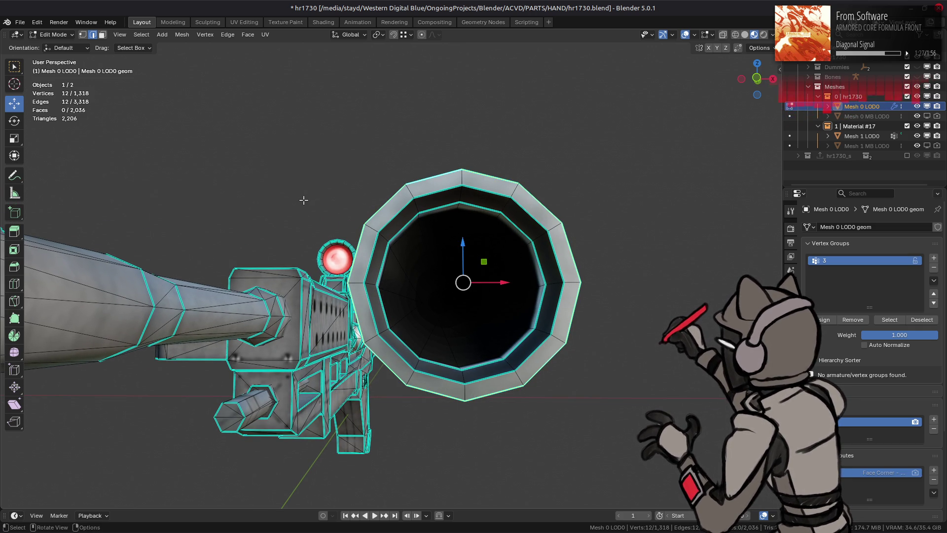
# Evenly space the outer rim loop with LoopTools Space using Cubic interpolation
pyautogui.rightClick(304, 199)
pyautogui.moveTo(307, 164)
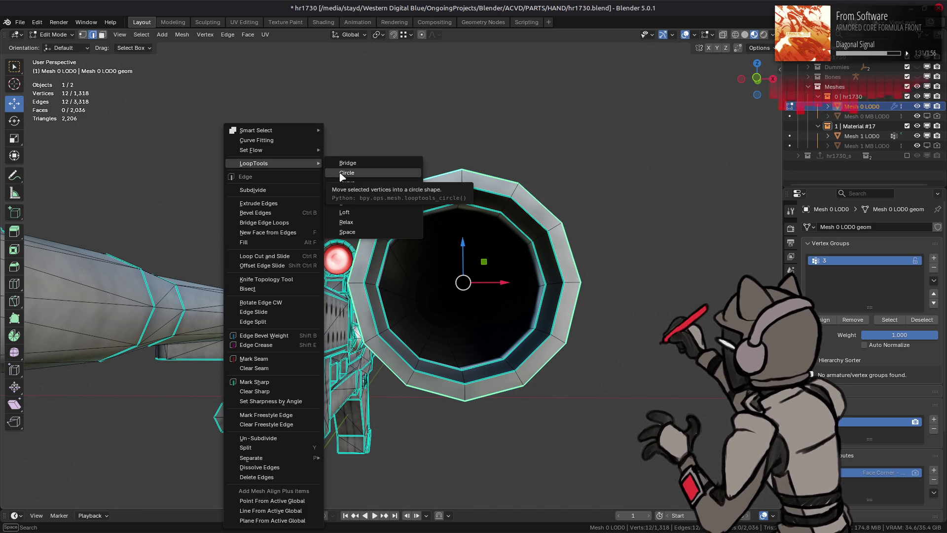
pyautogui.moveTo(274, 150)
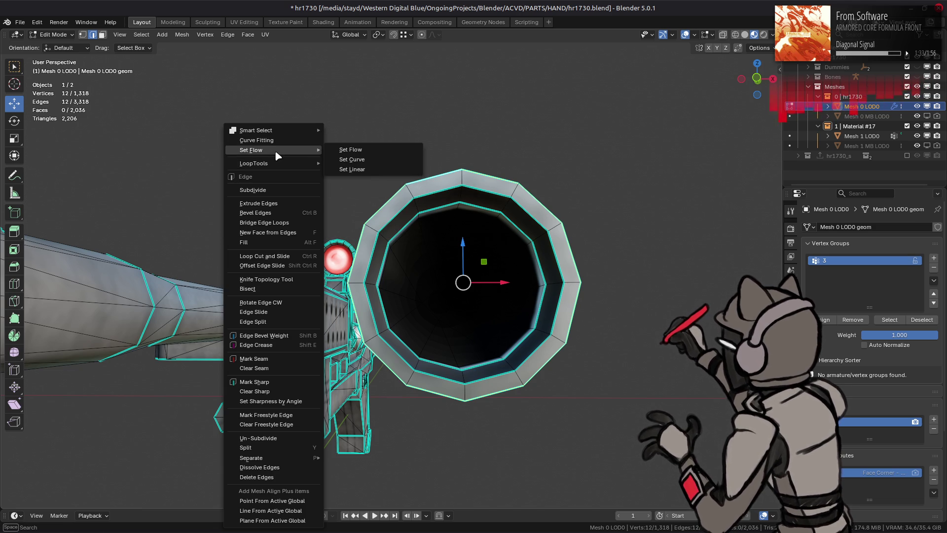
pyautogui.moveTo(276, 166)
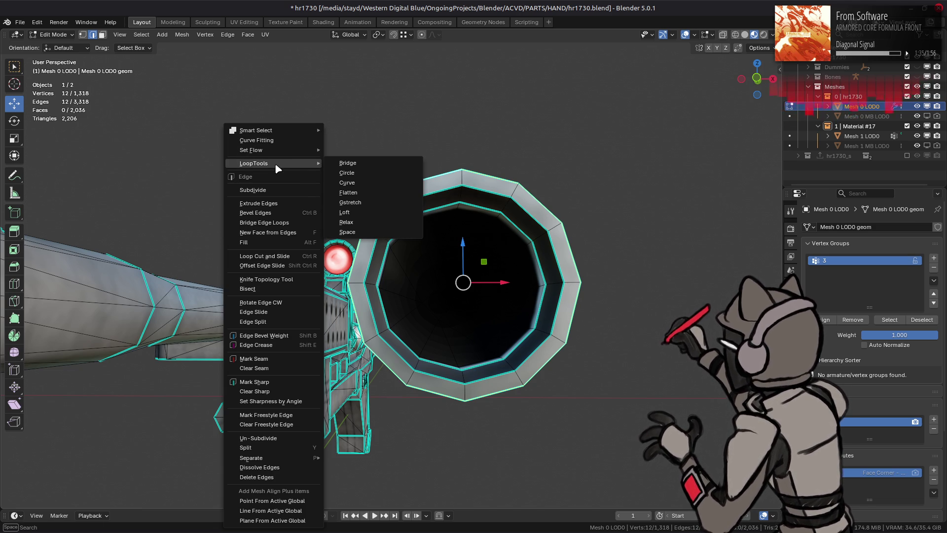
pyautogui.click(352, 232)
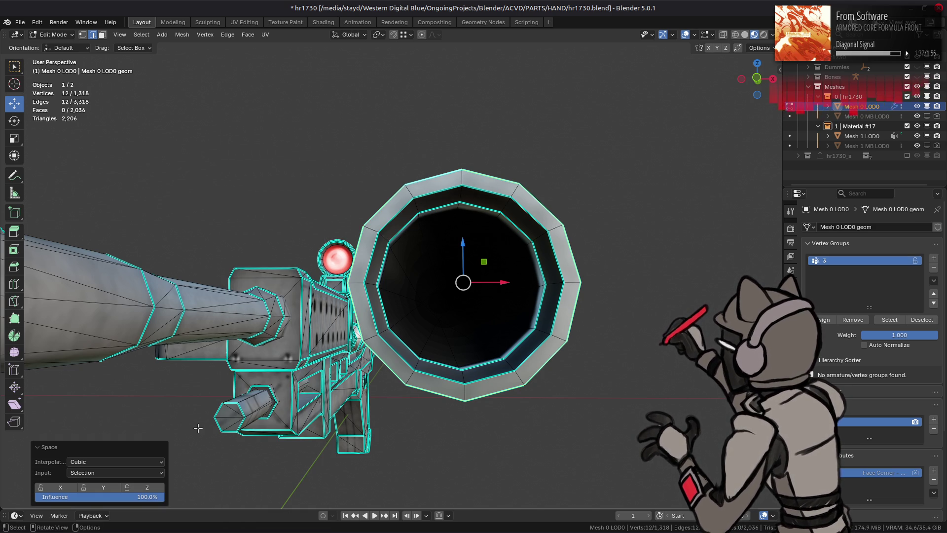
pyautogui.click(124, 463)
pyautogui.click(115, 487)
pyautogui.click(114, 462)
pyautogui.click(132, 474)
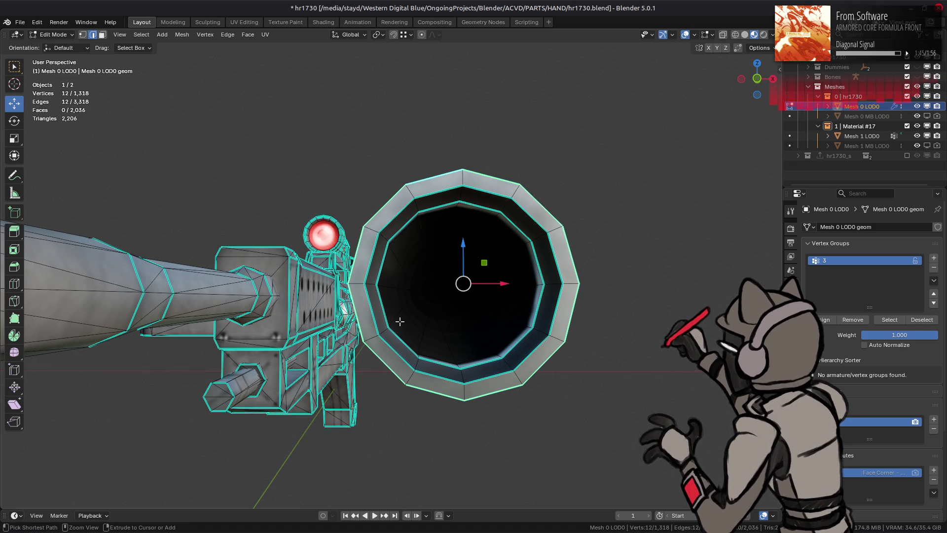
# Make the rim loop perfectly circular with To Sphere at factor 1
pyautogui.hotkey('shift', 'alt', 's')
pyautogui.press('1')
pyautogui.press('Return')
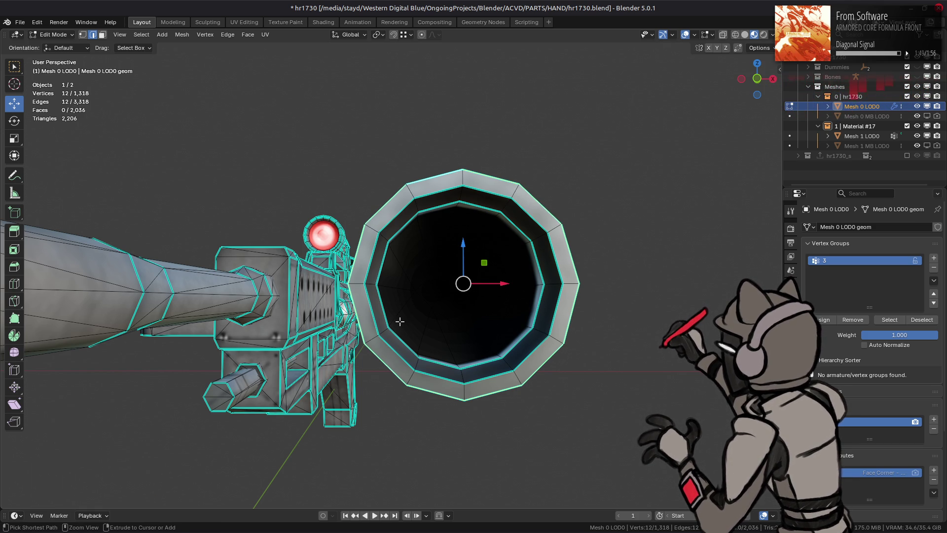
pyautogui.moveTo(397, 321); pyautogui.dragTo(398, 330)
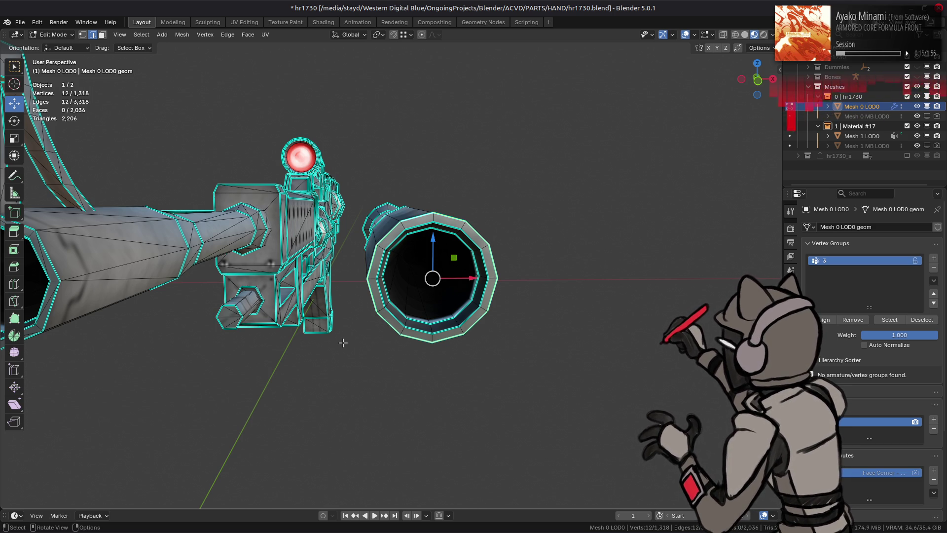
# Round the first two edge loops along the lower barrel with To Sphere factor 1
pyautogui.scroll(3)
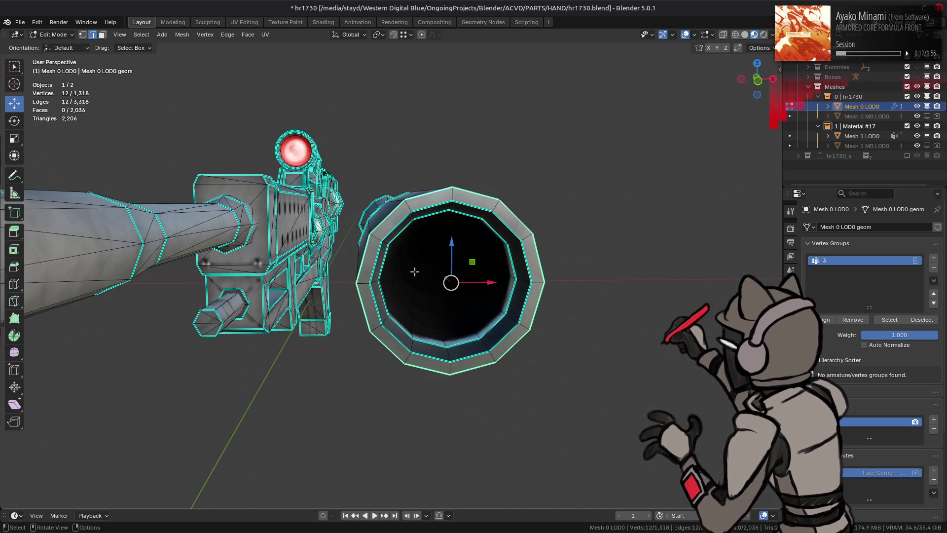
pyautogui.hotkey('ctrl', 'z')
pyautogui.moveTo(284, 266); pyautogui.dragTo(368, 285)
pyautogui.click(284, 285)
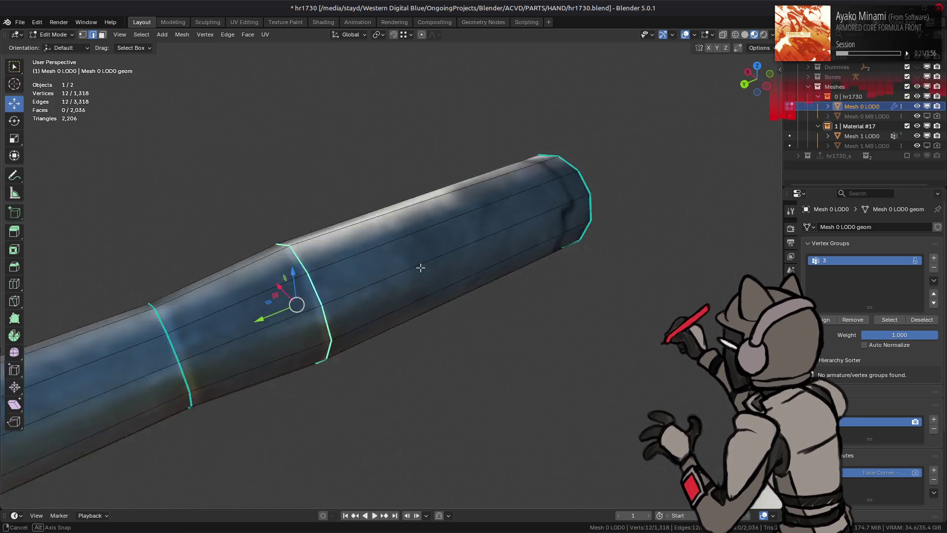
pyautogui.moveTo(284, 285); pyautogui.dragTo(463, 264)
pyautogui.hotkey('shift', 'alt', 's')
pyautogui.write('1')
pyautogui.press('Return')
pyautogui.click(382, 345)
pyautogui.hotkey('shift', 'alt', 's')
pyautogui.write('1')
pyautogui.press('Return')
pyautogui.hotkey('alt', 'a')
# Round two more adjacent barrel loops into circles with To Sphere factor 1
pyautogui.moveTo(484, 283); pyautogui.dragTo(464, 302)
pyautogui.click(464, 299)
pyautogui.hotkey('shift', 'alt', 's')
pyautogui.write('1')
pyautogui.press('Return')
pyautogui.moveTo(434, 269); pyautogui.dragTo(386, 266)
pyautogui.click(422, 297)
pyautogui.hotkey('shift', 'alt', 's')
pyautogui.write('1')
pyautogui.press('Return')
pyautogui.hotkey('alt', 'a')
# Round the barrel-mouth edge loop into a circle with To Sphere factor 1
pyautogui.click(491, 308)
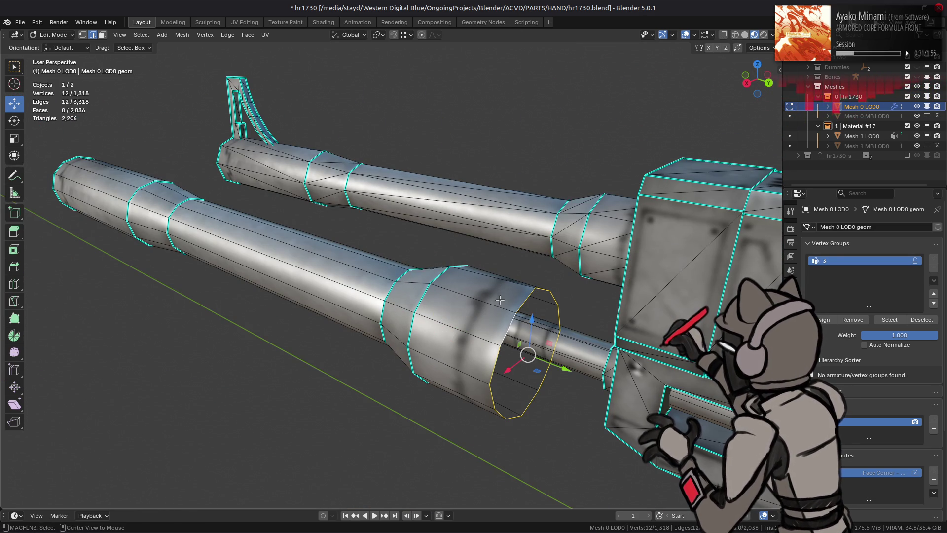
pyautogui.hotkey('shift', 'alt', 's')
pyautogui.write('1')
pyautogui.press('Return')
pyautogui.hotkey('alt', 'a')
pyautogui.moveTo(491, 308); pyautogui.dragTo(528, 258)
# Merge the barrel's inner centre face vertices into one vertex At Center
pyautogui.press('3')
pyautogui.press('a')
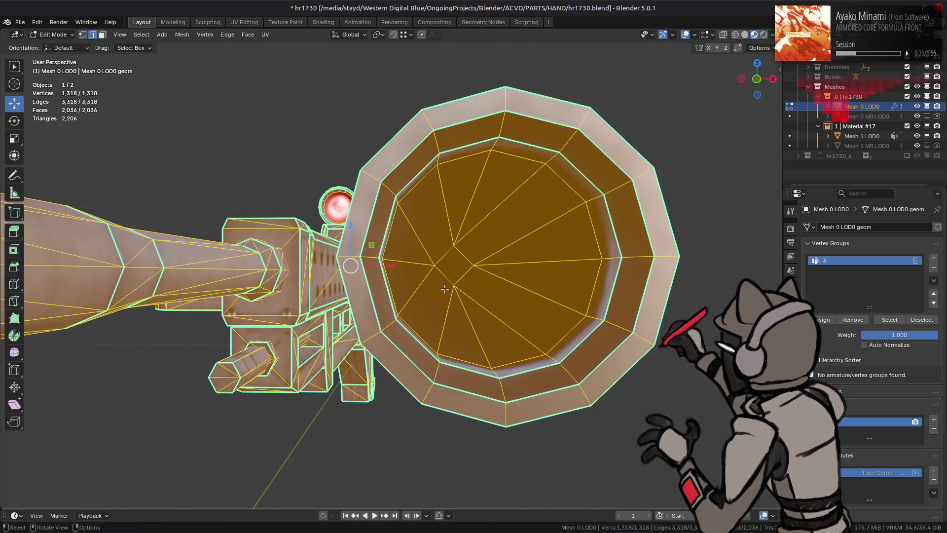
pyautogui.press('KP_Decimal')
pyautogui.click(485, 289)
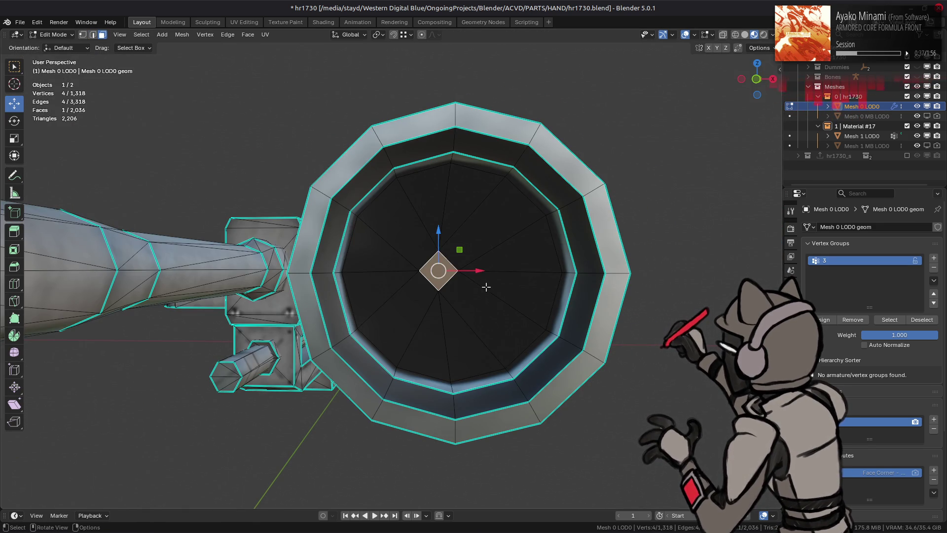
pyautogui.press('1')
pyautogui.rightClick(486, 286)
pyautogui.moveTo(493, 444)
pyautogui.click(523, 440)
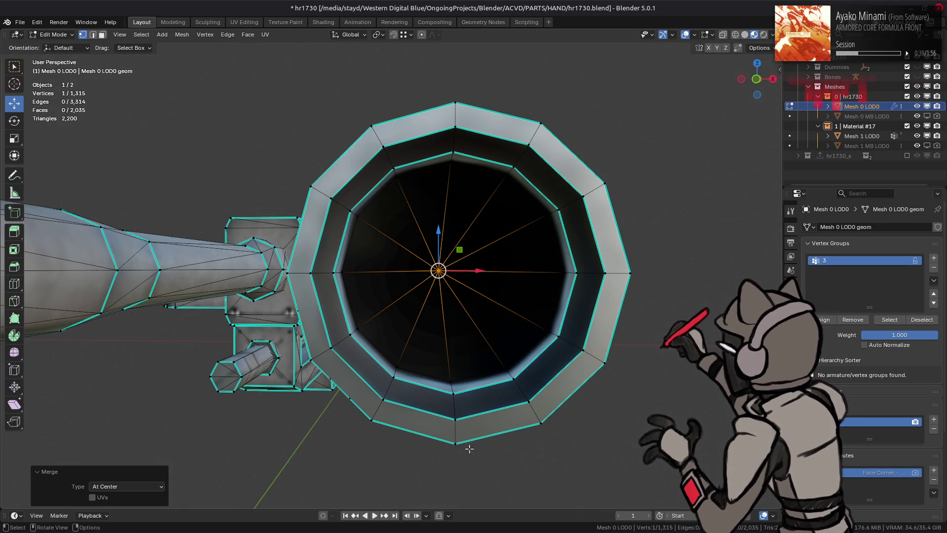
pyautogui.click(438, 322)
# Reselect the merged centre vertex using see-through display
pyautogui.press('Tab')
pyautogui.press('Tab')
pyautogui.hotkey('alt', 'z')
pyautogui.click(439, 270)
pyautogui.hotkey('alt', 'z')
# Refill the mesh's vertex colours in Vertex Paint with Shift+K, then return to Object Mode
pyautogui.click(53, 35)
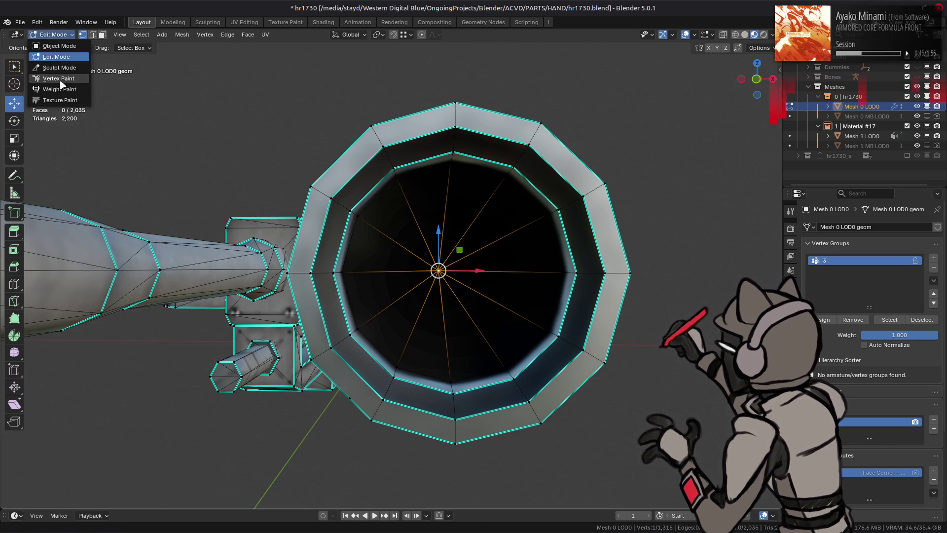
pyautogui.click(51, 80)
pyautogui.hotkey('shift', 'k')
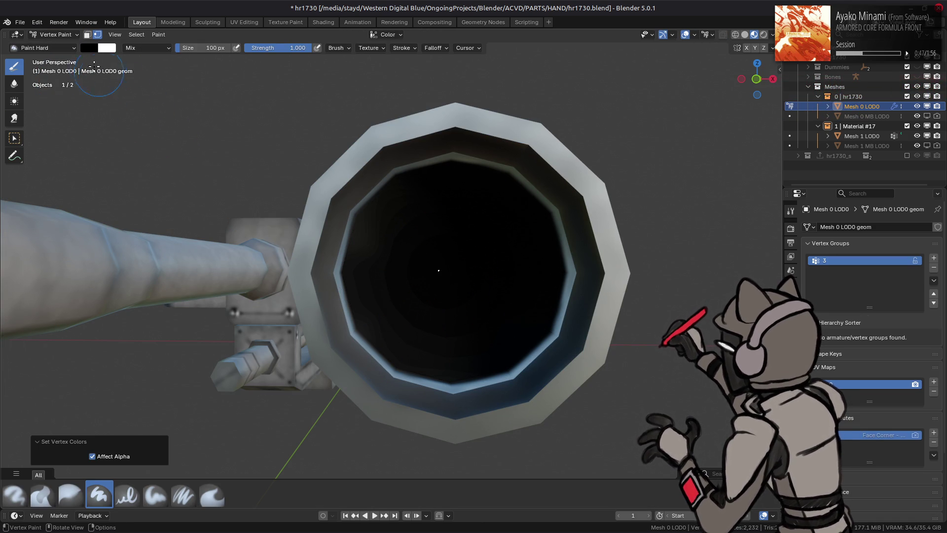
pyautogui.click(53, 35)
pyautogui.click(50, 47)
# Select the gun mesh and enter Edit Mode
pyautogui.moveTo(370, 186); pyautogui.dragTo(483, 292)
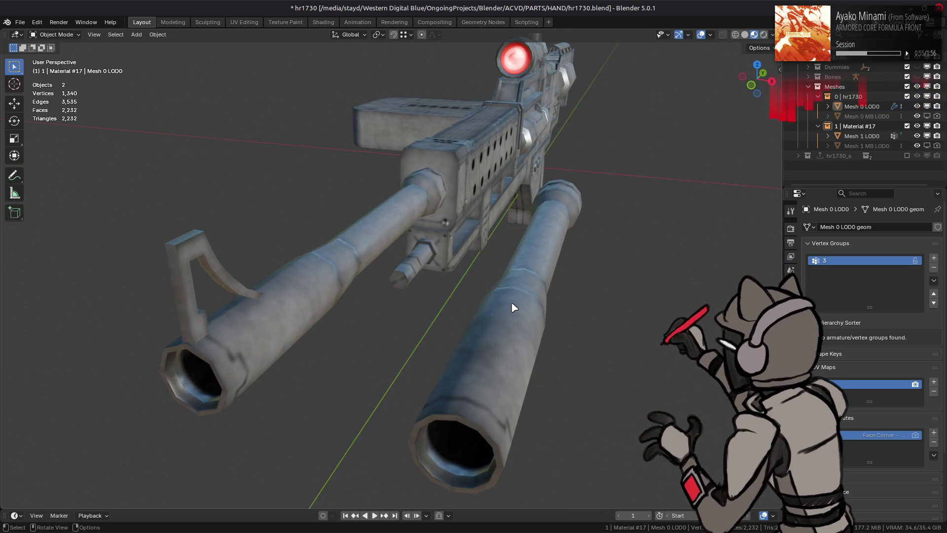
pyautogui.click(513, 307)
pyautogui.click(759, 48)
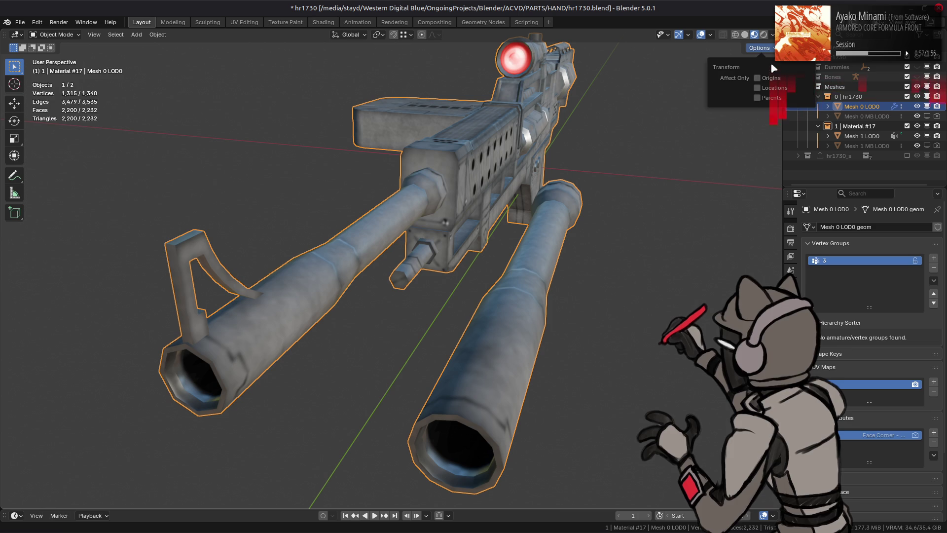
pyautogui.press('Tab')
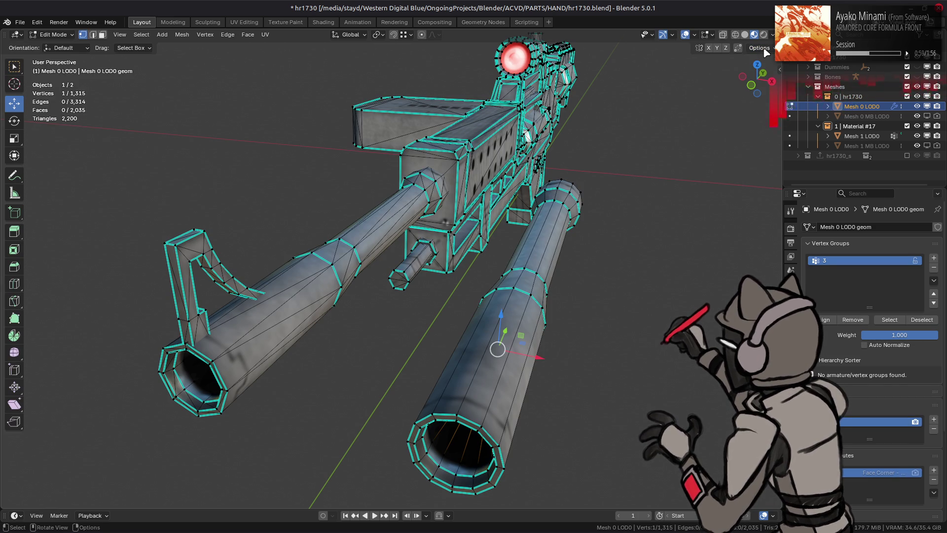
pyautogui.click(765, 50)
# Select the connected lower barrel faces and move them -0.5 along X
pyautogui.press('3')
pyautogui.click(526, 280)
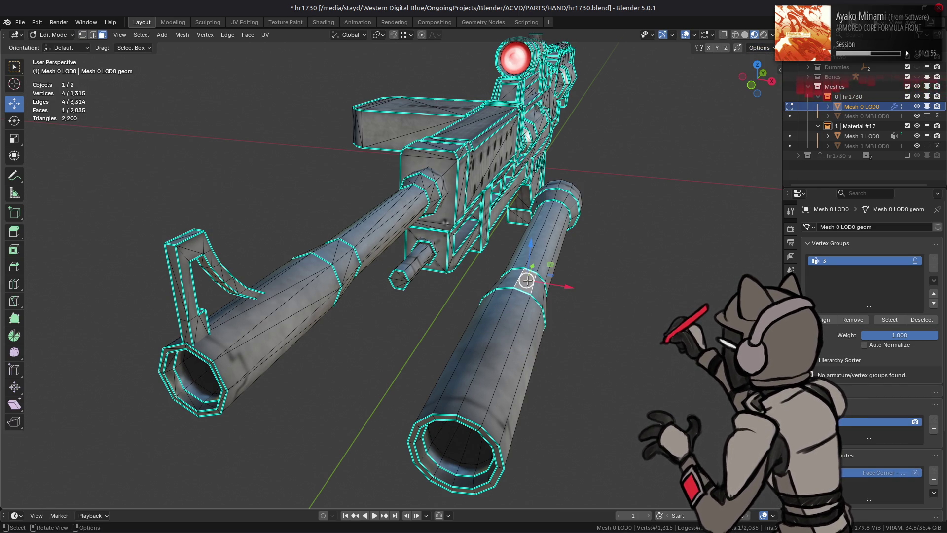
pyautogui.hotkey('ctrl', 'l')
pyautogui.write('gx.5-')
pyautogui.press('Return')
pyautogui.moveTo(537, 306); pyautogui.dragTo(418, 343)
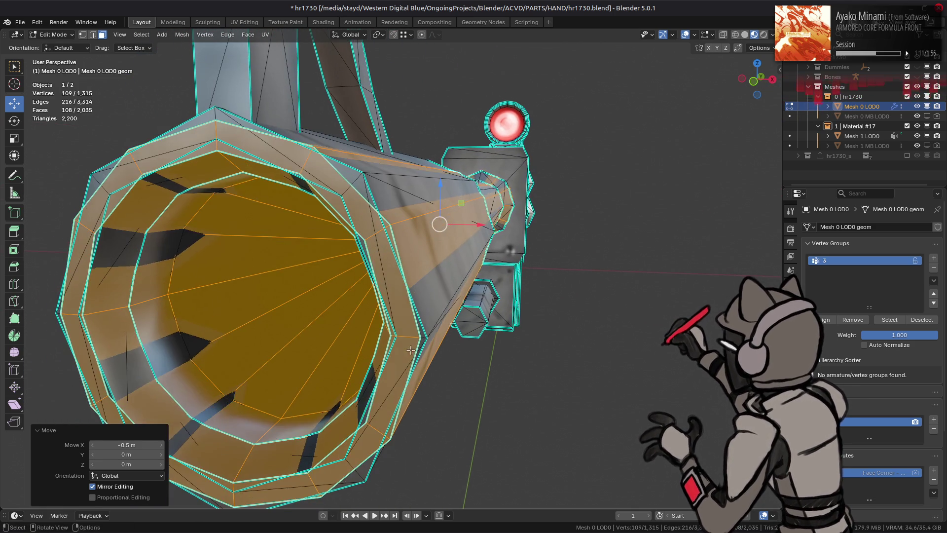
# Try narrowing the selected barrel along X, then undo it
pyautogui.press('s')
pyautogui.press('x')
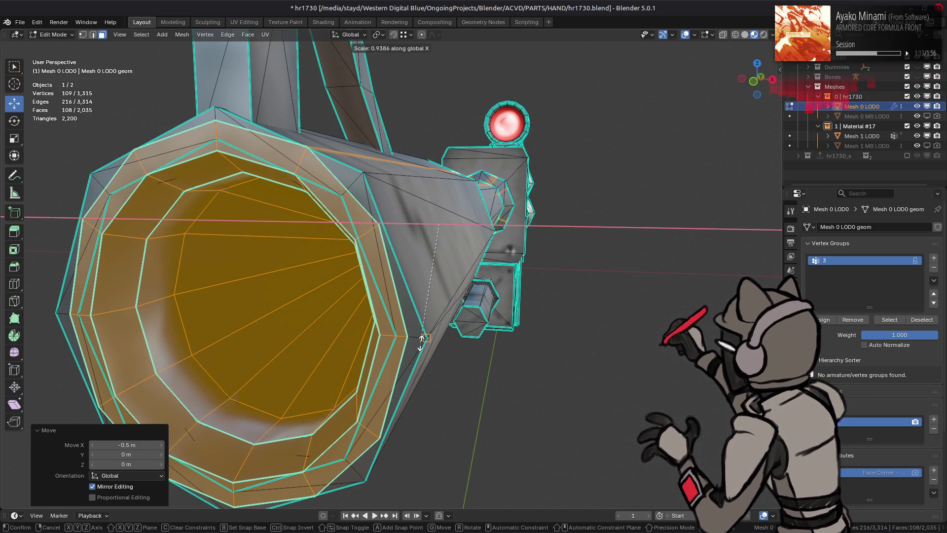
pyautogui.click(422, 338)
pyautogui.click(404, 36)
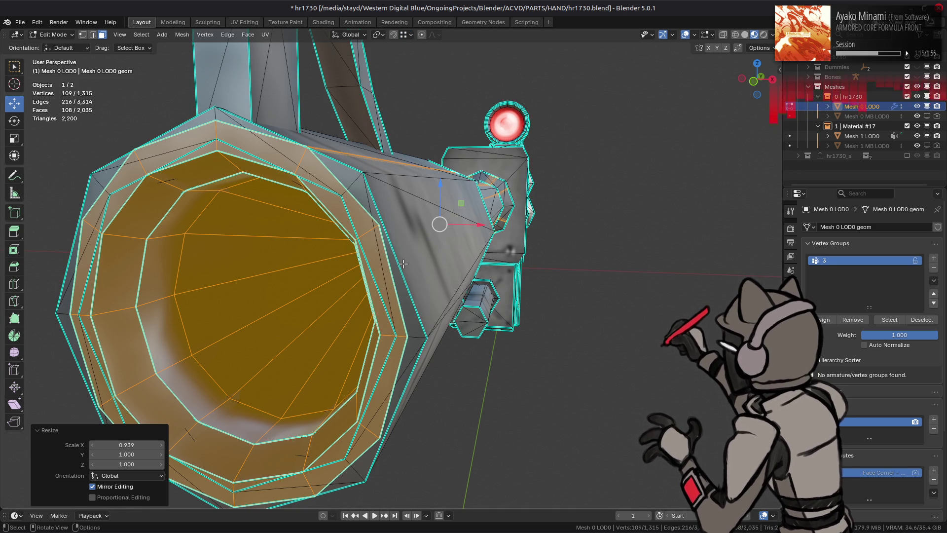
pyautogui.hotkey('ctrl', 'z')
pyautogui.moveTo(415, 318); pyautogui.dragTo(276, 320)
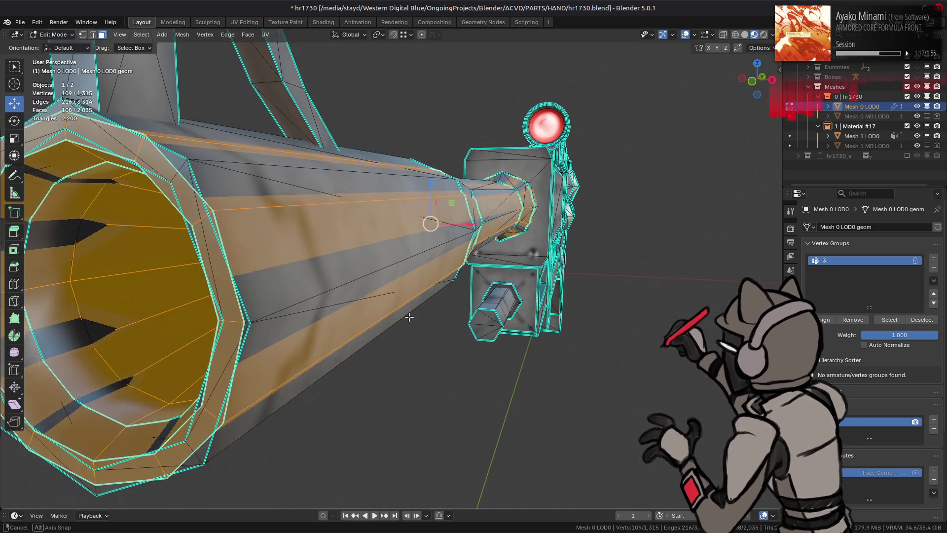
# Narrow the selected barrel to about 0.939 along X, then switch to vertex selection
pyautogui.press('s')
pyautogui.press('x')
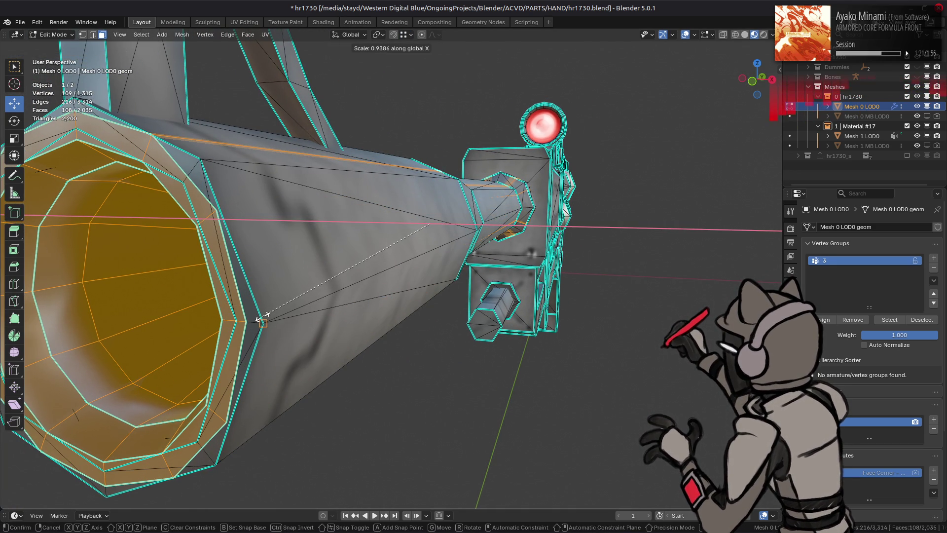
pyautogui.click(262, 318)
pyautogui.press('1')
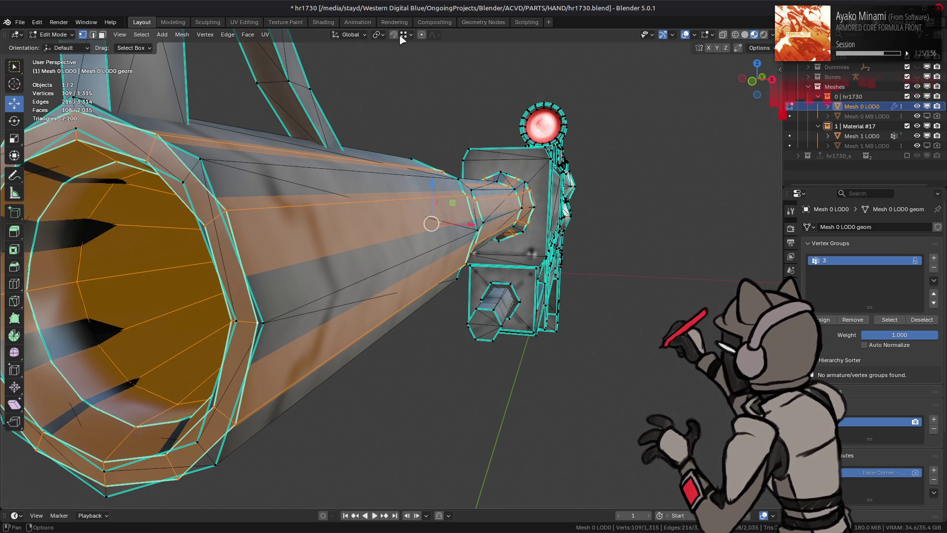
pyautogui.click(404, 35)
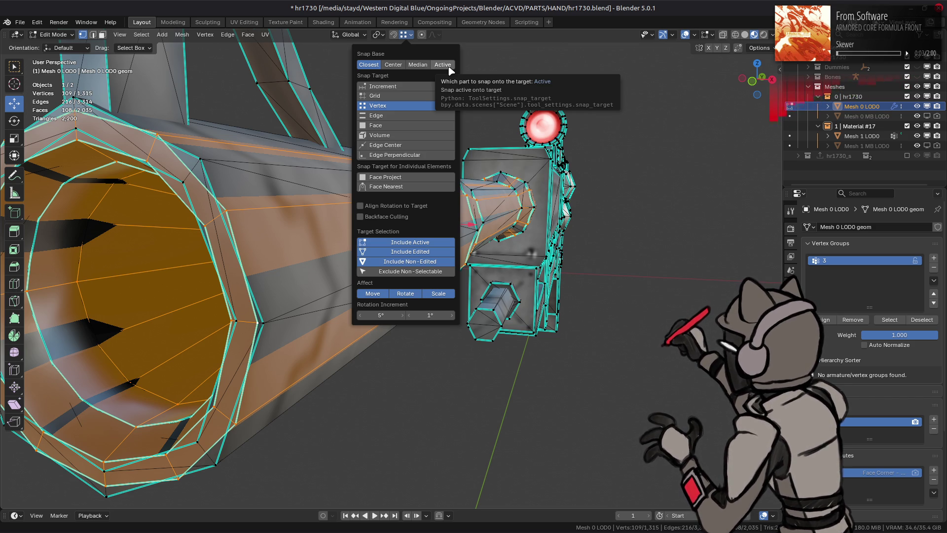
# Scale the selected vertices to about 1.03 on X and 1.03035 on Z
pyautogui.press('s')
pyautogui.press('x')
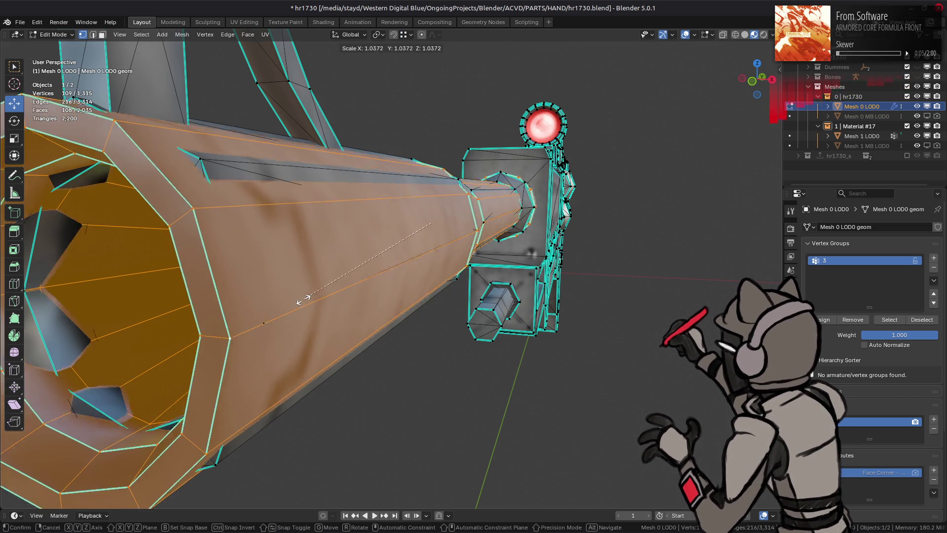
pyautogui.click(296, 302)
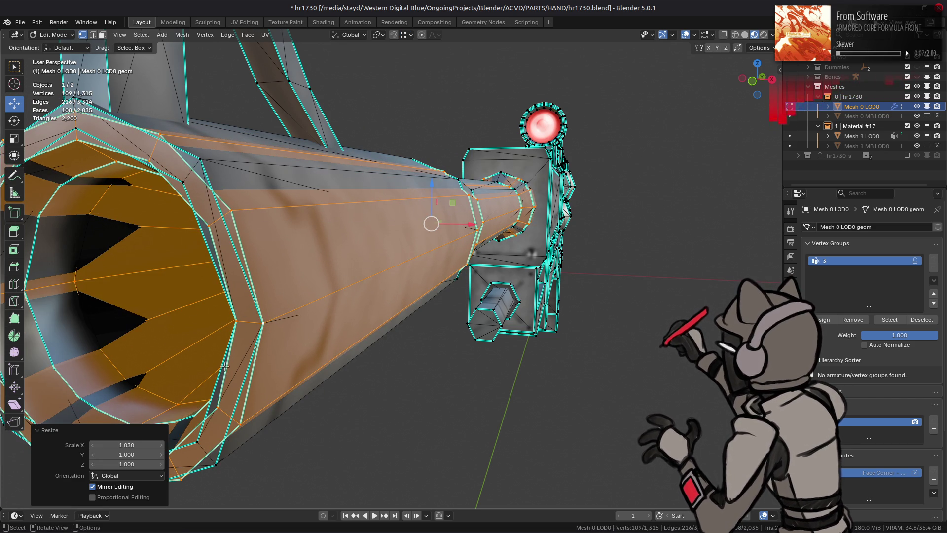
pyautogui.click(126, 464)
pyautogui.write('1.03035')
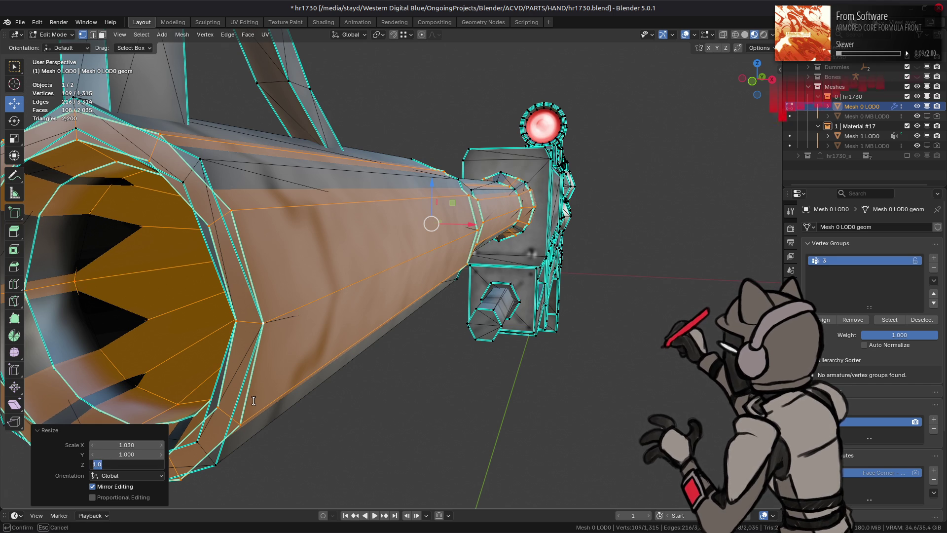
pyautogui.press('Return')
pyautogui.moveTo(401, 274); pyautogui.dragTo(394, 340)
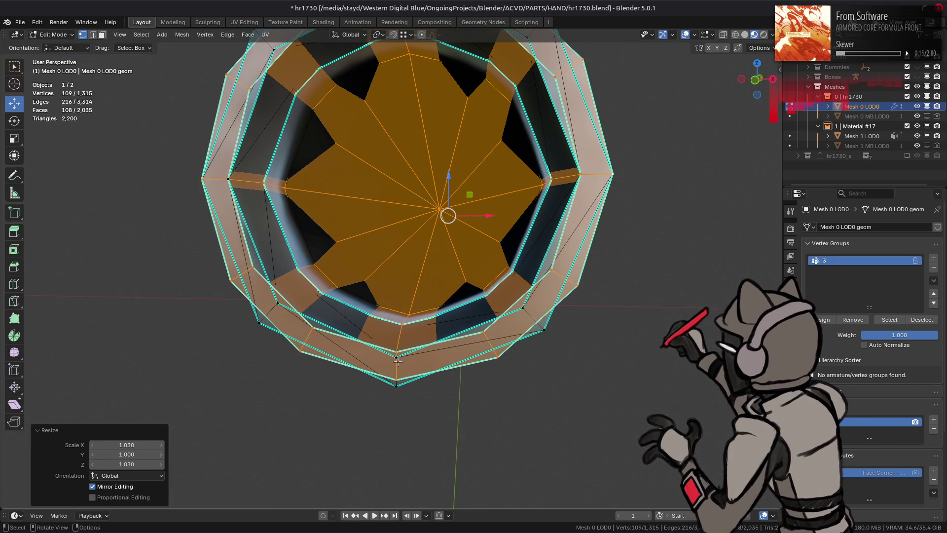
# Stretch the barrel faces slightly along Z and recalculate their normals
pyautogui.press('s')
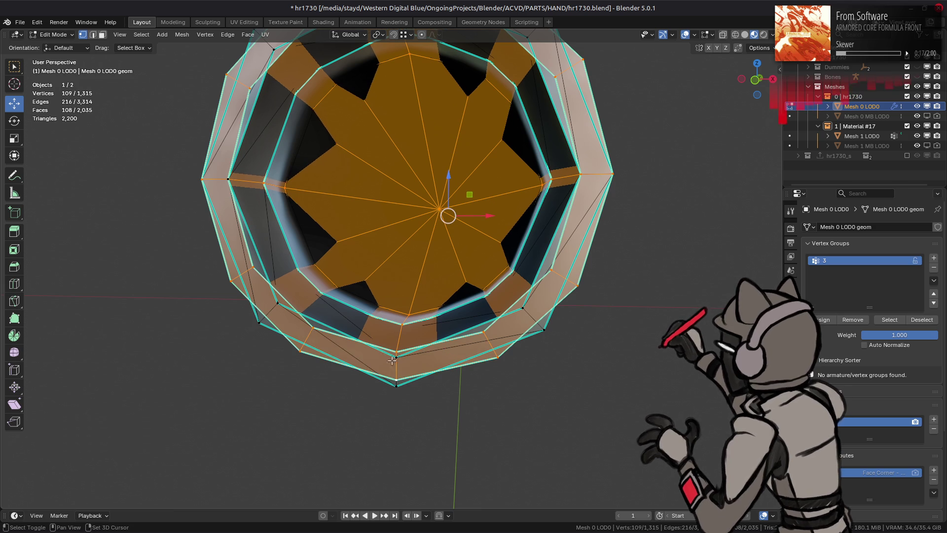
pyautogui.press('z')
pyautogui.click(391, 365)
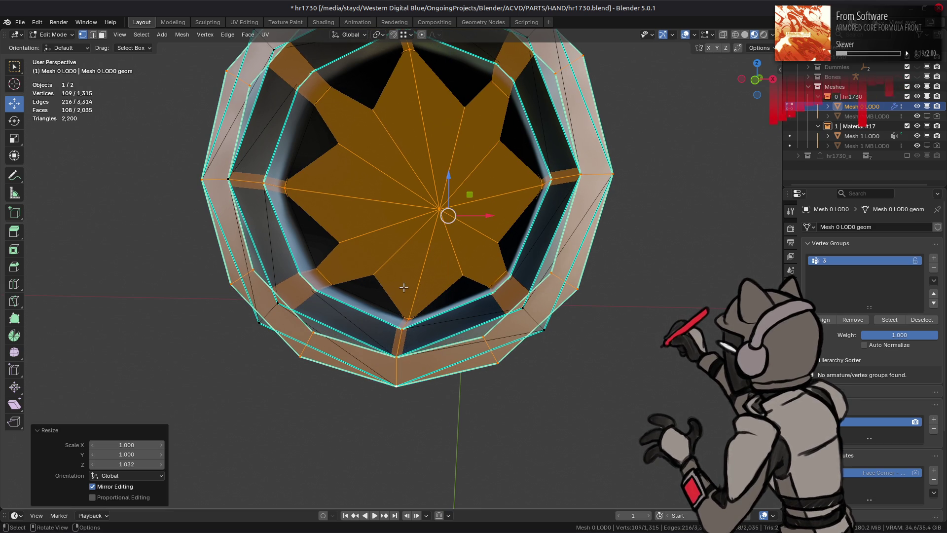
pyautogui.moveTo(385, 287); pyautogui.dragTo(354, 294)
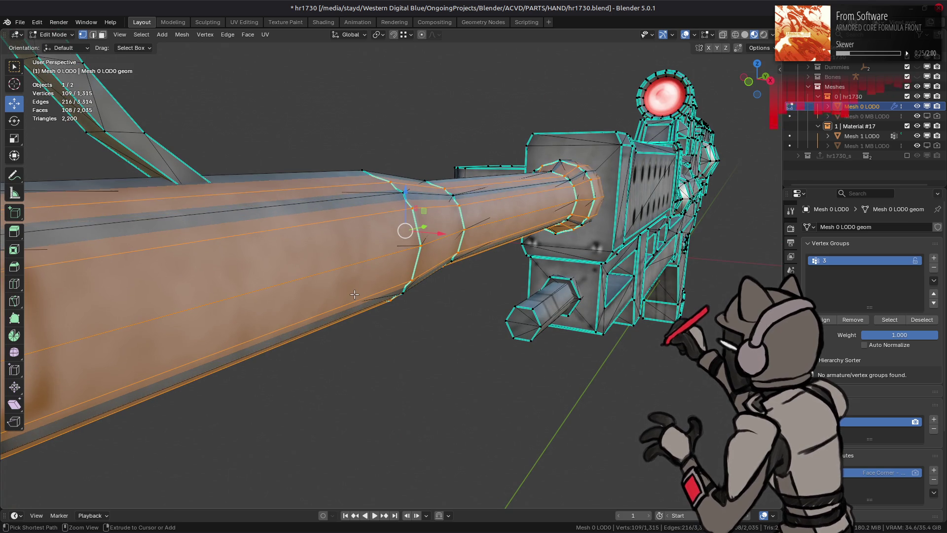
pyautogui.hotkey('shift', 'n')
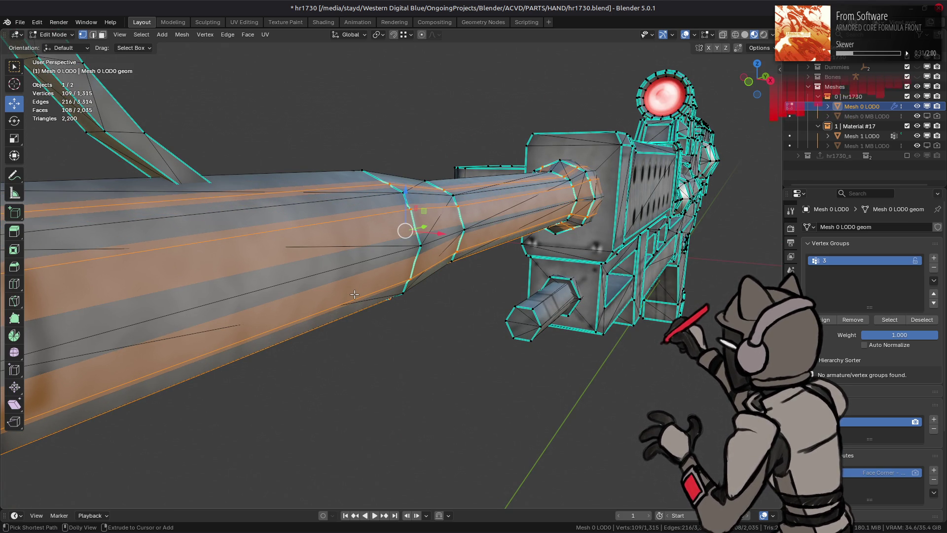
pyautogui.hotkey('ctrl', 'z')
pyautogui.hotkey('ctrl', 'z')
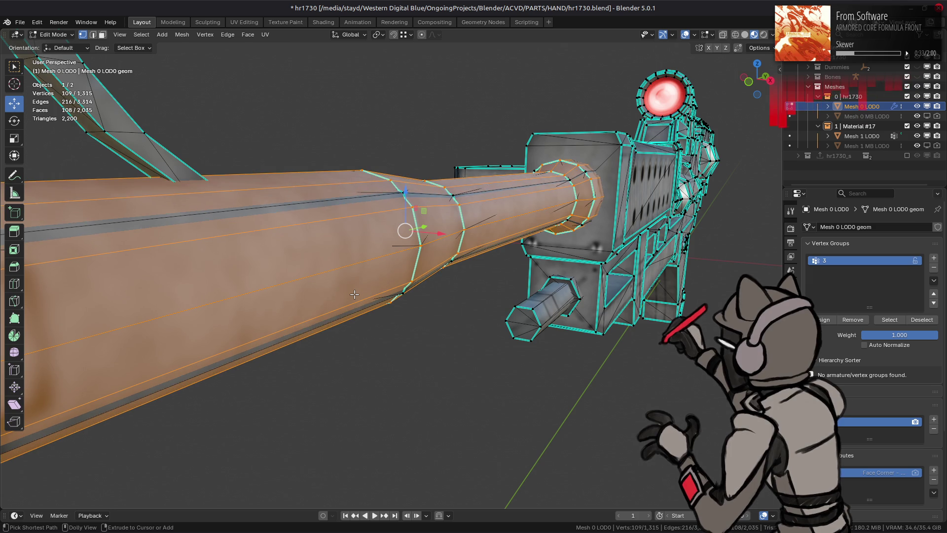
pyautogui.hotkey('ctrl', 'shift', 'z')
pyautogui.hotkey('ctrl', 'shift', 'z')
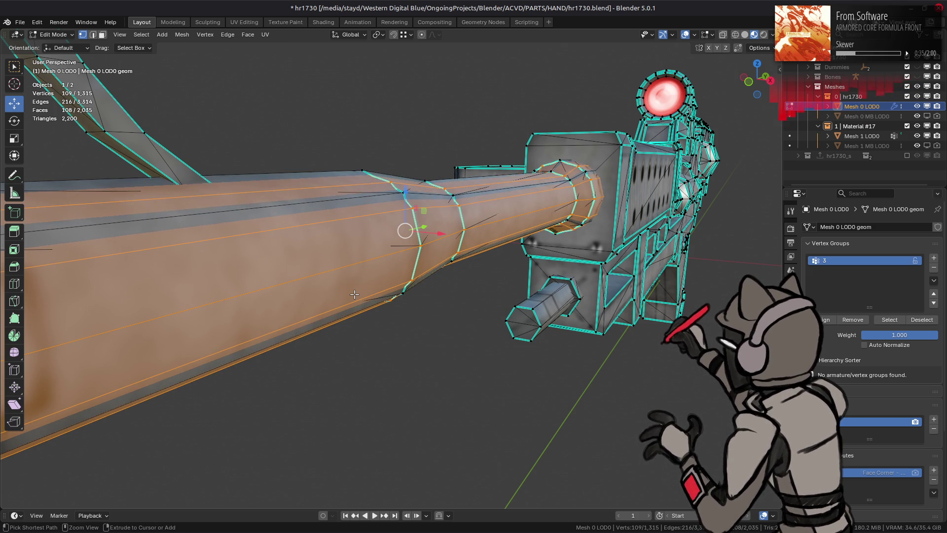
pyautogui.moveTo(355, 295); pyautogui.dragTo(391, 291)
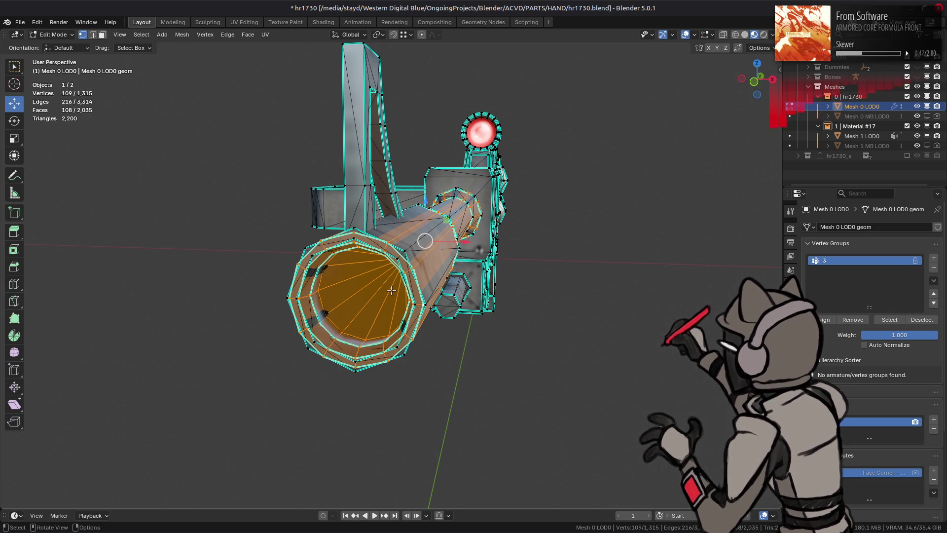
pyautogui.scroll(3)
pyautogui.moveTo(391, 291); pyautogui.dragTo(589, 254)
# Scale the muzzle selection 1.064 along Z after undoing an oversized stretch
pyautogui.press('s')
pyautogui.press('z')
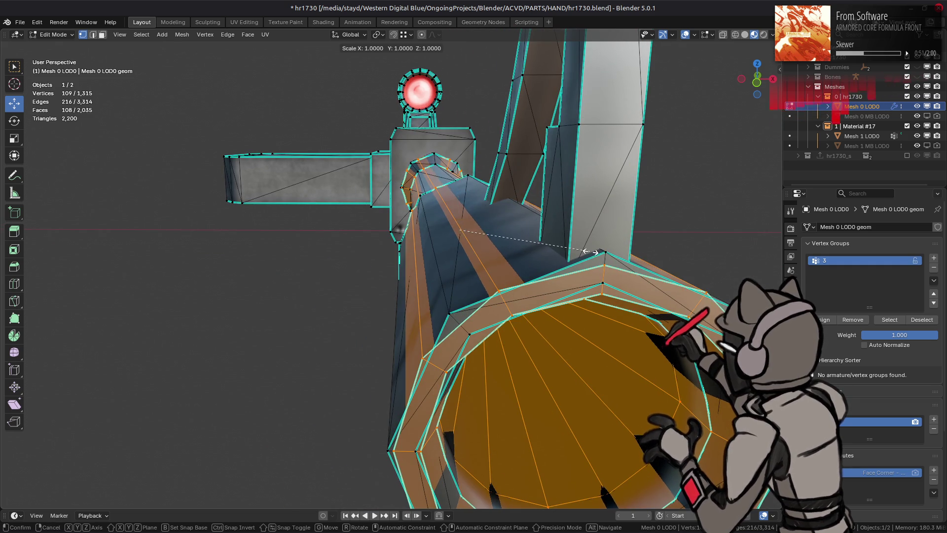
pyautogui.click(603, 251)
pyautogui.hotkey('ctrl', 'z')
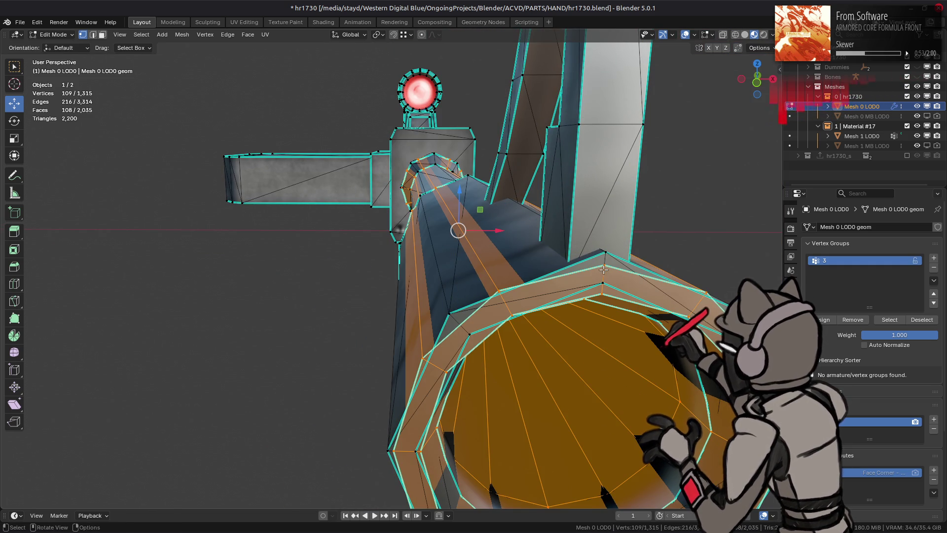
pyautogui.press('s')
pyautogui.press('z')
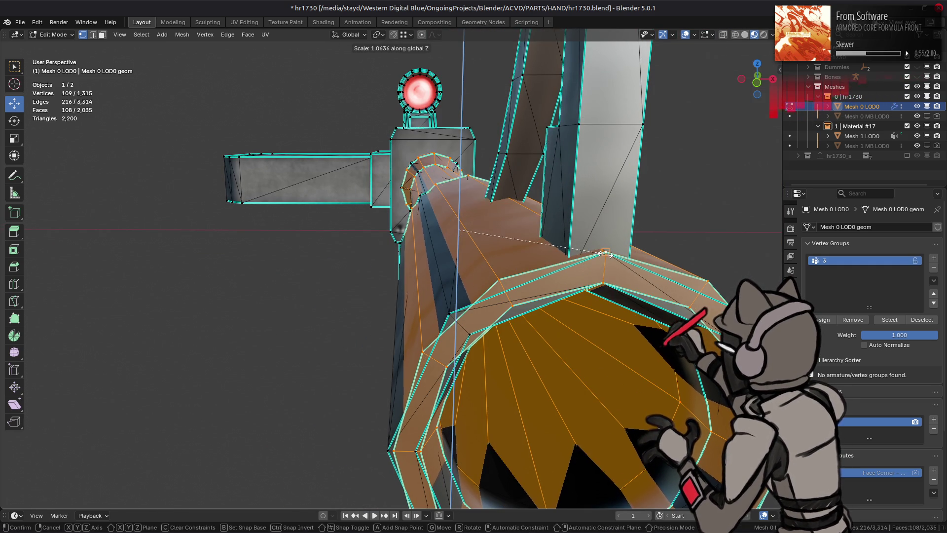
pyautogui.click(613, 259)
pyautogui.moveTo(612, 259); pyautogui.dragTo(391, 337)
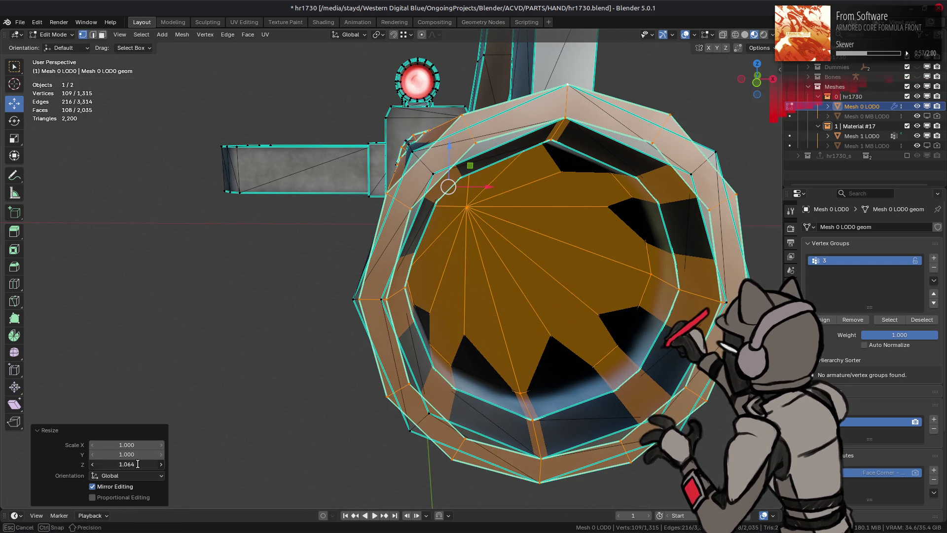
# Set the muzzle ring's X scale to 1.064, then narrow it along X to 0.969
pyautogui.click(148, 444)
pyautogui.write('1.064')
pyautogui.press('Return')
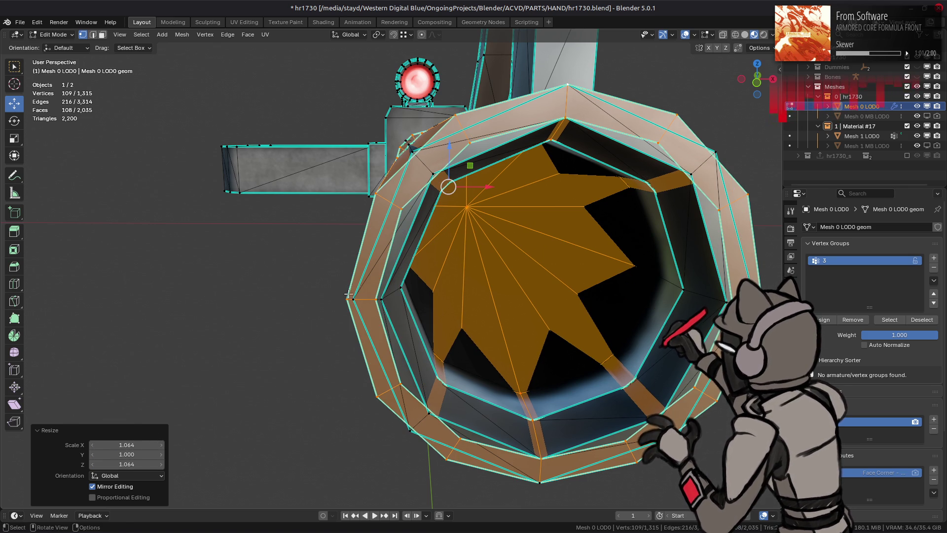
pyautogui.press('s')
pyautogui.press('x')
pyautogui.click(341, 258)
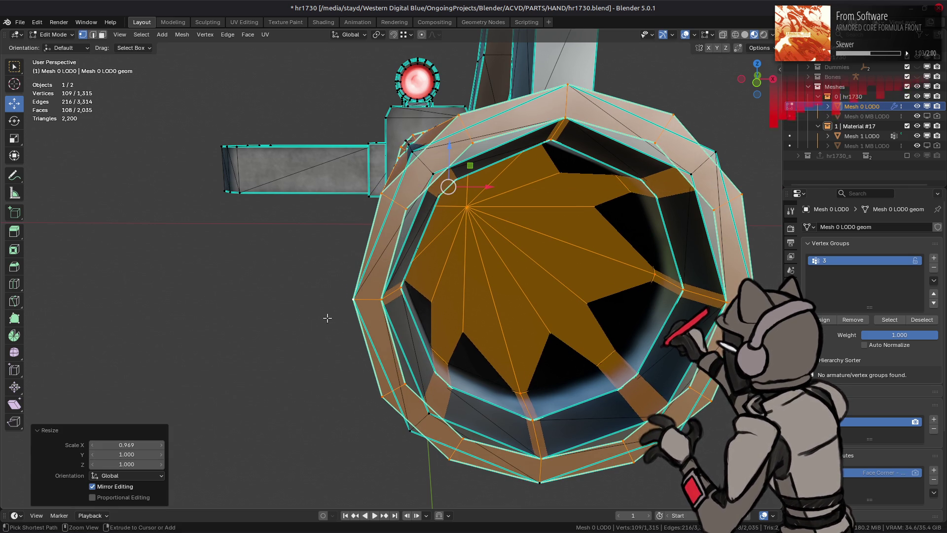
# Clear the selection and pick a face and an edge near the muzzle ring
pyautogui.hotkey('alt', 'a')
pyautogui.scroll(-3)
pyautogui.moveTo(370, 228); pyautogui.dragTo(412, 251)
pyautogui.scroll(3)
pyautogui.click(459, 252)
pyautogui.click(449, 254)
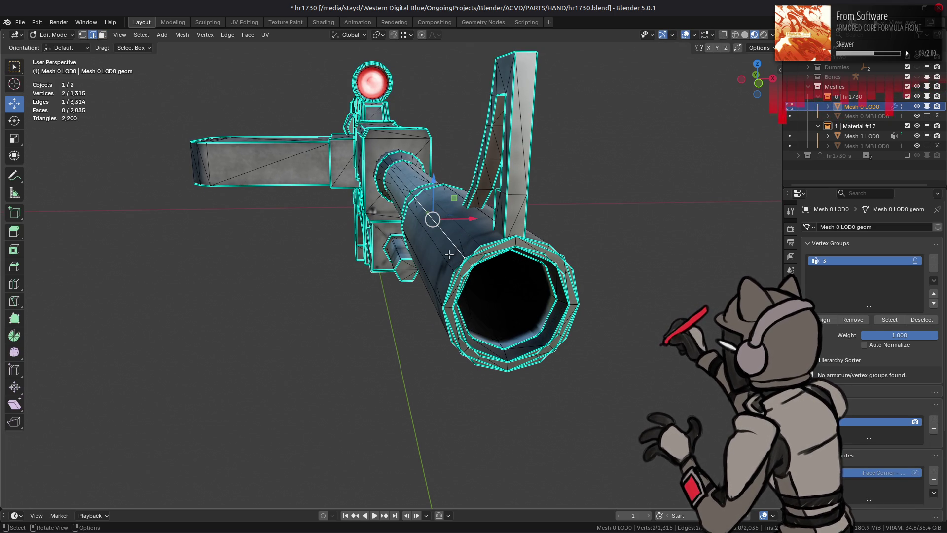
# Select the whole connected barrel sleeve and slide it forward along X
pyautogui.press('1')
pyautogui.hotkey('ctrl', 'l')
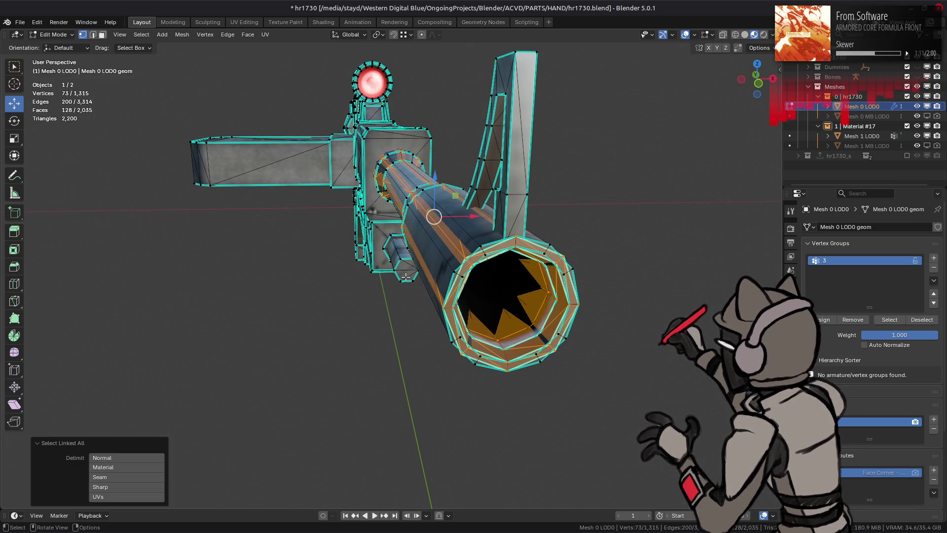
pyautogui.press('3')
pyautogui.moveTo(491, 210); pyautogui.dragTo(641, 210)
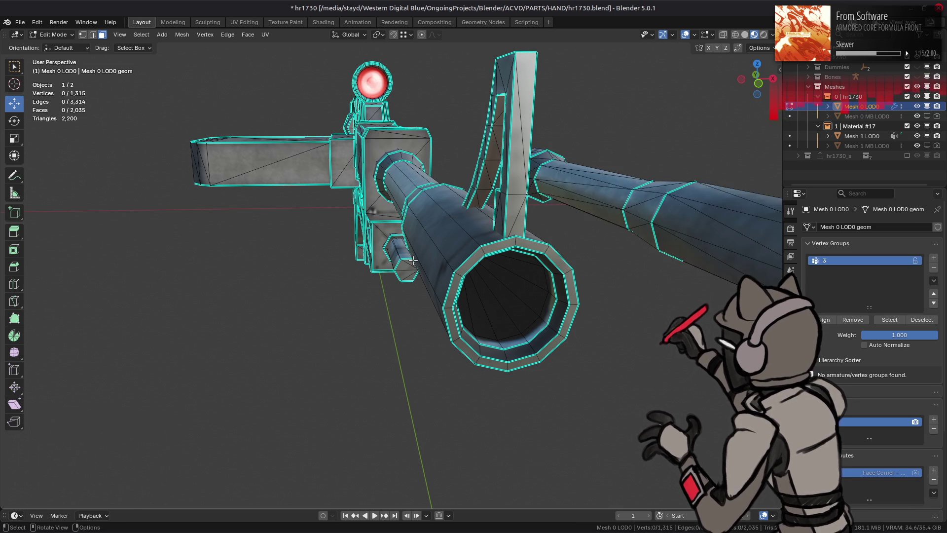
# Inspect the rifle in Object Mode, save hr1730.blend, and return to Edit Mode
pyautogui.press('Tab')
pyautogui.moveTo(414, 262); pyautogui.dragTo(398, 241)
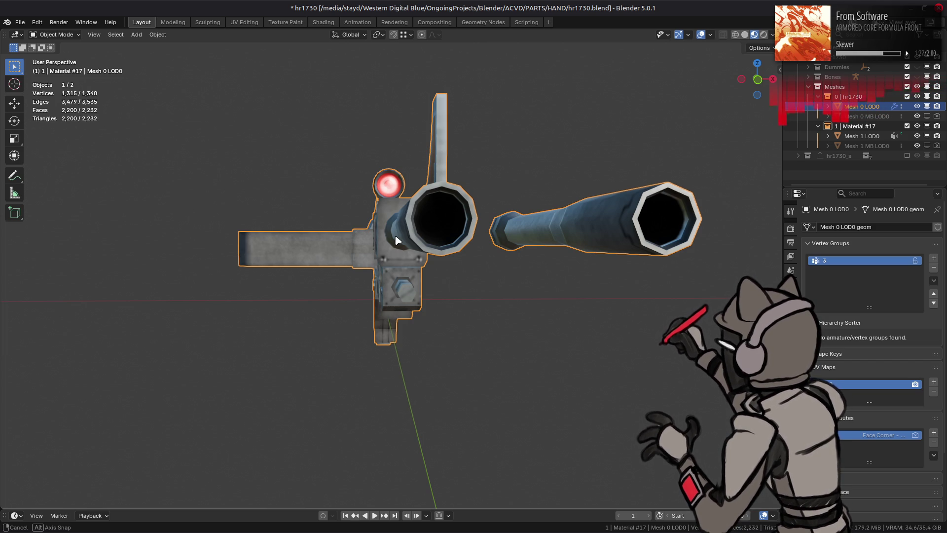
pyautogui.moveTo(397, 241); pyautogui.dragTo(363, 243)
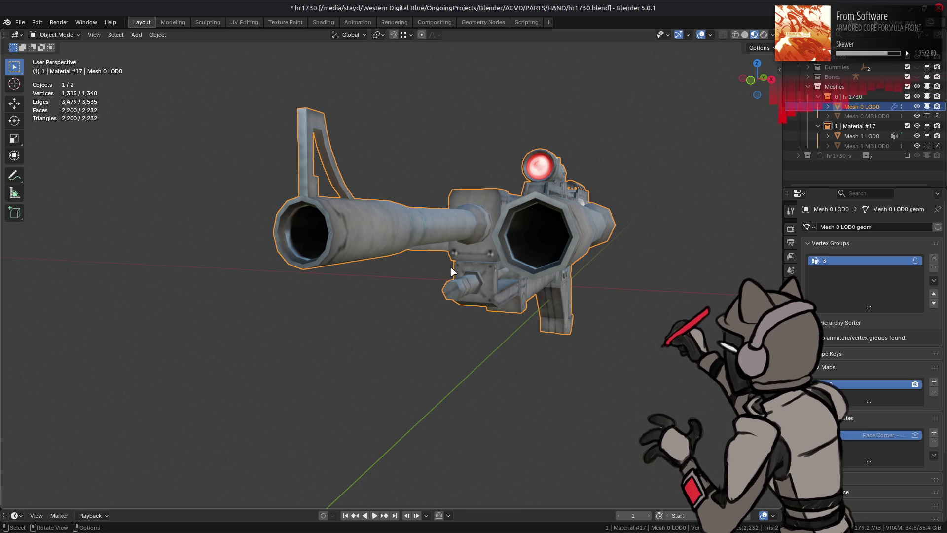
pyautogui.moveTo(427, 267); pyautogui.dragTo(479, 267)
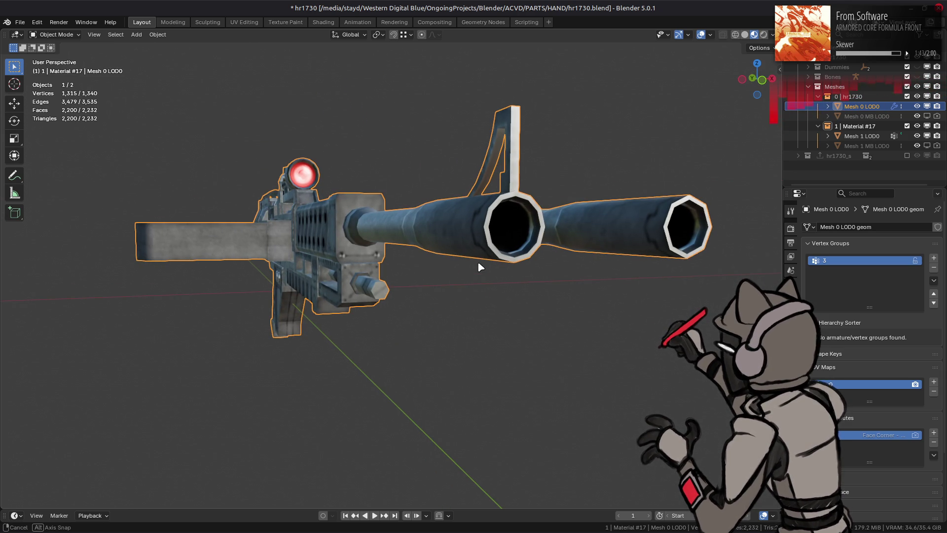
pyautogui.moveTo(478, 267); pyautogui.dragTo(478, 267)
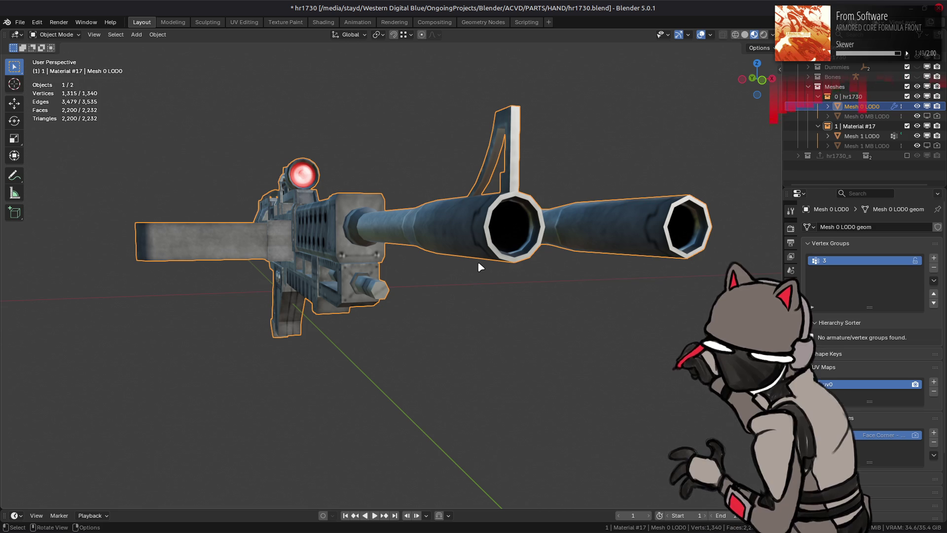
pyautogui.hotkey('ctrl', 's')
pyautogui.press('Tab')
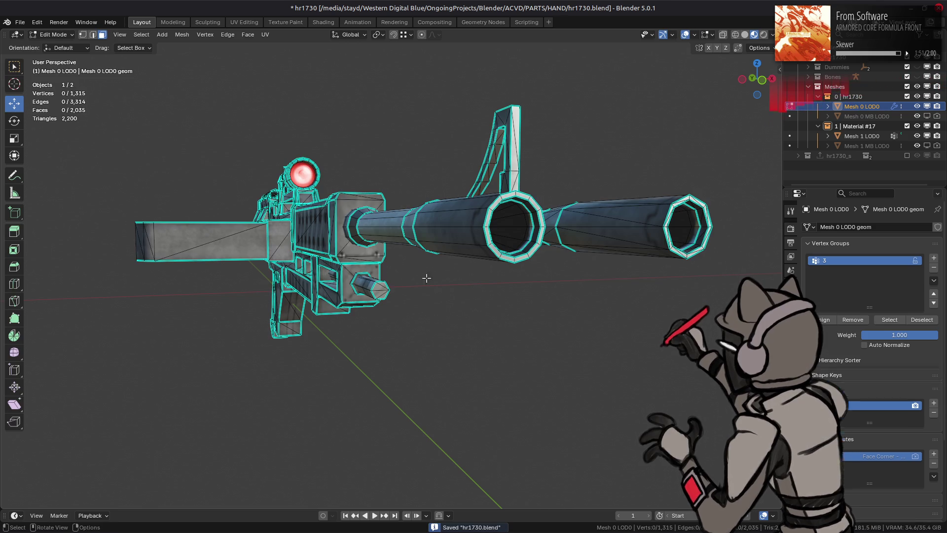
pyautogui.press('2')
pyautogui.click(483, 231)
pyautogui.rightClick(311, 212)
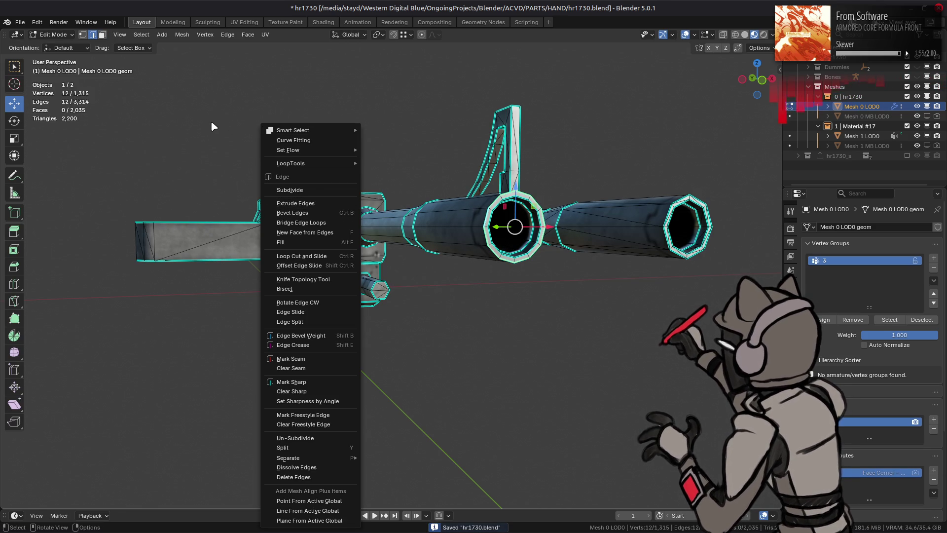
pyautogui.click(228, 35)
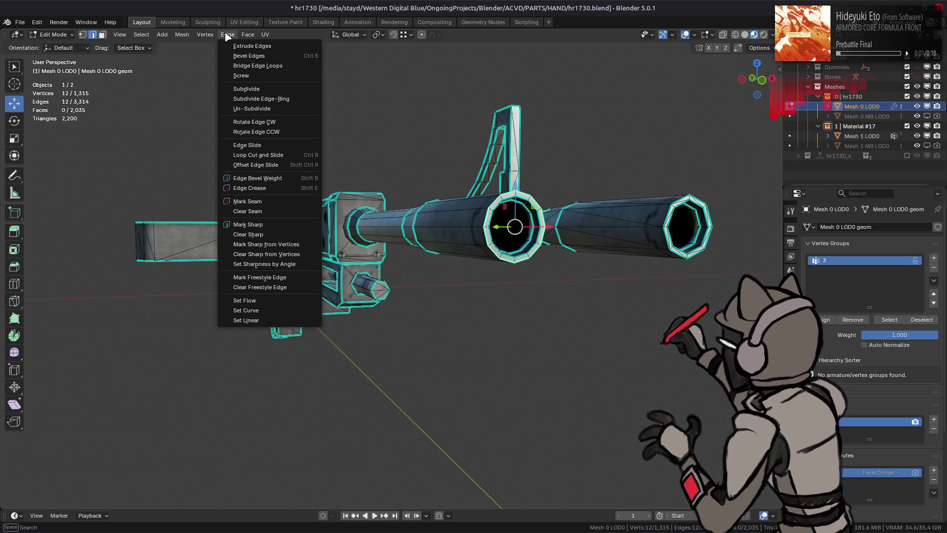
pyautogui.press('Escape')
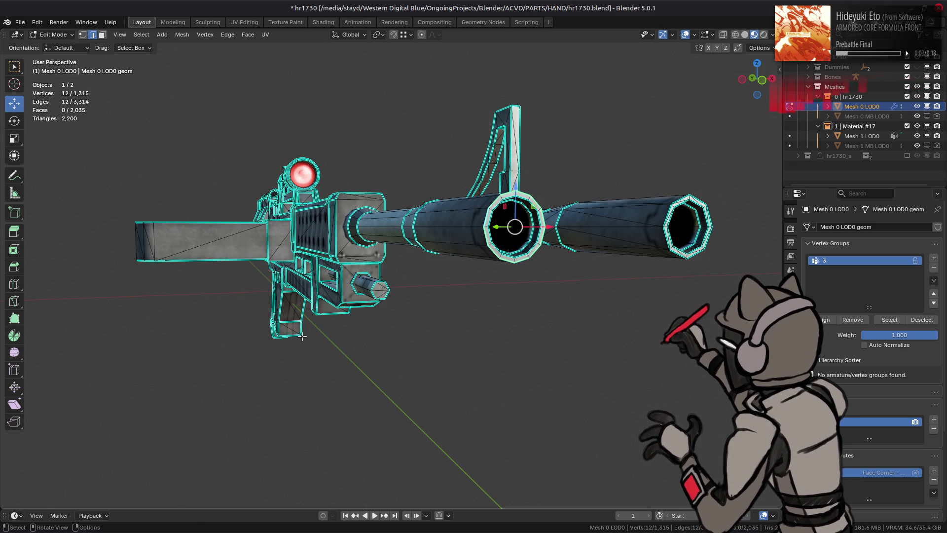
pyautogui.press('F3')
pyautogui.write('space')
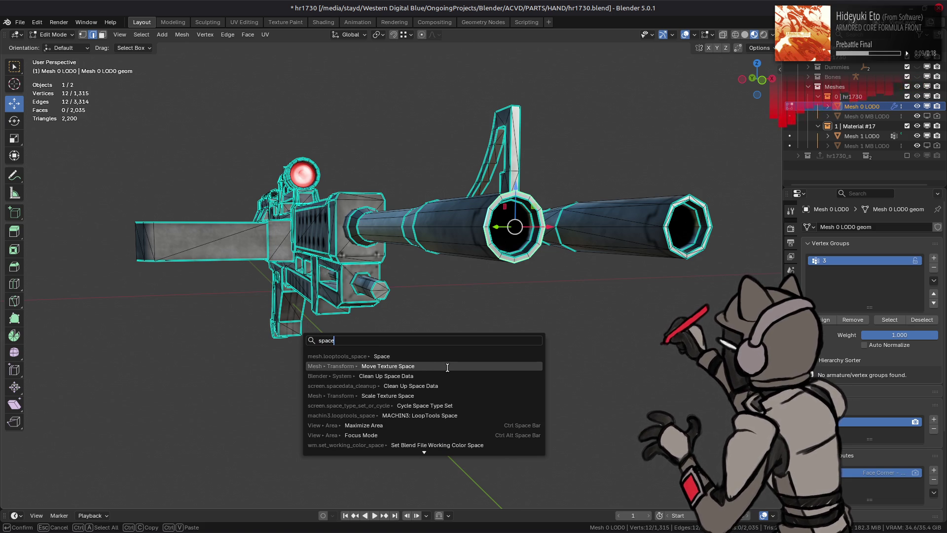
pyautogui.moveTo(473, 295); pyautogui.dragTo(458, 298)
pyautogui.scroll(3)
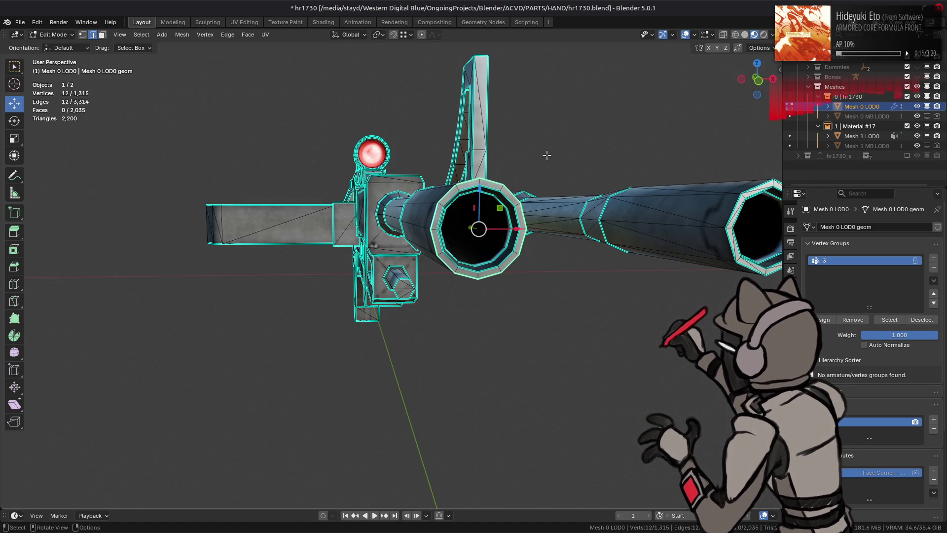
# Look down the barrel and test shifting a ring vertex along X, then undo it
pyautogui.scroll(3)
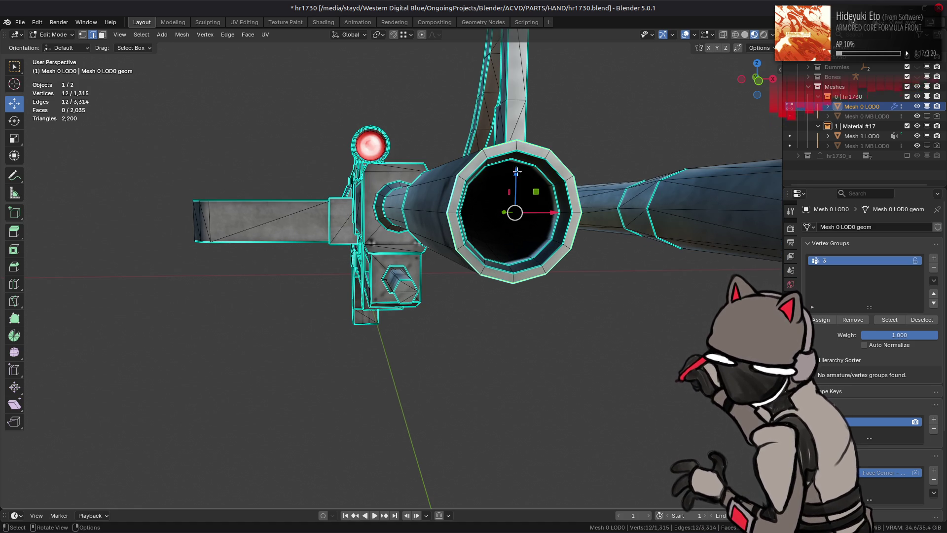
pyautogui.click(760, 48)
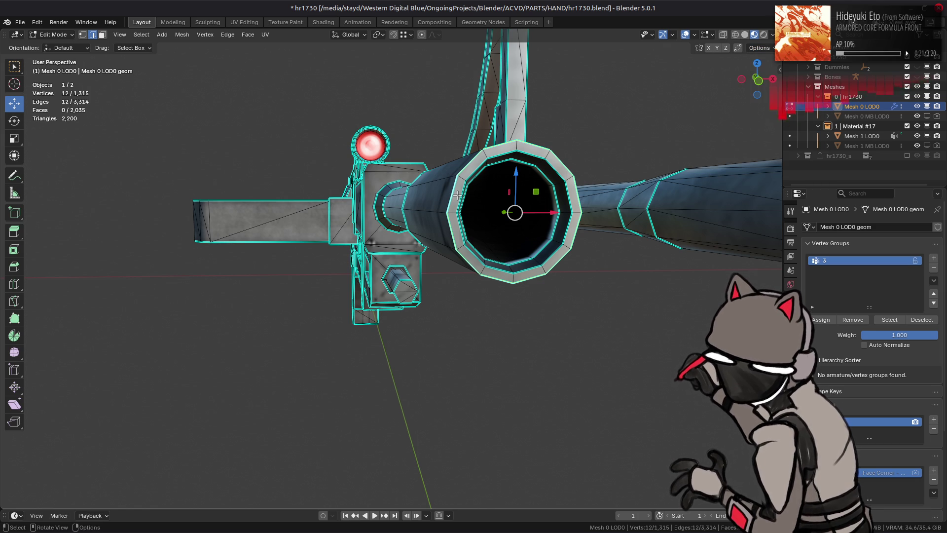
pyautogui.moveTo(449, 198); pyautogui.dragTo(508, 235)
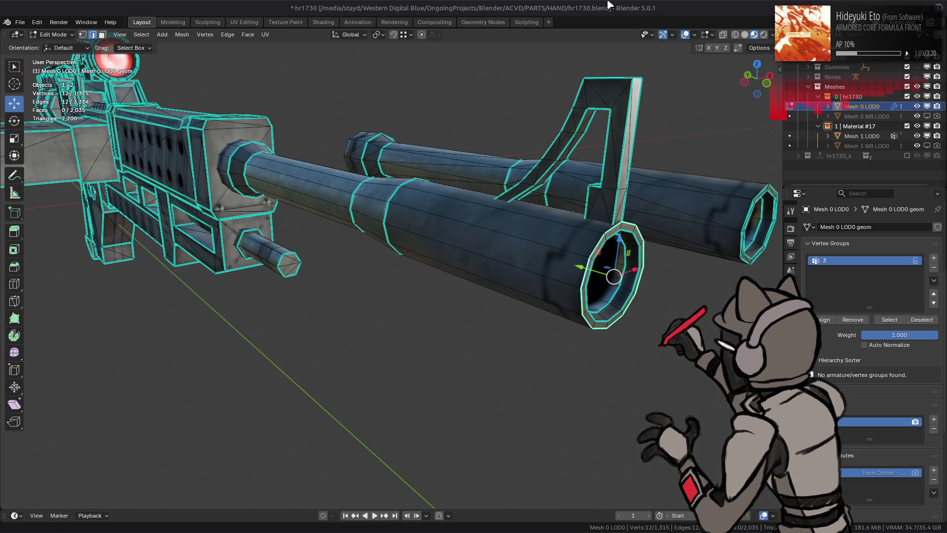
pyautogui.moveTo(519, 237); pyautogui.dragTo(391, 226)
pyautogui.click(392, 225)
pyautogui.press('g')
pyautogui.press('x')
pyautogui.click(452, 298)
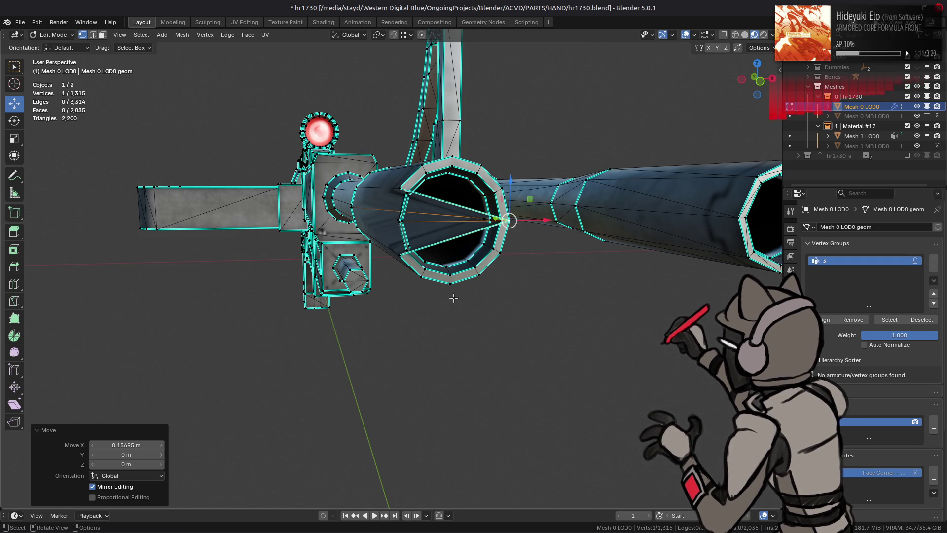
pyautogui.hotkey('ctrl', 'z')
# Test raising a bottom ring vertex along Z, then undo it
pyautogui.click(450, 283)
pyautogui.press('g')
pyautogui.press('z')
pyautogui.click(453, 154)
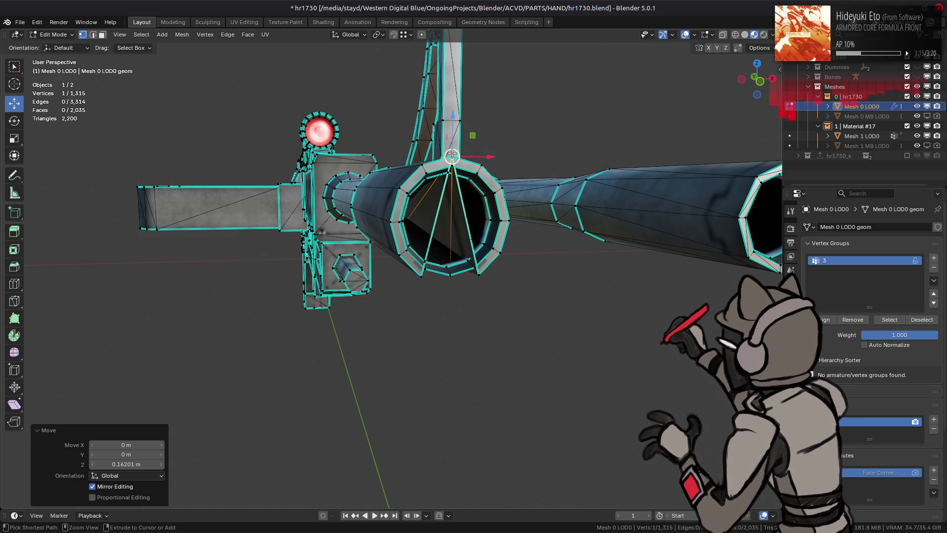
pyautogui.hotkey('ctrl', 'z')
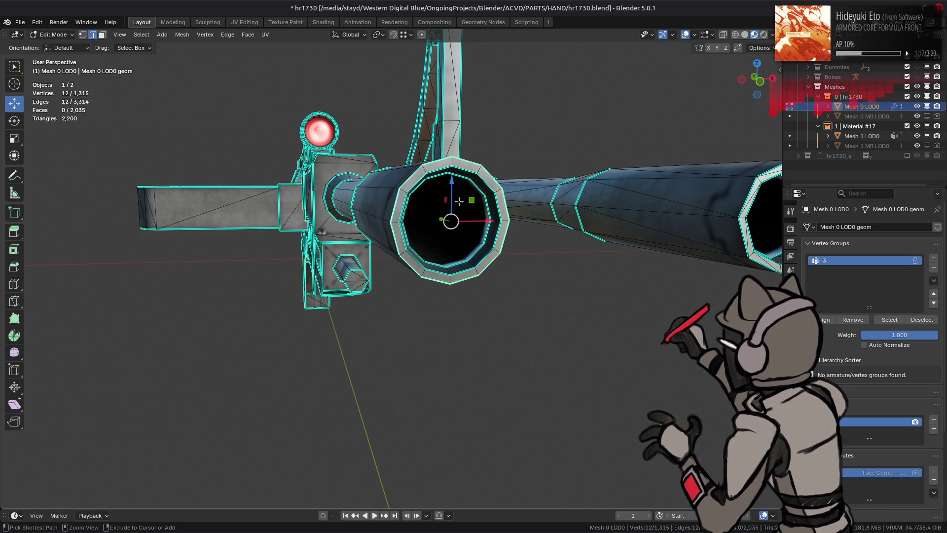
# Select the whole loose tube section with Ctrl+L, hide it, and unhide it
pyautogui.press('3')
pyautogui.hotkey('ctrl', 'l')
pyautogui.press('h')
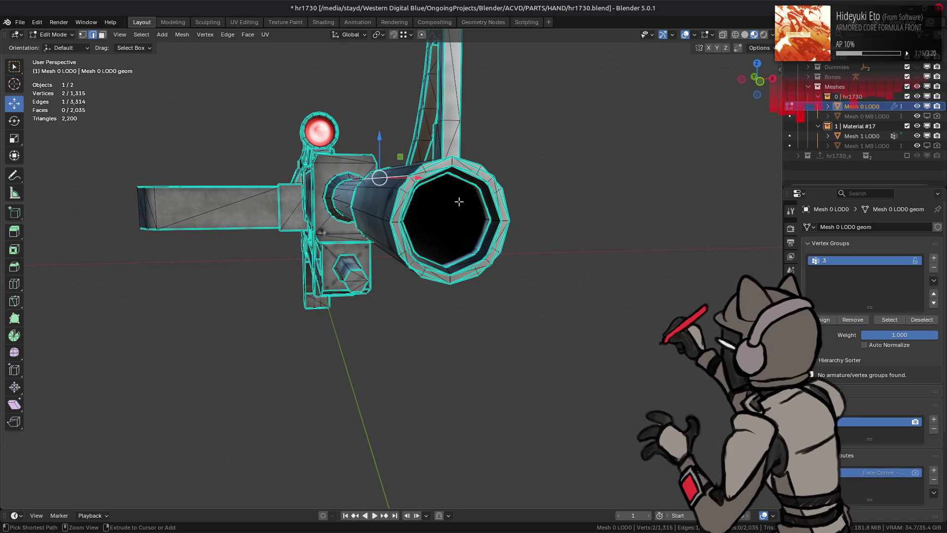
pyautogui.press('Tab')
pyautogui.press('Tab')
pyautogui.hotkey('alt', 'h')
# Fill the loose tube's open end with faces, comparing with and without the fill
pyautogui.press('1')
pyautogui.press('f')
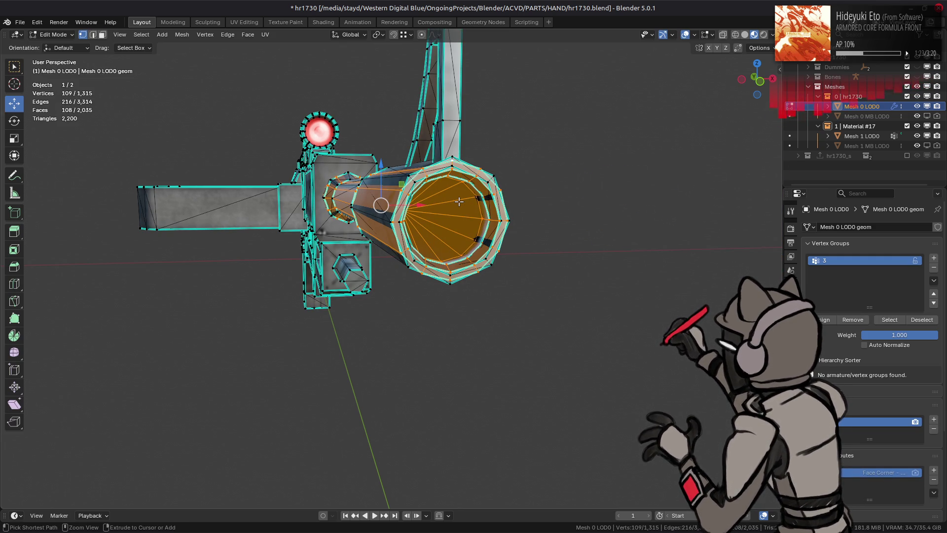
pyautogui.moveTo(459, 201); pyautogui.dragTo(424, 213)
pyautogui.scroll(3)
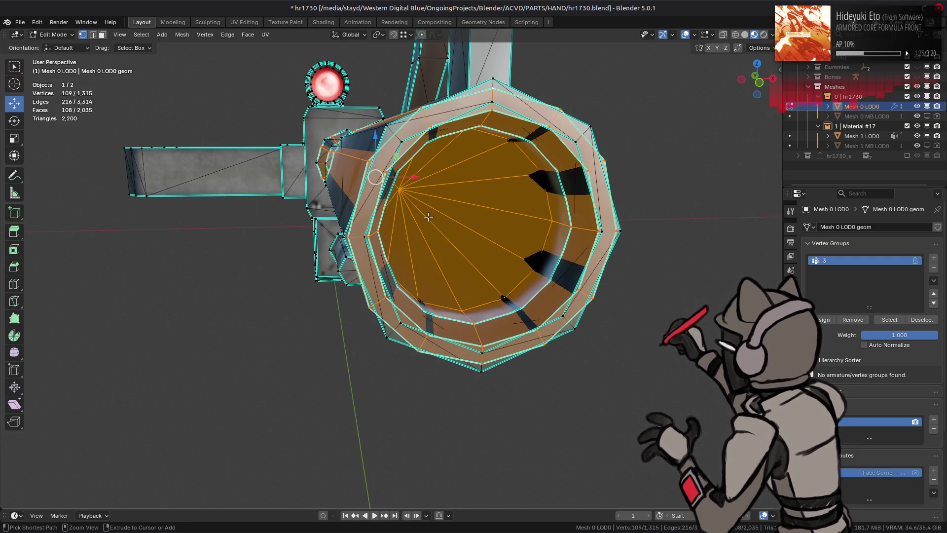
pyautogui.hotkey('ctrl', 'z')
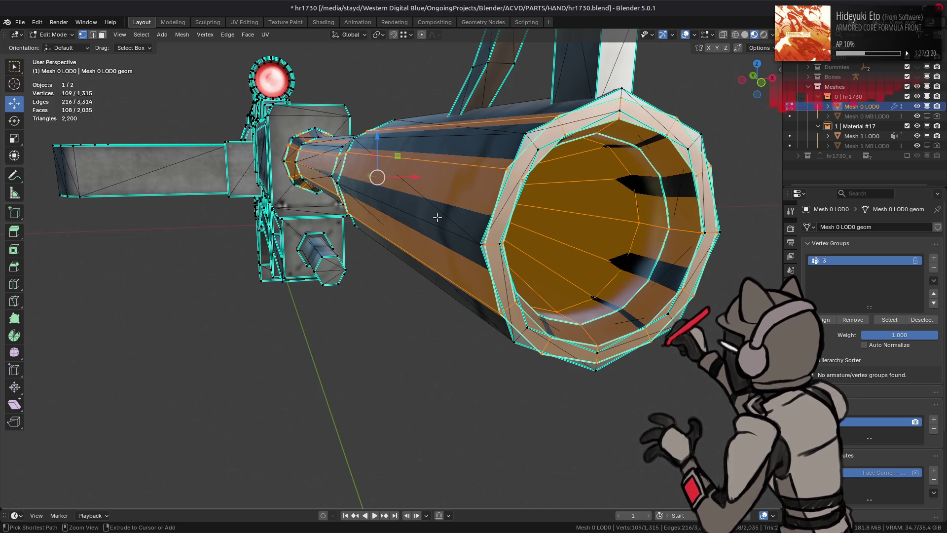
pyautogui.hotkey('ctrl', 'shift', 'z')
pyautogui.moveTo(437, 217); pyautogui.dragTo(379, 246)
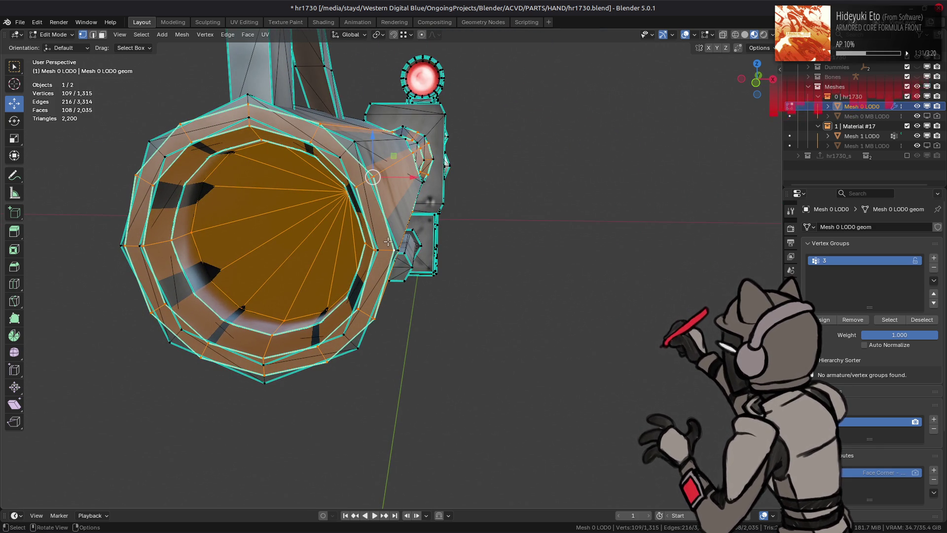
# Test widening the tube by 1.03 while keeping its length, undo, and clear the selection
pyautogui.press('s')
pyautogui.hotkey('shift', 'y')
pyautogui.write('1.03')
pyautogui.press('Return')
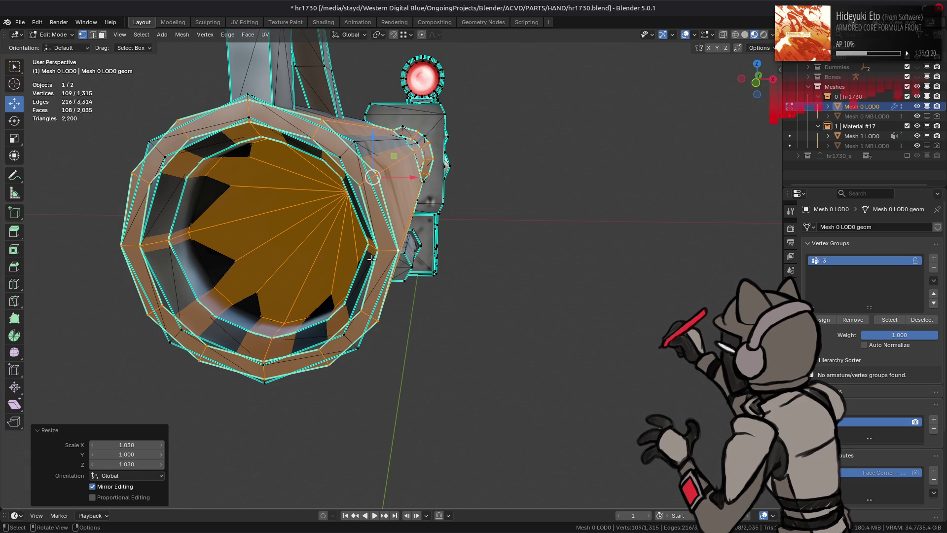
pyautogui.hotkey('ctrl', 'z')
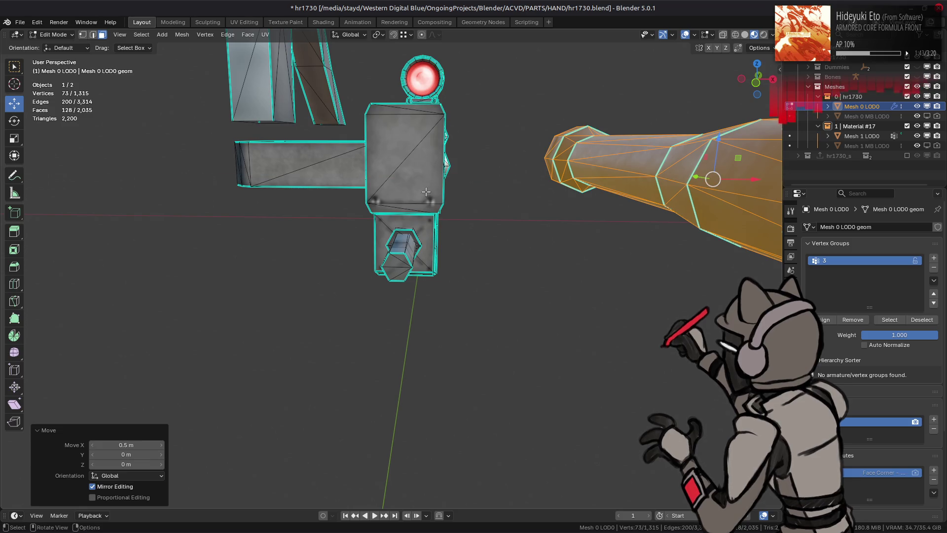
pyautogui.hotkey('ctrl', 'shift', 'z')
pyautogui.hotkey('alt', 'a')
# Test moving the cap's centre vertex and raising a bottom outer-ring vertex, undoing both
pyautogui.press('1')
pyautogui.moveTo(350, 191); pyautogui.dragTo(121, 245)
pyautogui.press('x')
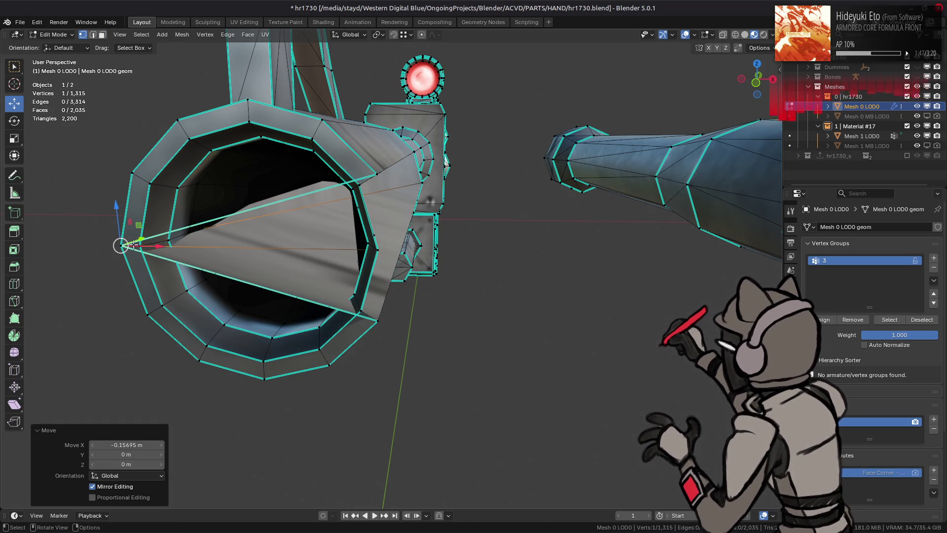
pyautogui.hotkey('ctrl', 'z')
pyautogui.click(264, 378)
pyautogui.moveTo(259, 337); pyautogui.dragTo(251, 93)
pyautogui.hotkey('ctrl', 'z')
pyautogui.hotkey('ctrl', 'z')
# Test moving a vertex on the right barrel, deselect it, and return to Object Mode
pyautogui.moveTo(340, 220); pyautogui.dragTo(578, 341)
pyautogui.click(580, 342)
pyautogui.moveTo(600, 345); pyautogui.dragTo(623, 348)
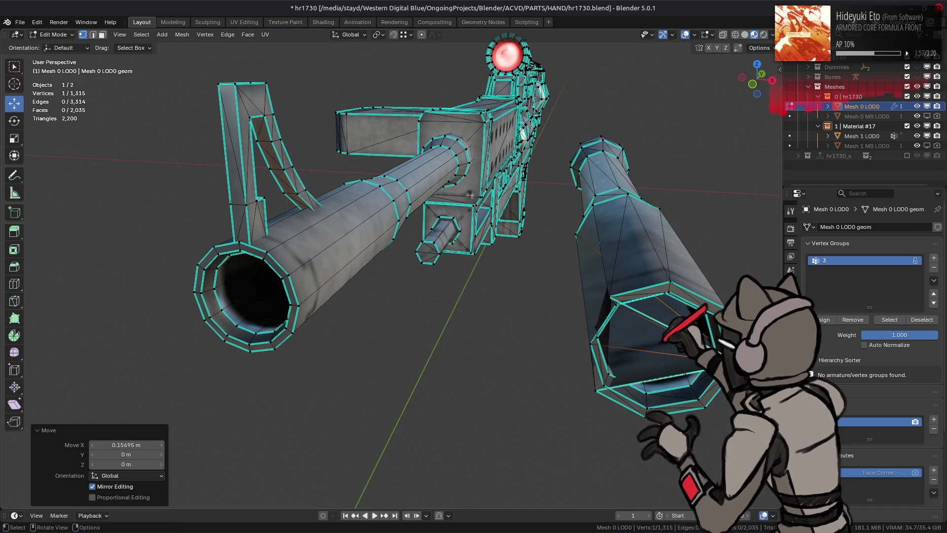
pyautogui.hotkey('ctrl', 'z')
pyautogui.moveTo(584, 307); pyautogui.dragTo(671, 280)
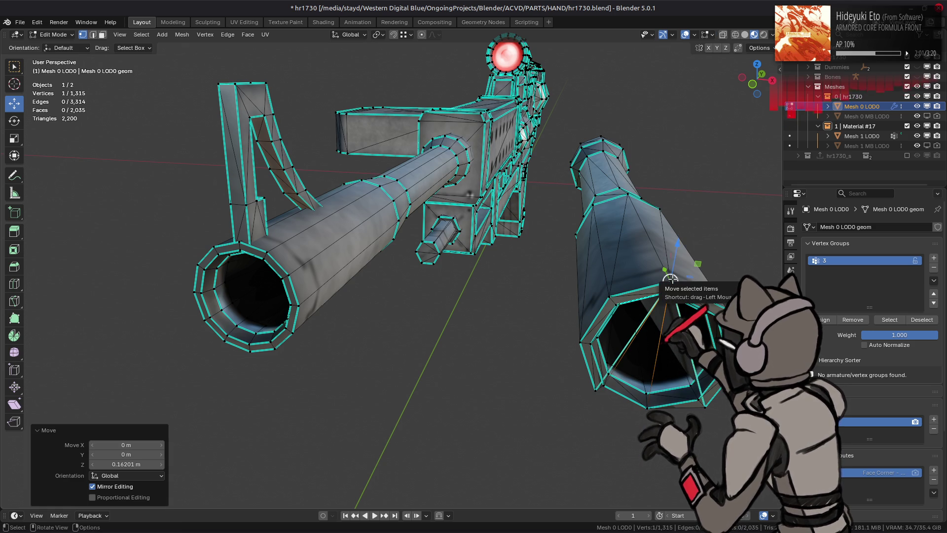
pyautogui.moveTo(587, 294); pyautogui.dragTo(546, 273)
pyautogui.click(573, 277)
pyautogui.press('Tab')
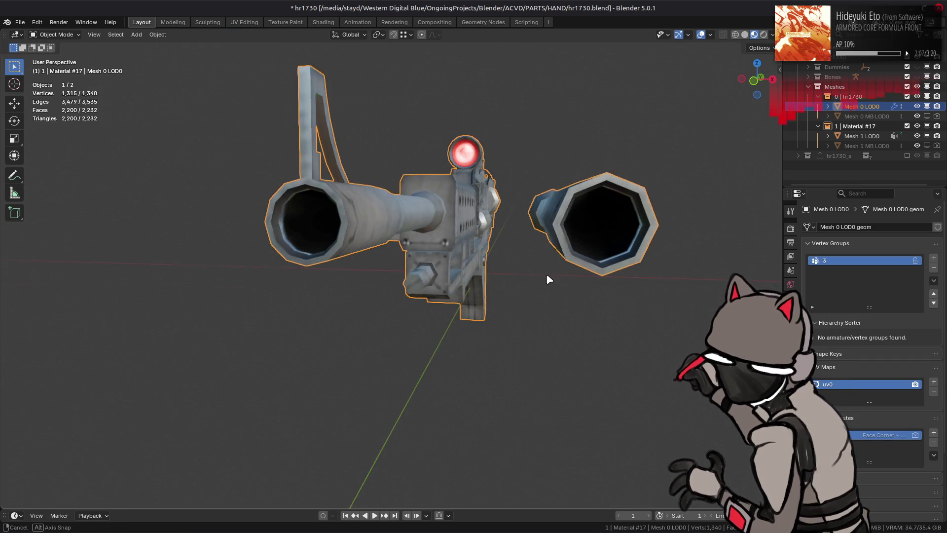
# Compare both barrels in front orthographic view, orbit around the gun, and enter Edit Mode
pyautogui.press('KP_1')
pyautogui.scroll(3)
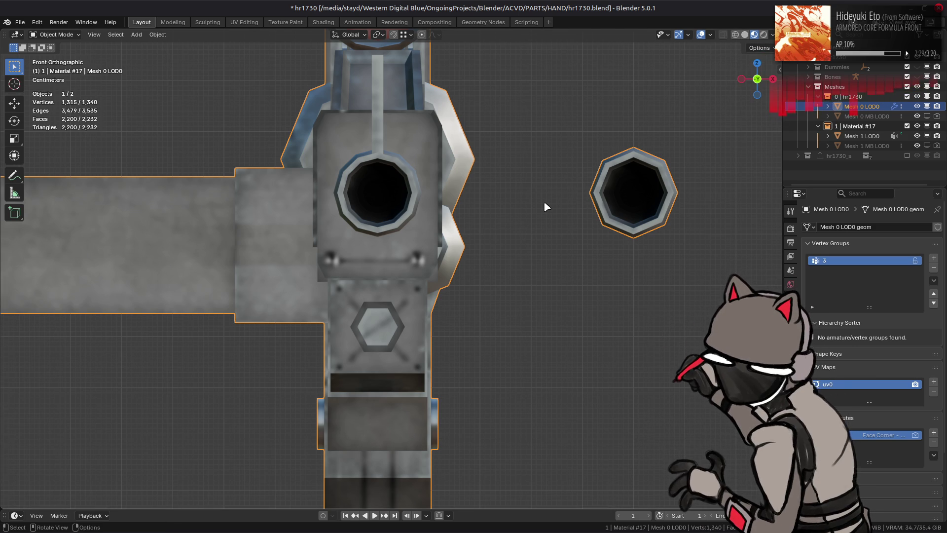
pyautogui.moveTo(522, 205); pyautogui.dragTo(506, 228)
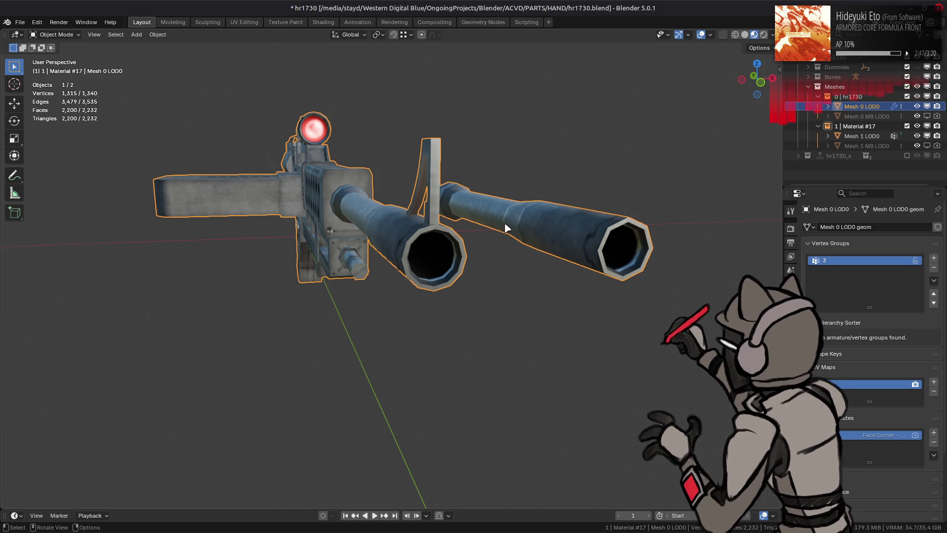
pyautogui.press('Tab')
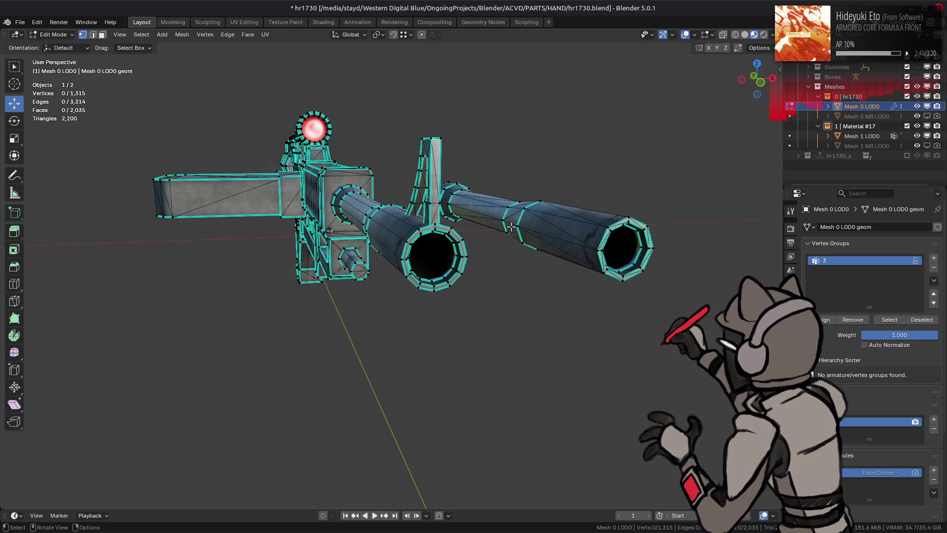
# Select the whole loose barrel and move it -0.5 m along X onto the rifle
pyautogui.click(525, 223)
pyautogui.hotkey('ctrl', 'l')
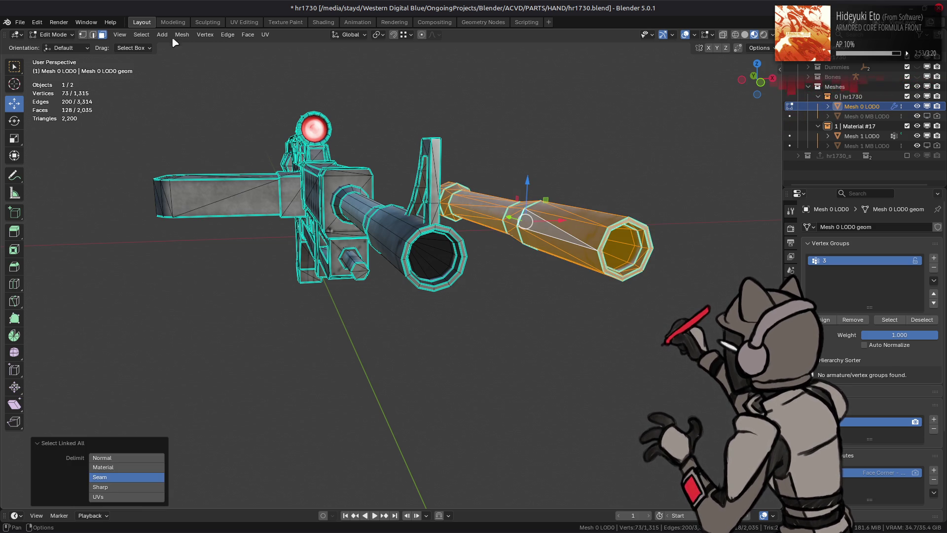
pyautogui.moveTo(434, 198); pyautogui.dragTo(454, 243)
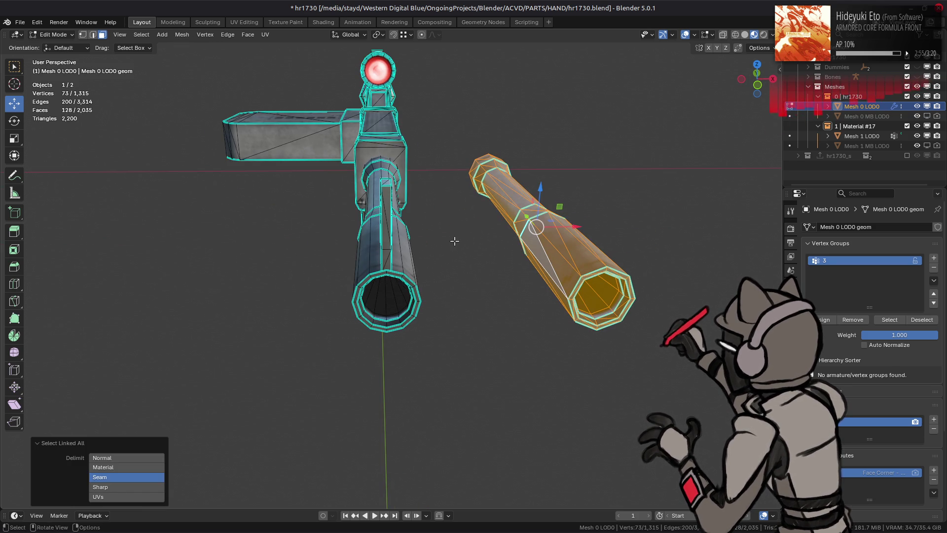
pyautogui.moveTo(576, 228); pyautogui.dragTo(553, 228)
pyautogui.write('.5')
pyautogui.press('-')
pyautogui.press('Return')
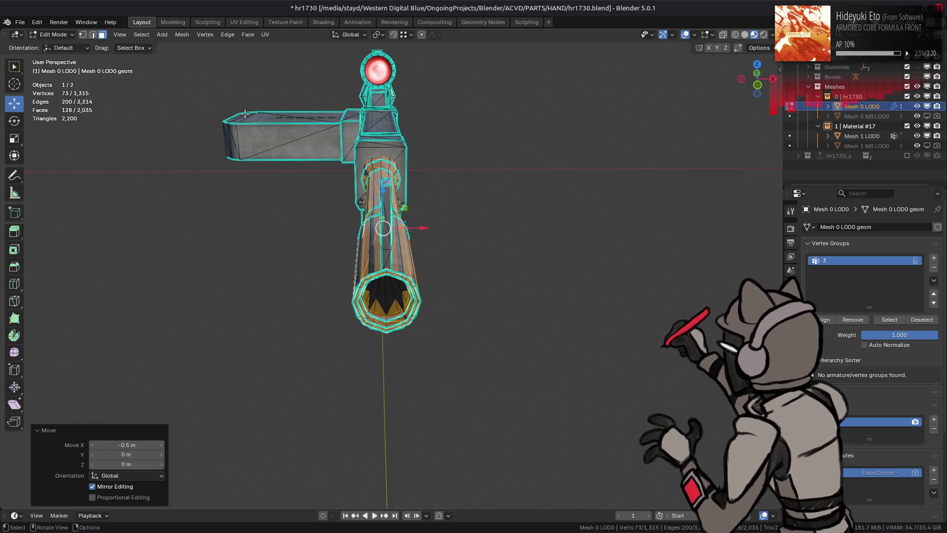
# Separate the barrel into its own object, Mesh 0 LOD0.001, and select it in Object Mode
pyautogui.click(182, 34)
pyautogui.click(284, 122)
pyautogui.click(51, 34)
pyautogui.click(49, 44)
pyautogui.moveTo(868, 116); pyautogui.dragTo(834, 58)
pyautogui.doubleClick(844, 156)
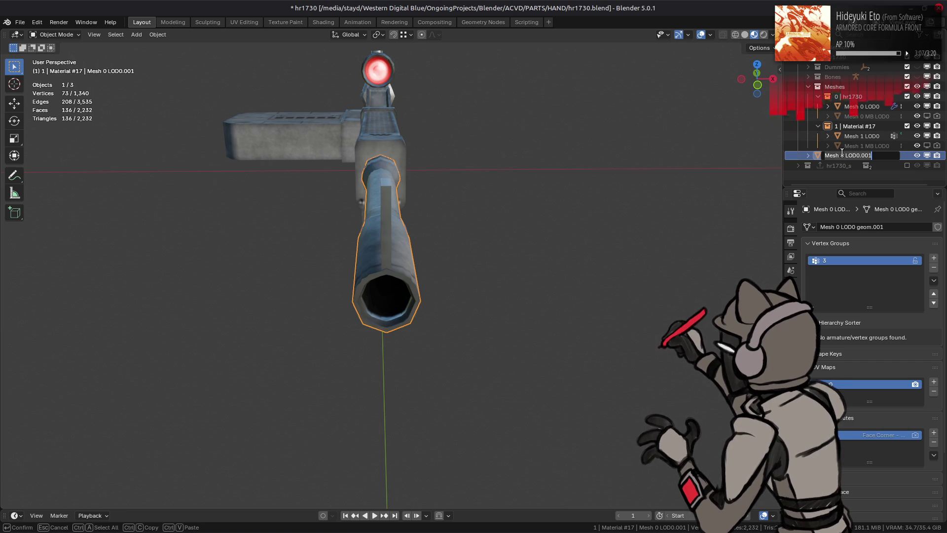
# Name the split-off object 'og barrel' and hide it from the viewport
pyautogui.write('og ba')
pyautogui.write('rrel')
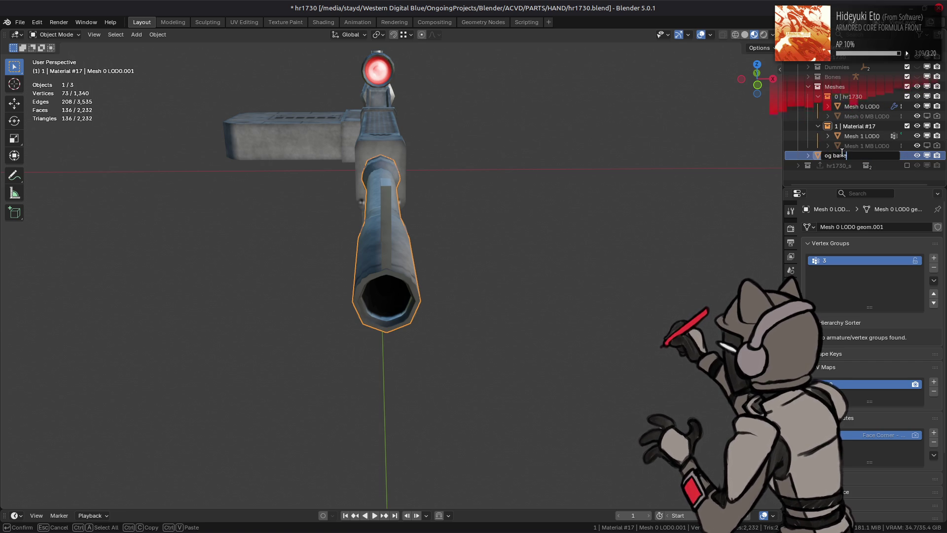
pyautogui.press('Return')
pyautogui.click(919, 156)
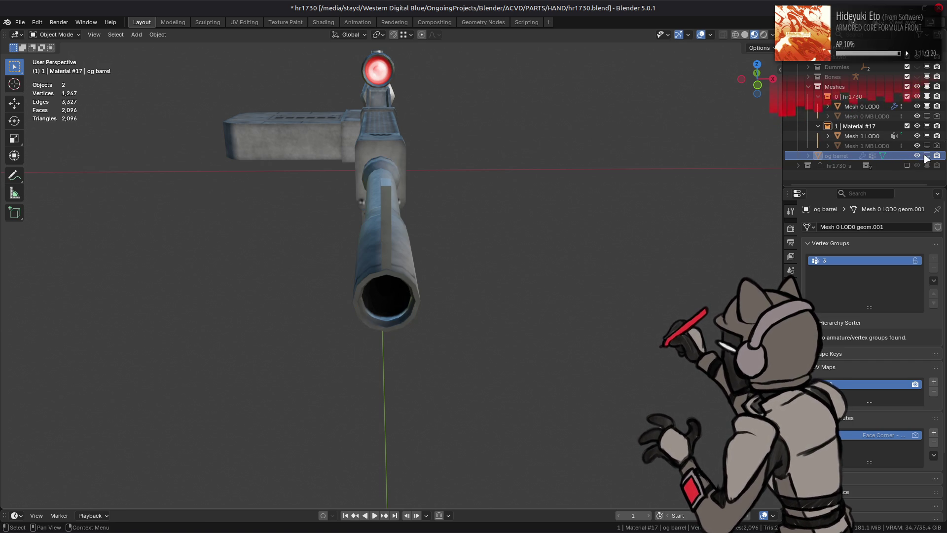
pyautogui.moveTo(556, 194); pyautogui.dragTo(492, 269)
pyautogui.scroll(-3)
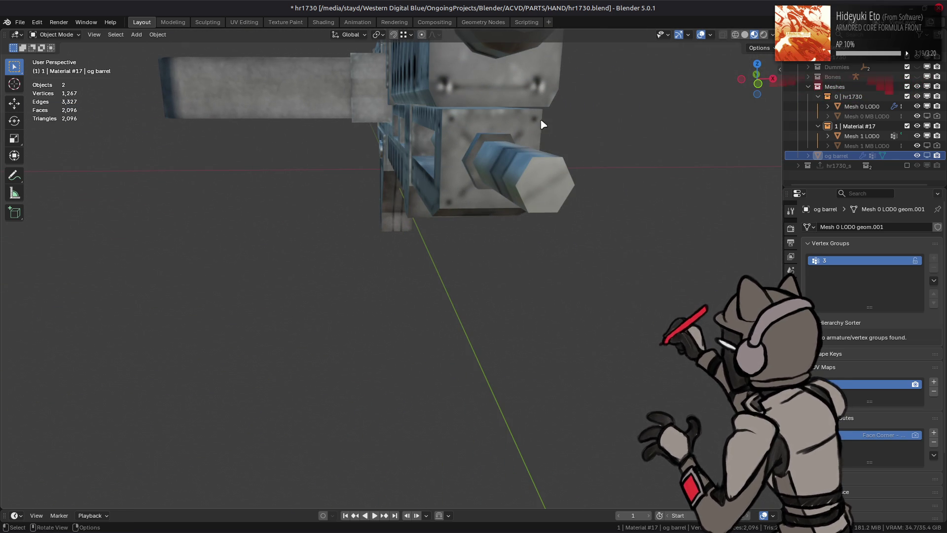
# Orbit around the rifle from several sides, then select the scope, Mesh 1 LOD0
pyautogui.moveTo(545, 197); pyautogui.dragTo(507, 195)
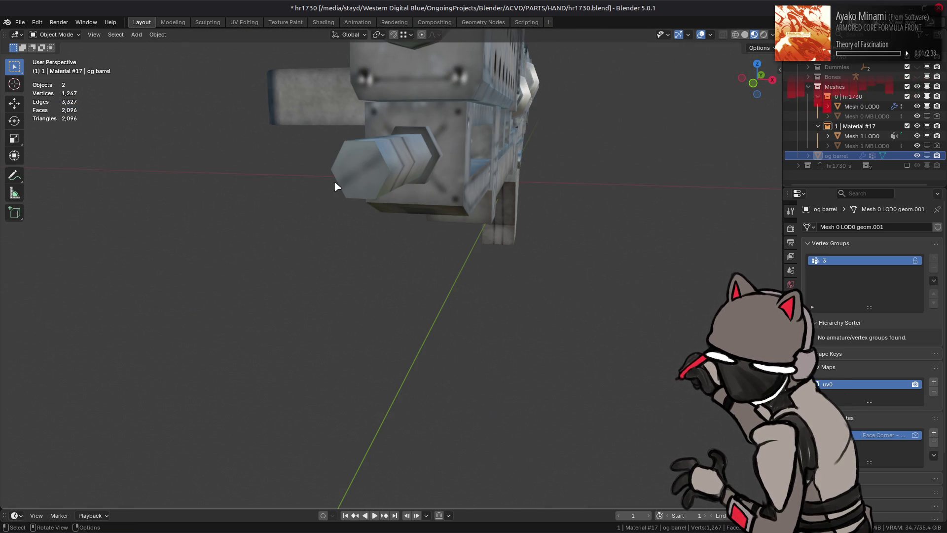
pyautogui.moveTo(422, 167); pyautogui.dragTo(287, 207)
pyautogui.moveTo(515, 240); pyautogui.dragTo(401, 247)
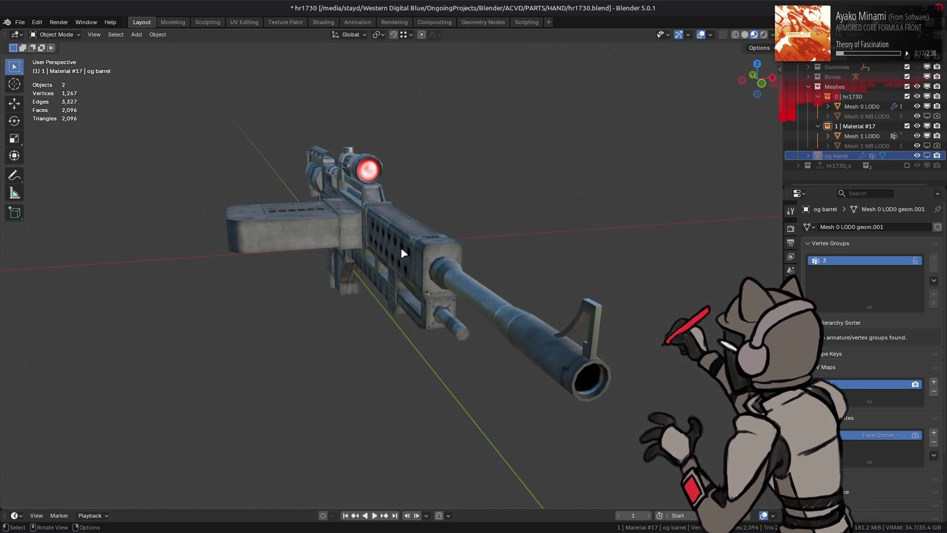
pyautogui.click(371, 174)
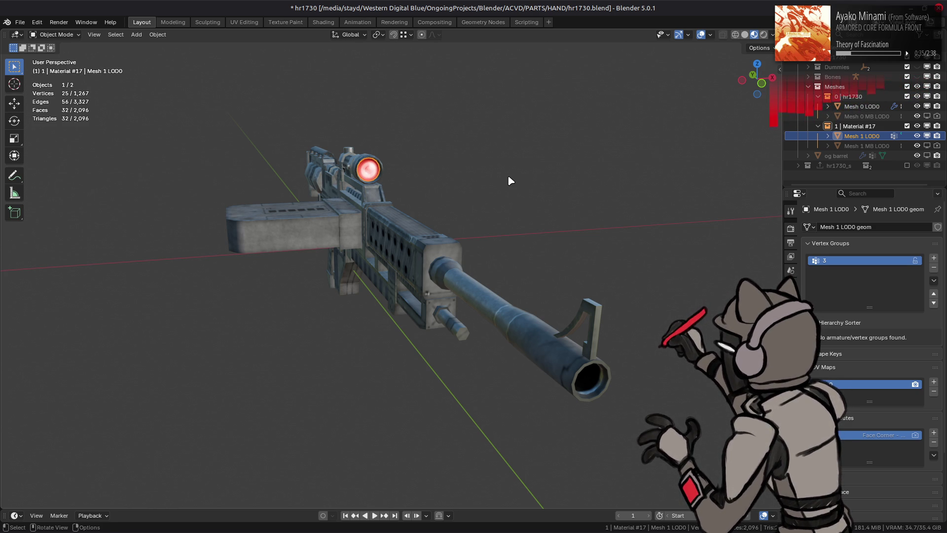
# Add a Corner Angle Weighted Normal modifier to Mesh 1 LOD0, apply it, and save
pyautogui.hotkey('ctrl', 's')
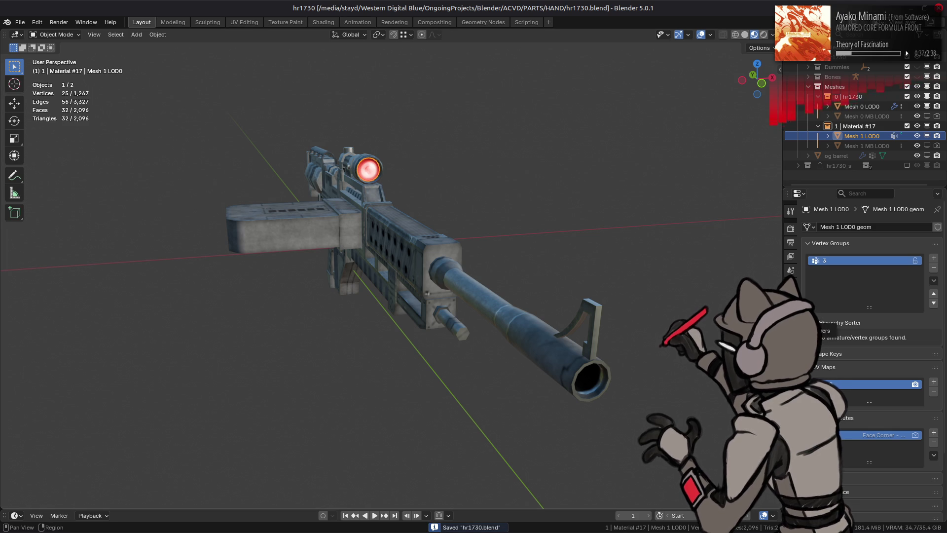
pyautogui.click(791, 326)
pyautogui.click(839, 227)
pyautogui.moveTo(833, 247)
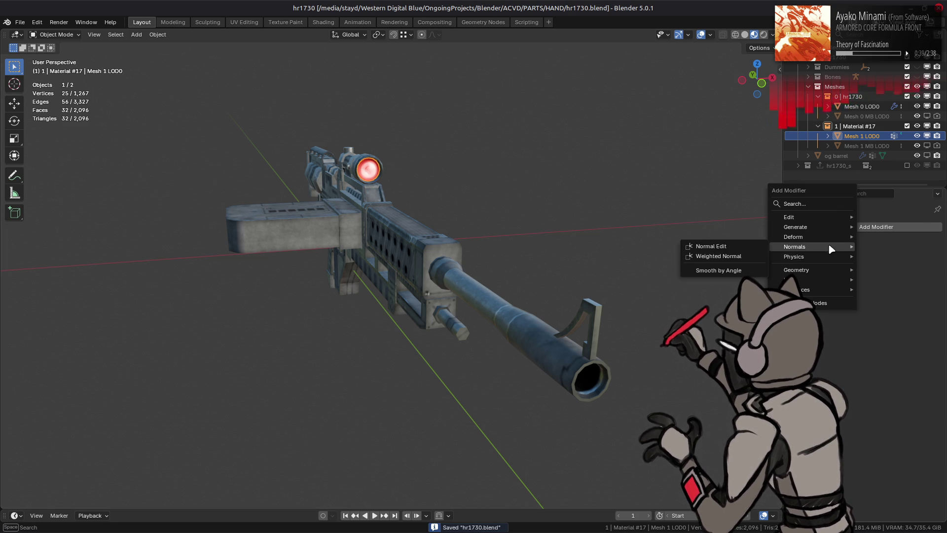
pyautogui.click(735, 256)
pyautogui.click(893, 281)
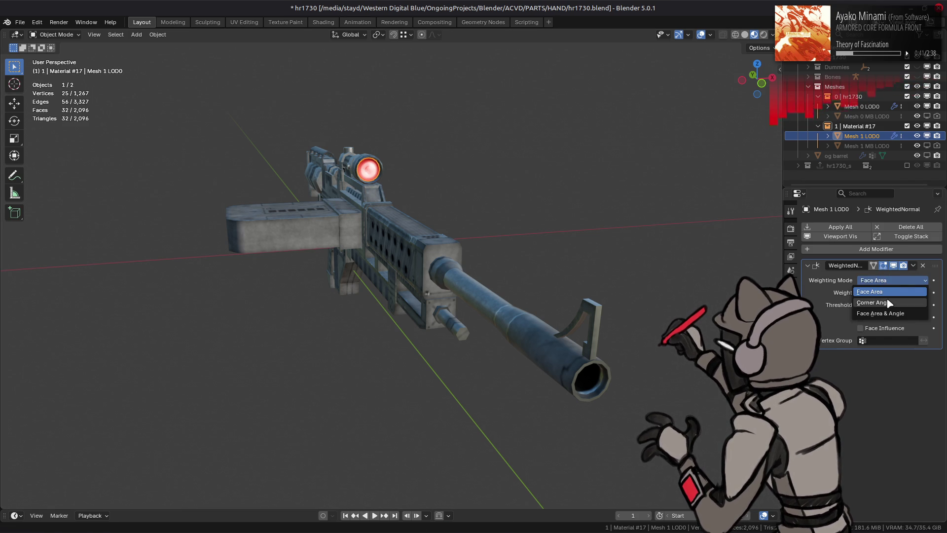
pyautogui.click(903, 291)
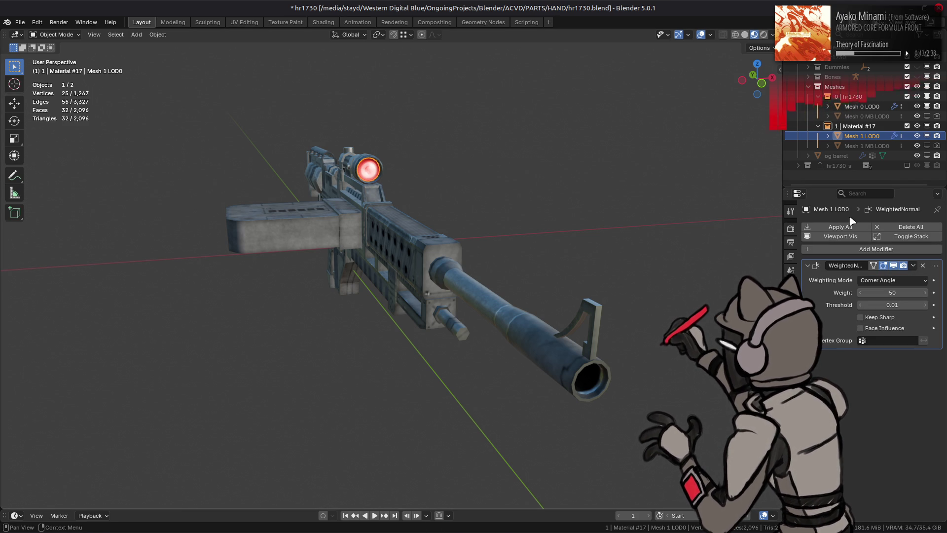
pyautogui.click(913, 265)
pyautogui.click(871, 275)
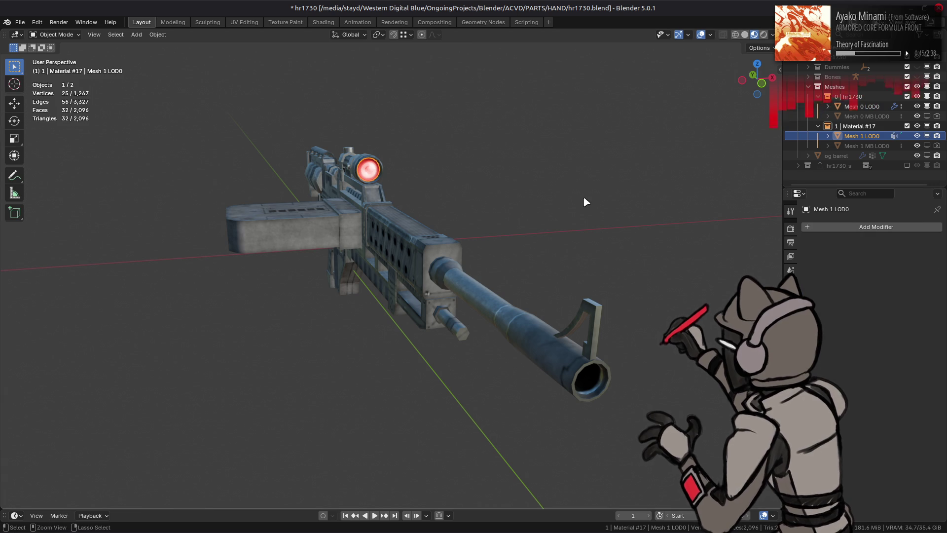
pyautogui.hotkey('ctrl', 's')
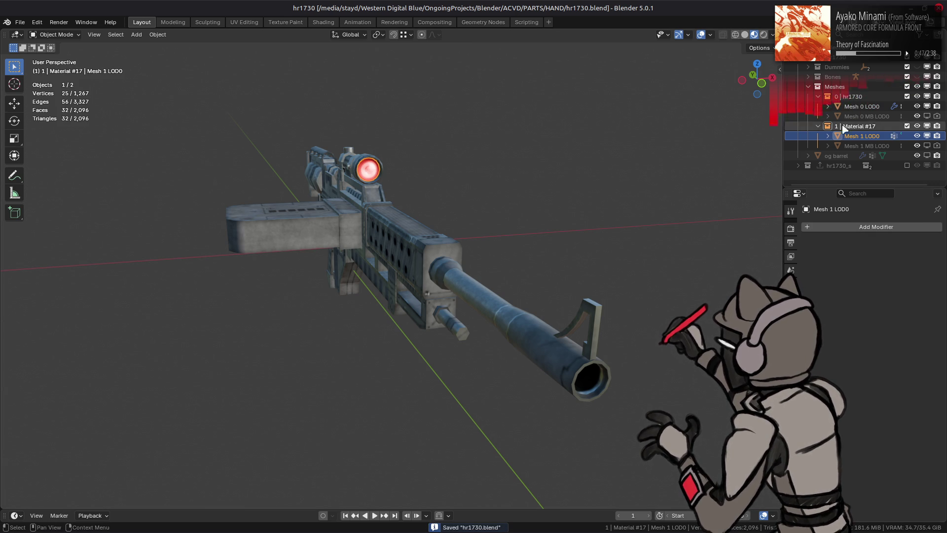
# Unhide Mesh 0 and Mesh 1 MB LOD0 and select Mesh 0 MB LOD0
pyautogui.moveTo(927, 115); pyautogui.dragTo(927, 146)
pyautogui.click(867, 116)
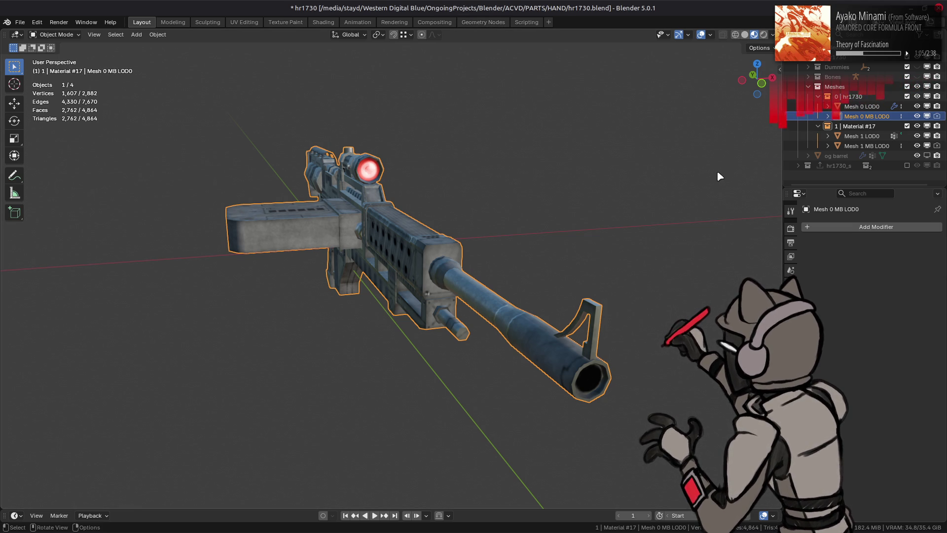
pyautogui.click(18, 24)
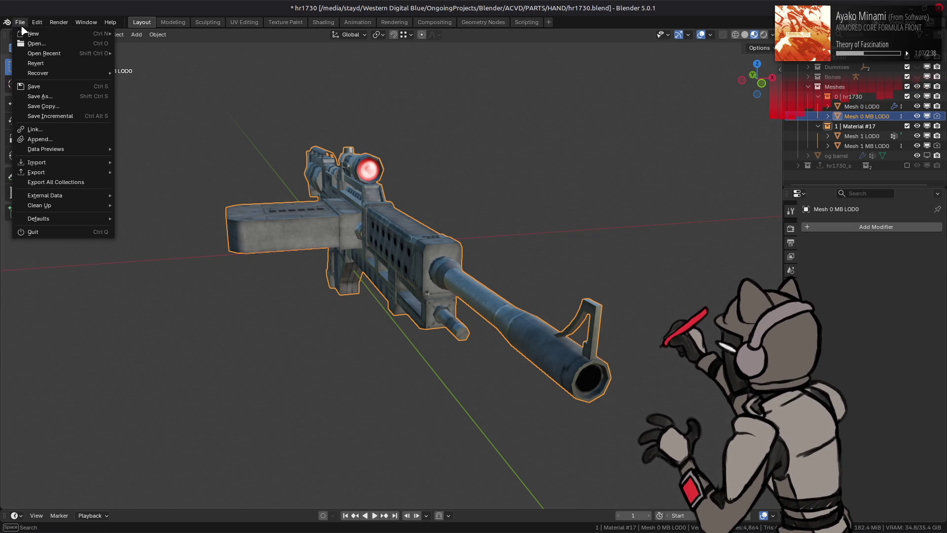
# Append the 'Duplicate from Object' node group from hr1610.blend's NodeTree data
pyautogui.click(63, 139)
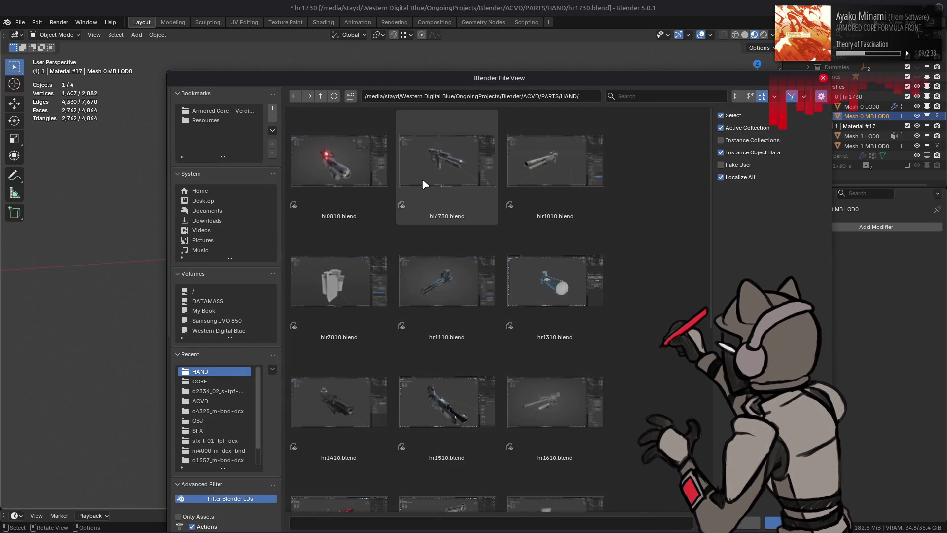
pyautogui.scroll(-3)
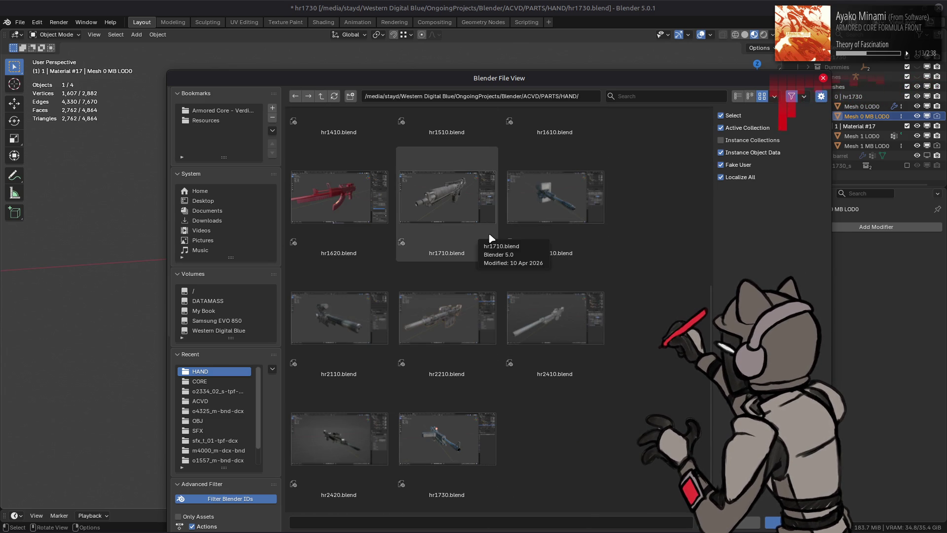
pyautogui.scroll(3)
pyautogui.scroll(3)
pyautogui.doubleClick(560, 205)
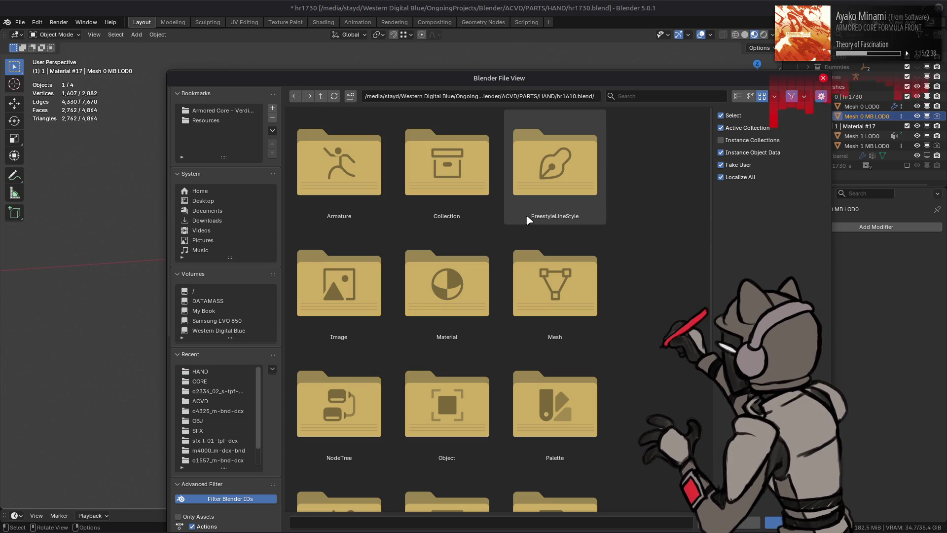
pyautogui.scroll(-3)
pyautogui.doubleClick(345, 367)
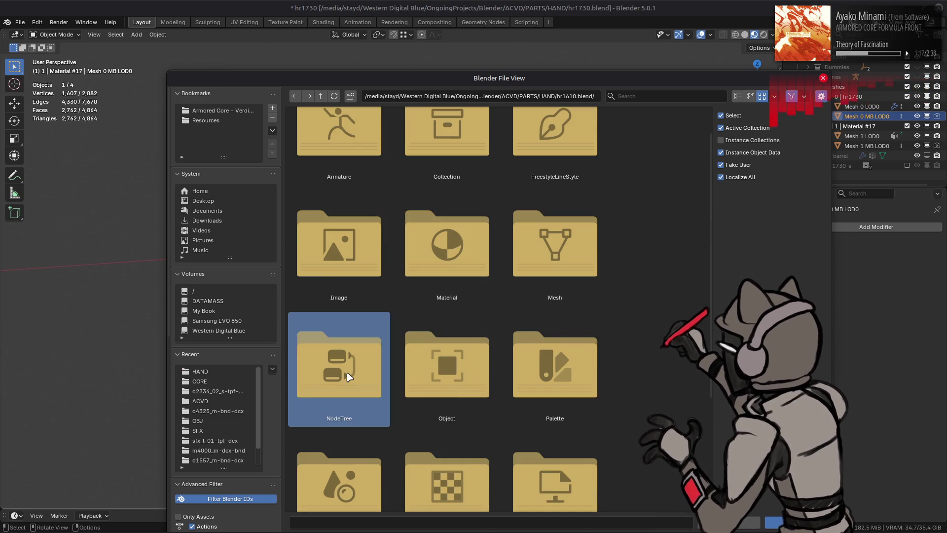
pyautogui.doubleClick(590, 183)
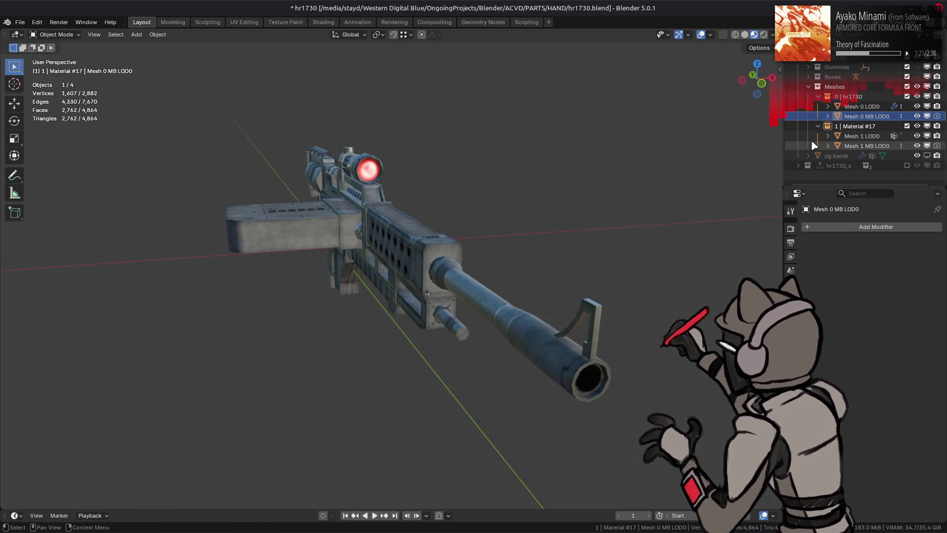
# Add a Duplicate from Object geometry-nodes modifier to Mesh 0 MB LOD0 and copy it to Mesh 1 MB LOD0
pyautogui.click(856, 228)
pyautogui.moveTo(856, 236)
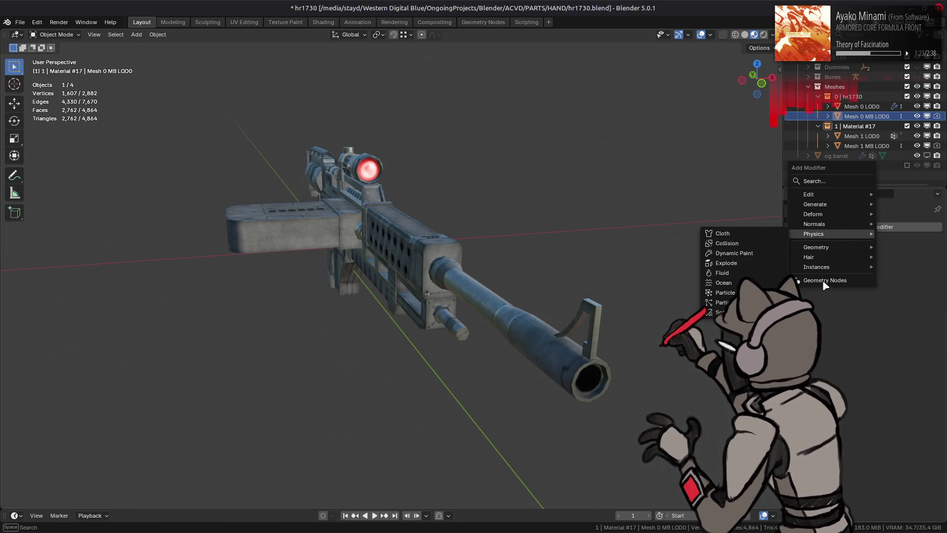
pyautogui.click(827, 280)
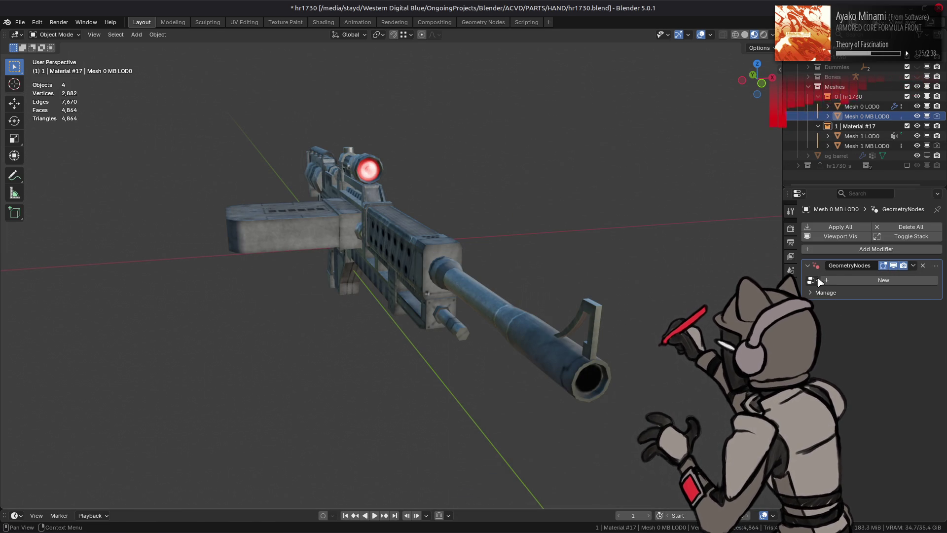
pyautogui.click(869, 146)
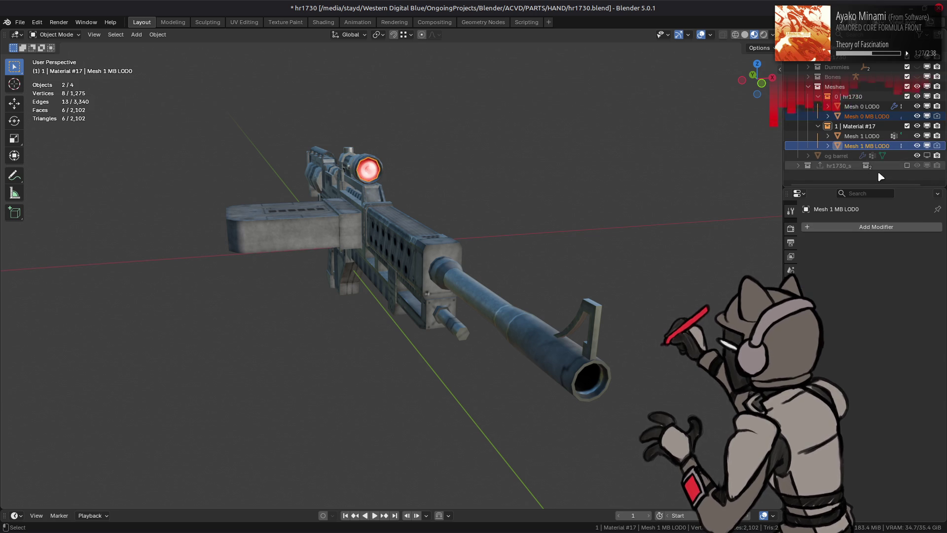
pyautogui.click(867, 116)
pyautogui.click(913, 266)
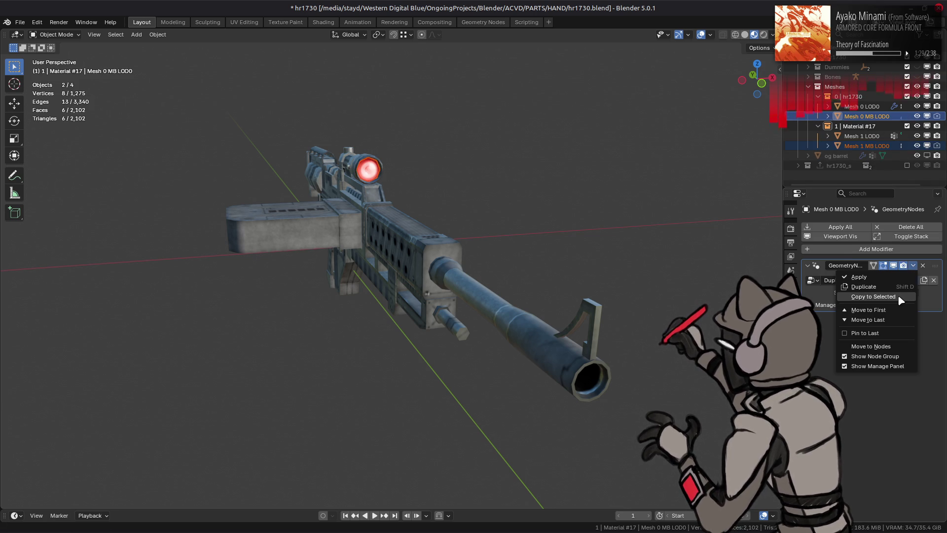
pyautogui.click(901, 296)
pyautogui.click(867, 116)
# Set the sources: Mesh 0 LOD0 for Mesh 0 MB LOD0, Mesh 1 LOD0 for Mesh 1 MB LOD0
pyautogui.click(913, 293)
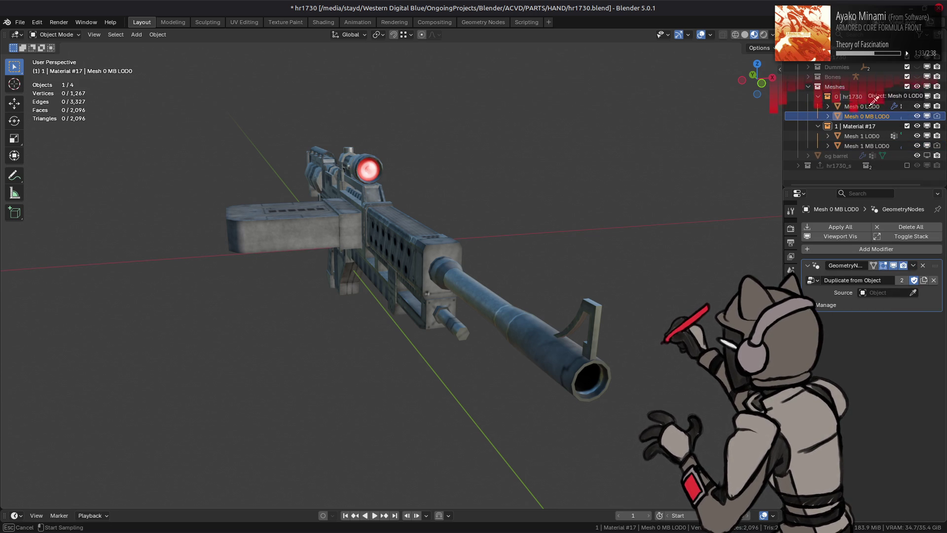
pyautogui.click(873, 101)
pyautogui.click(867, 146)
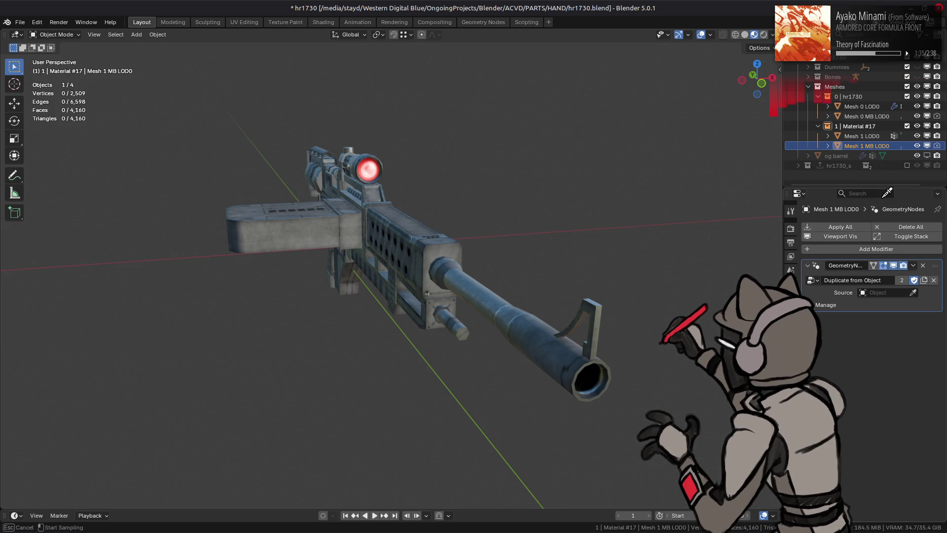
pyautogui.click(863, 136)
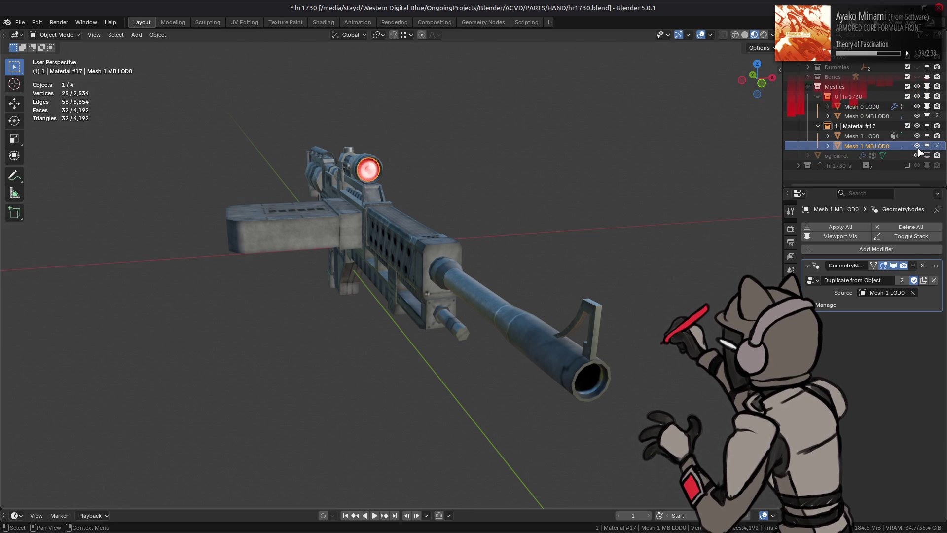
pyautogui.click(862, 106)
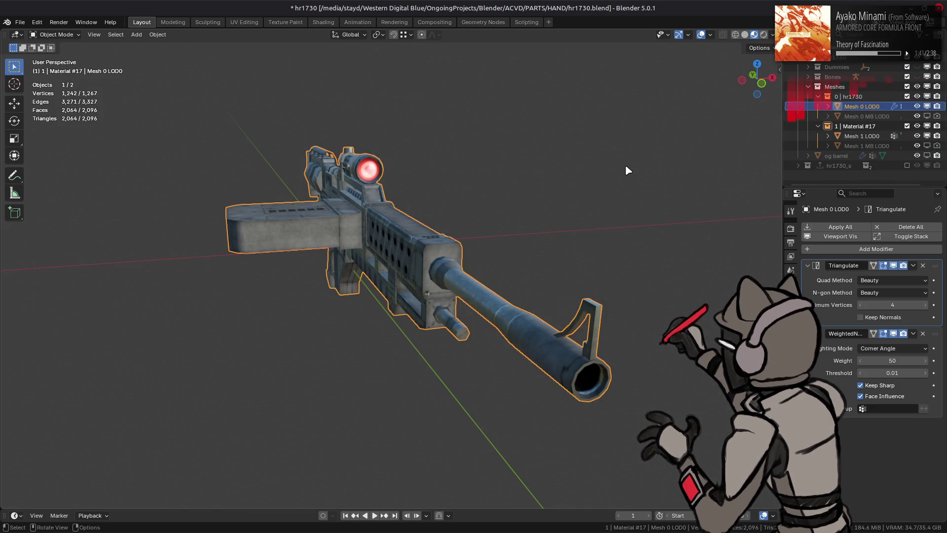
# Apply the modifiers on the LOD0 meshes and both MB LOD0 meshes, then deselect all
pyautogui.hotkey('ctrl', 's')
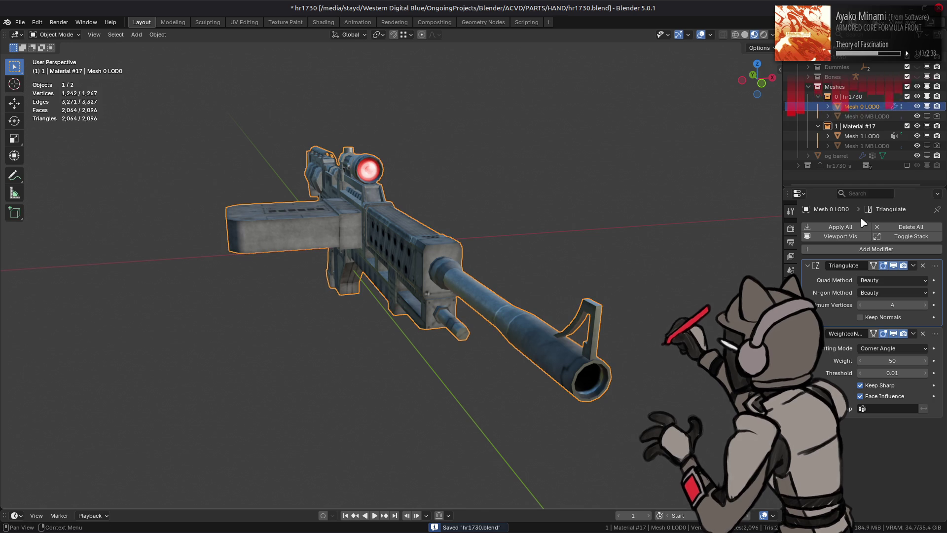
pyautogui.click(861, 227)
pyautogui.click(927, 116)
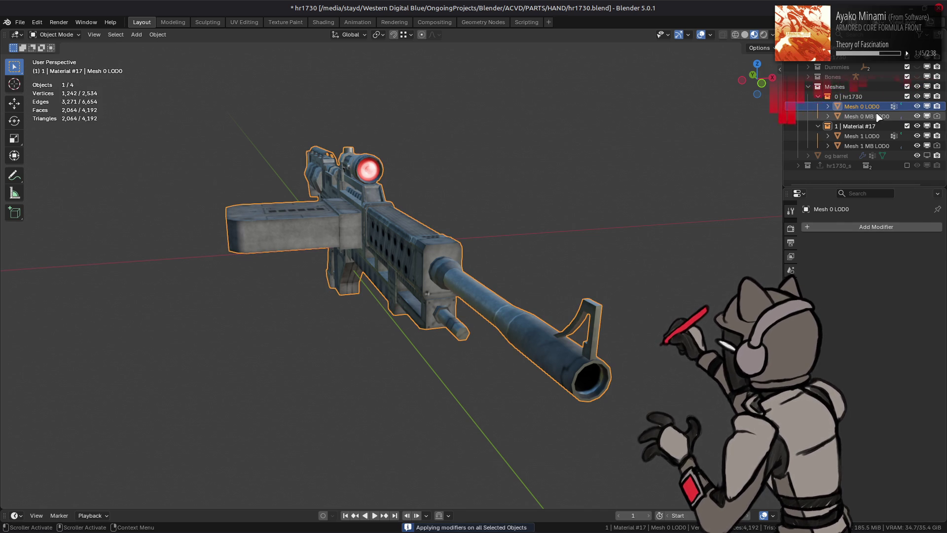
pyautogui.click(879, 116)
pyautogui.click(864, 146)
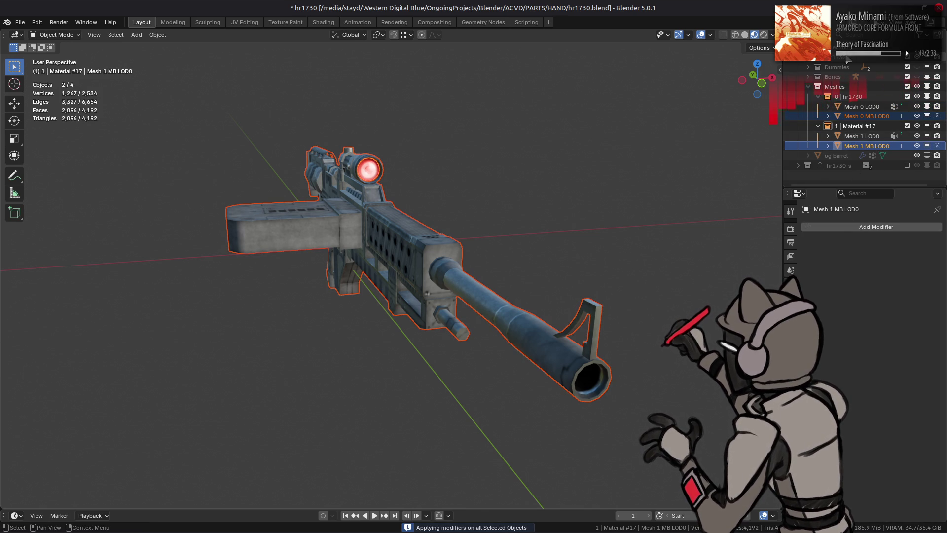
pyautogui.hotkey('alt', 'a')
# Export the hr1730 collection to hr1730.flv, save the blend file, and switch to Solid shading
pyautogui.click(791, 299)
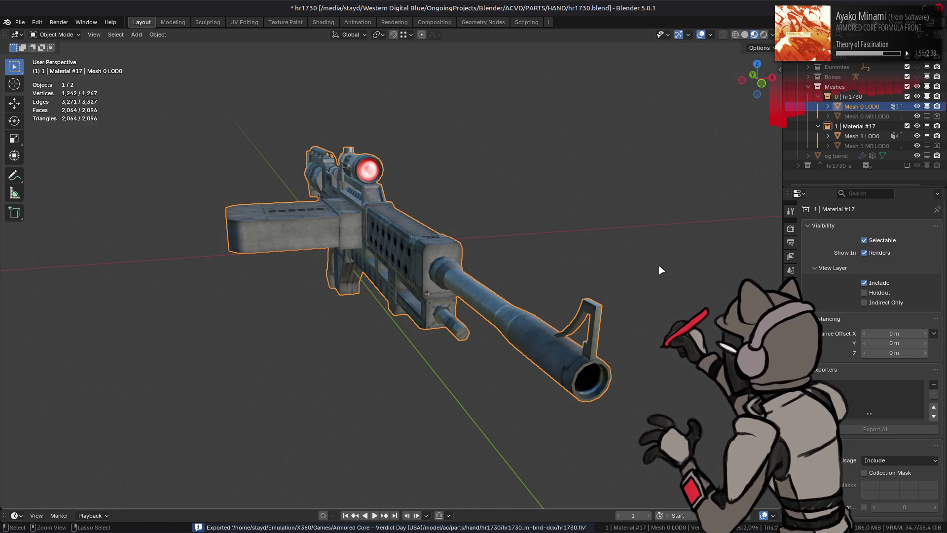
pyautogui.hotkey('alt', 'a')
pyautogui.hotkey('ctrl', 's')
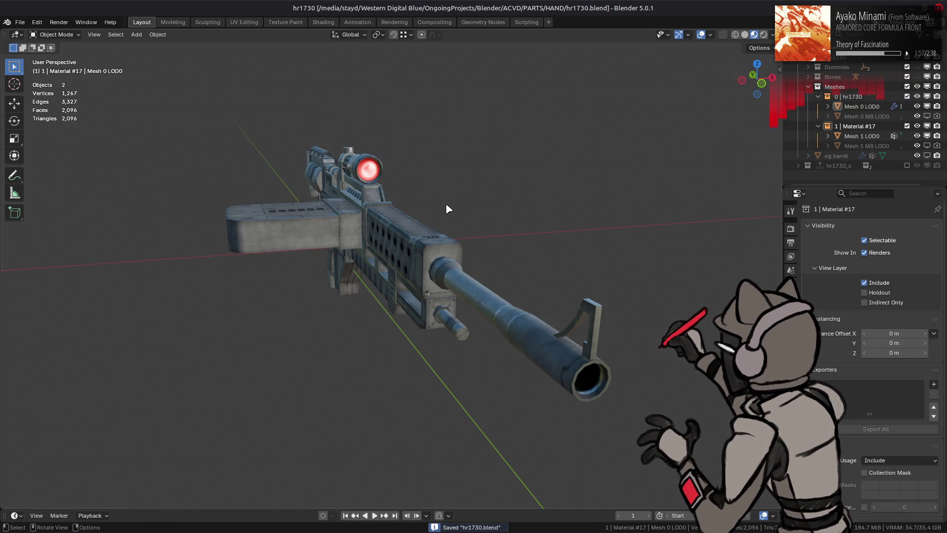
pyautogui.click(745, 34)
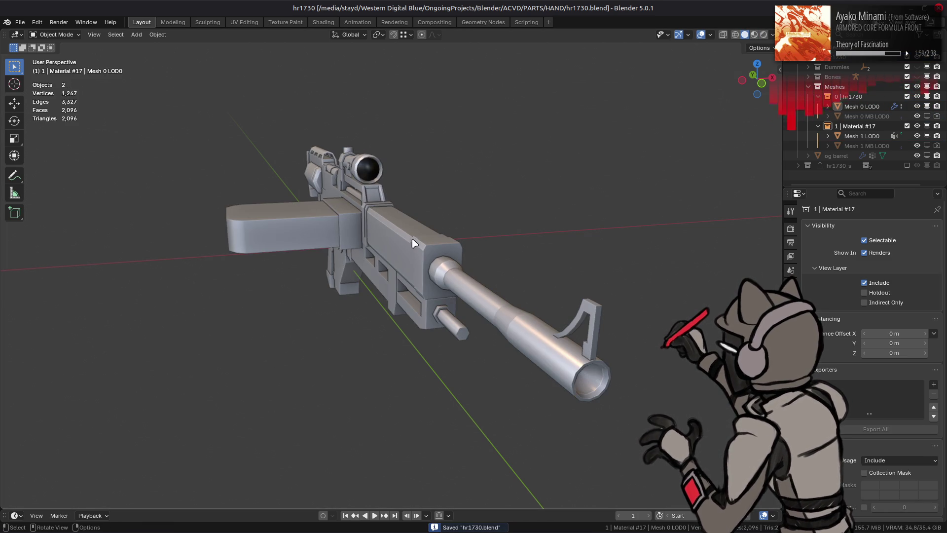
pyautogui.hotkey('alt', 'Tab')
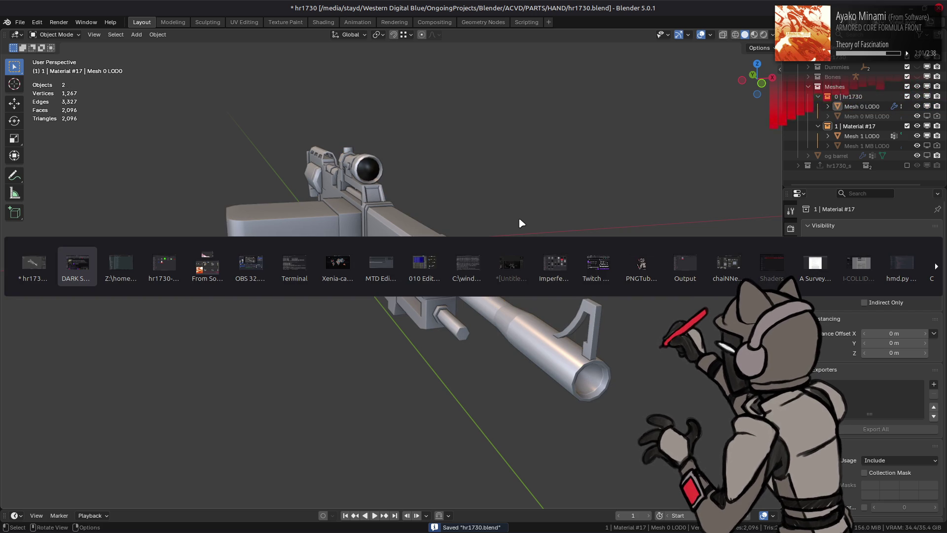
# Repack hr1730-tpf-dcx into hr1730.tpf.dcx with YabberExtended and open the hr1730_m-bnd-dcx folder
pyautogui.hotkey('alt', 'Tab')
pyautogui.hotkey('alt', 'Tab')
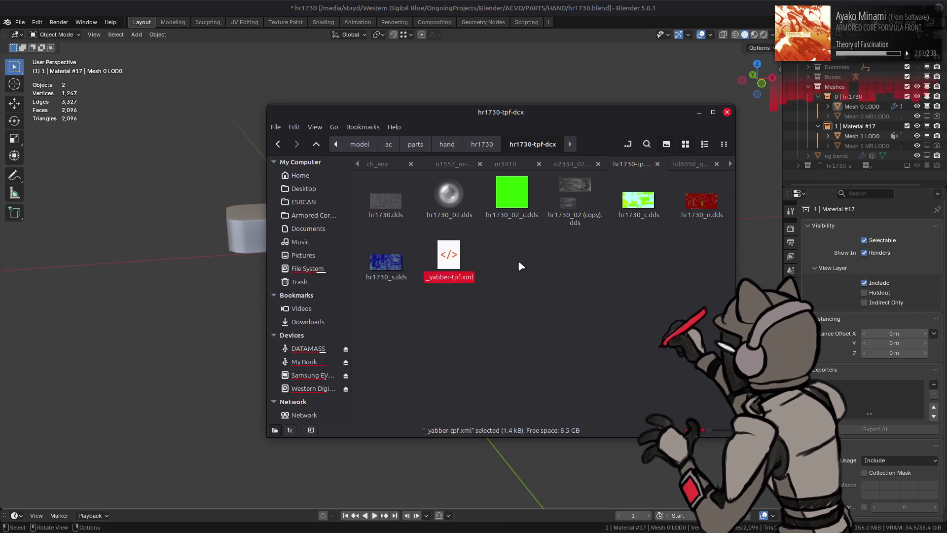
pyautogui.hotkey('alt', 'Left')
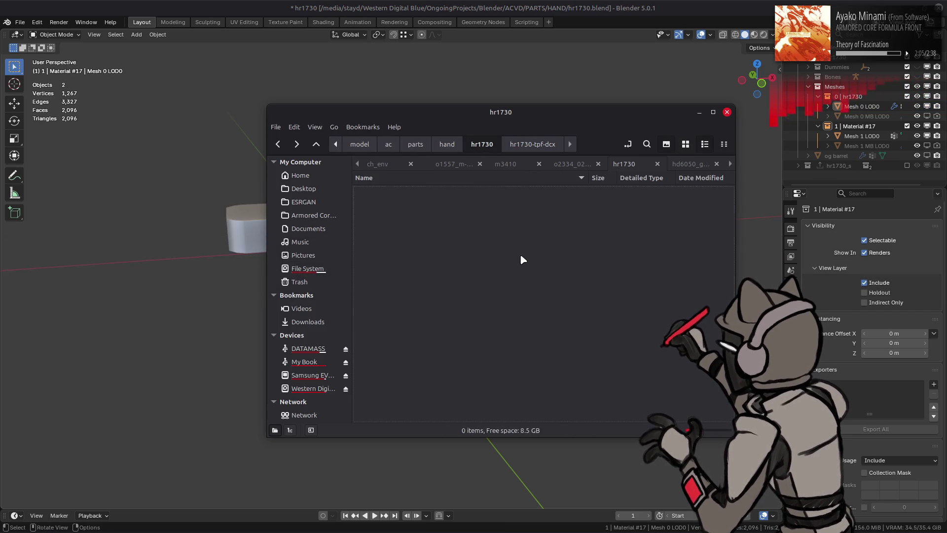
pyautogui.rightClick(418, 202)
pyautogui.moveTo(486, 250)
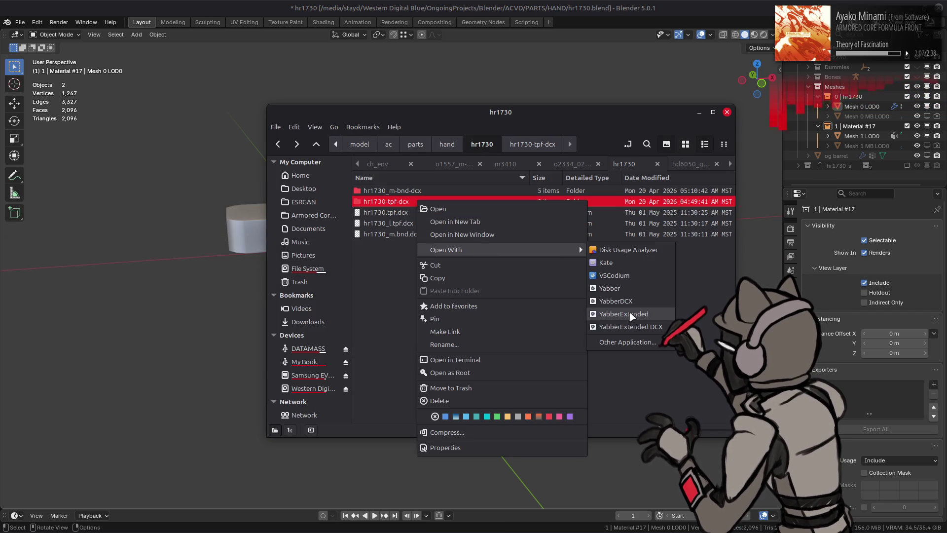
pyautogui.click(624, 327)
pyautogui.click(436, 194)
pyautogui.doubleClick(434, 193)
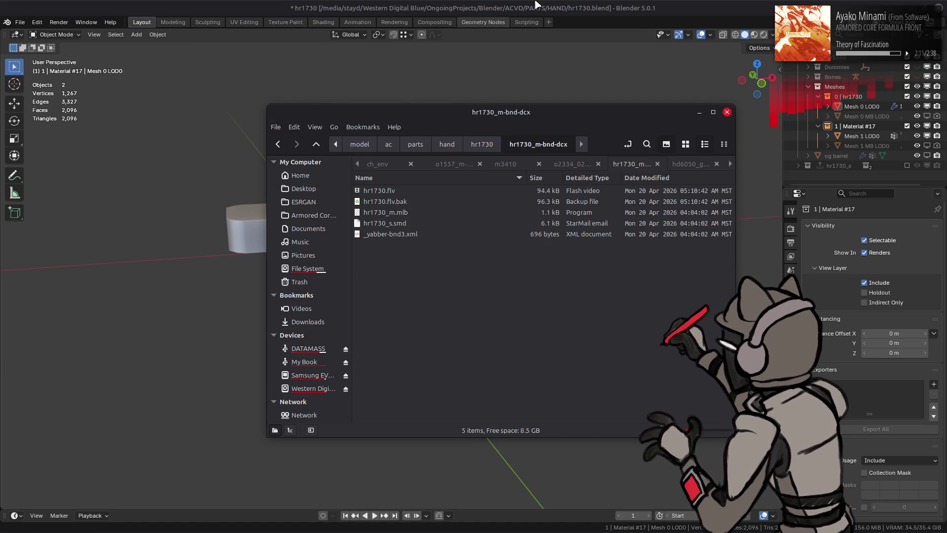
# Check the newly exported hr1730.flv and its hr1730.flv.bak backup in hr1730_m-bnd-dcx
pyautogui.click(536, 4)
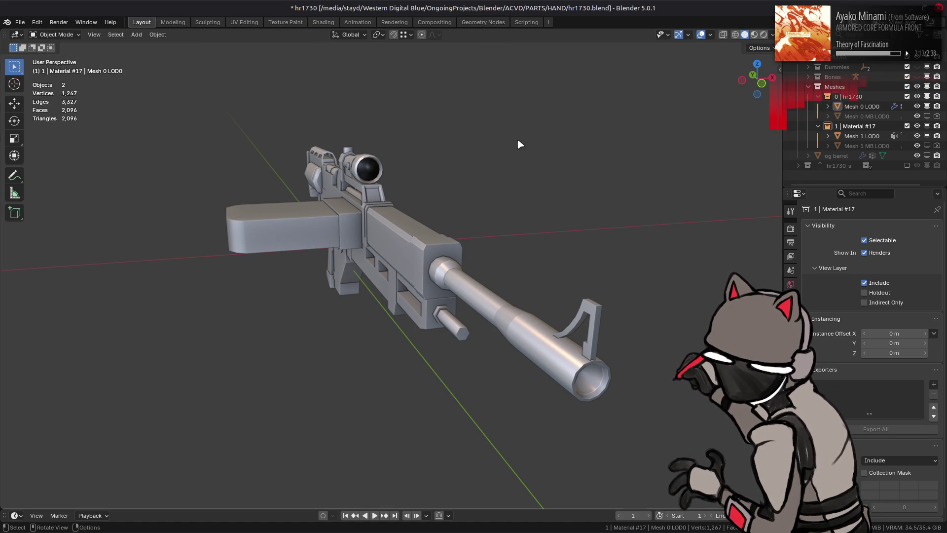
pyautogui.hotkey('alt', 'Tab')
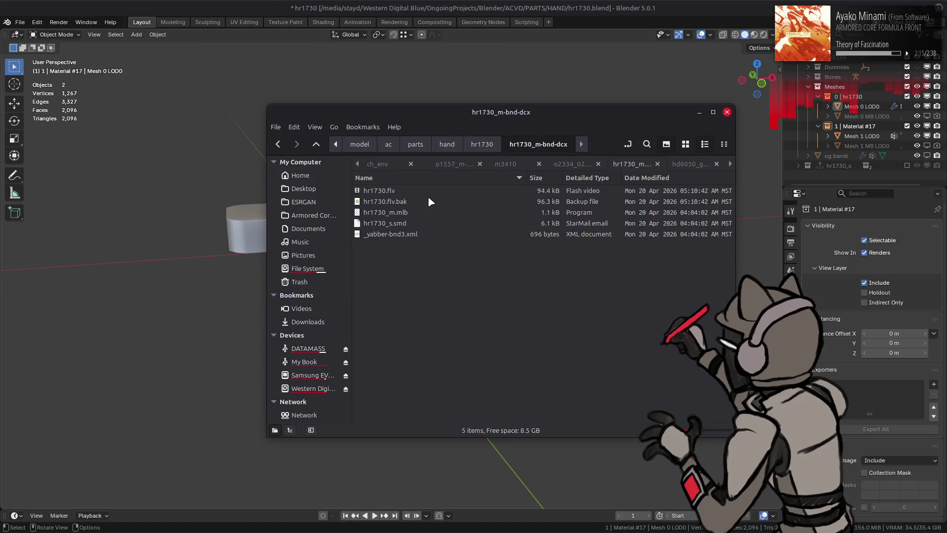
pyautogui.hotkey('alt', 'Left')
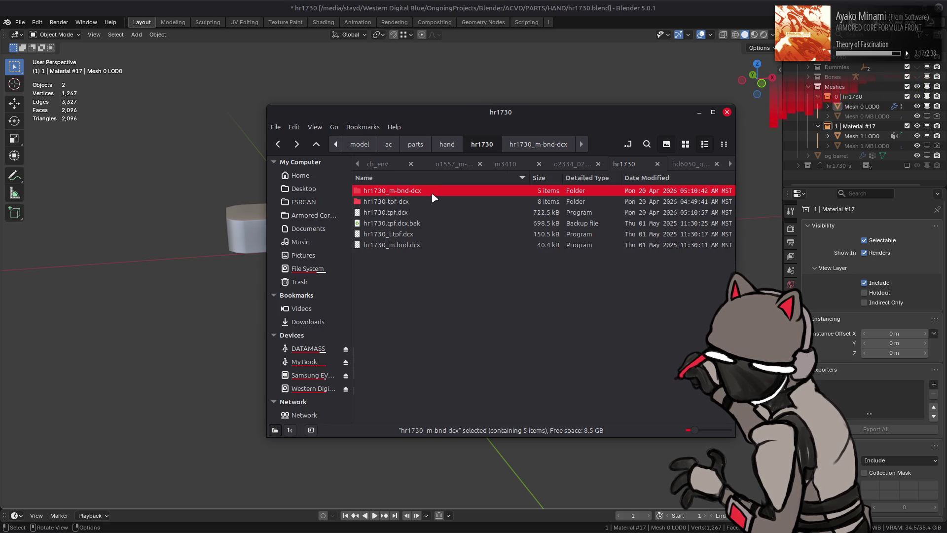
pyautogui.rightClick(422, 191)
pyautogui.click(362, 268)
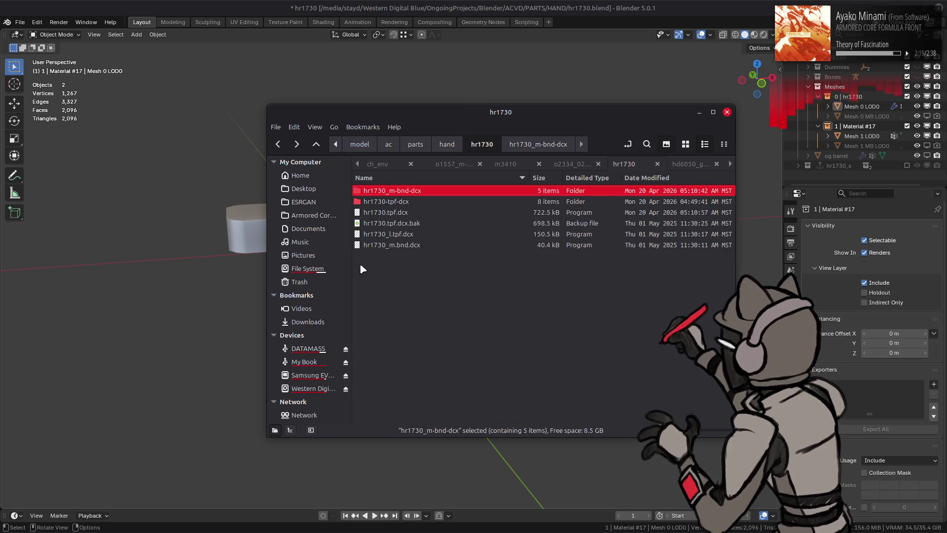
pyautogui.press('Return')
pyautogui.click(553, 202)
pyautogui.click(556, 193)
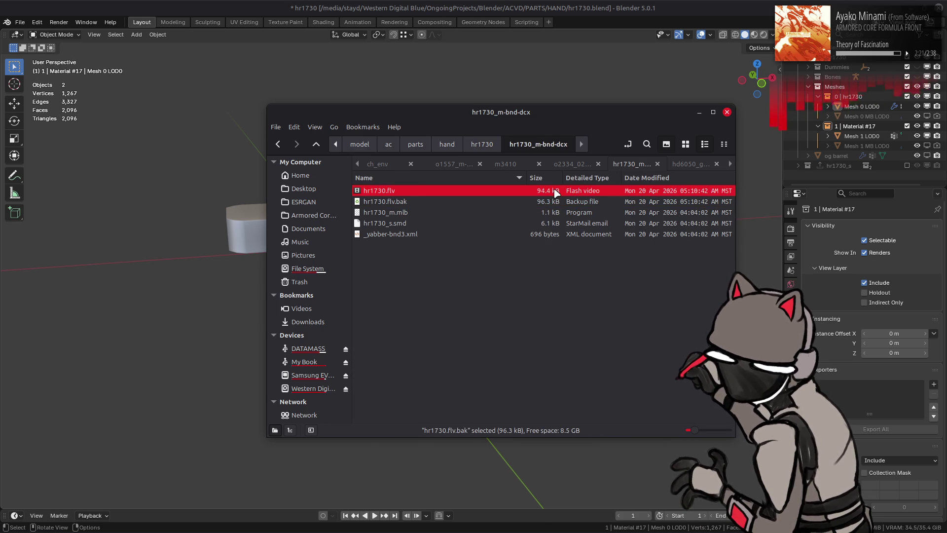
pyautogui.hotkey('alt', 'Left')
# Repack hr1730_m-bnd-dcx into hr1730_m.bnd.dcx and return to the running game in Xenia
pyautogui.rightClick(413, 190)
pyautogui.moveTo(567, 238)
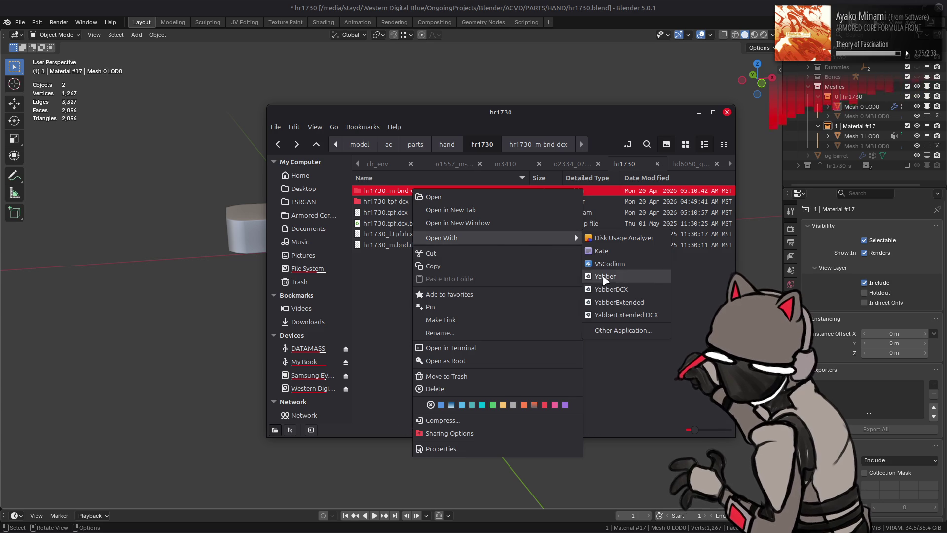
pyautogui.click(617, 301)
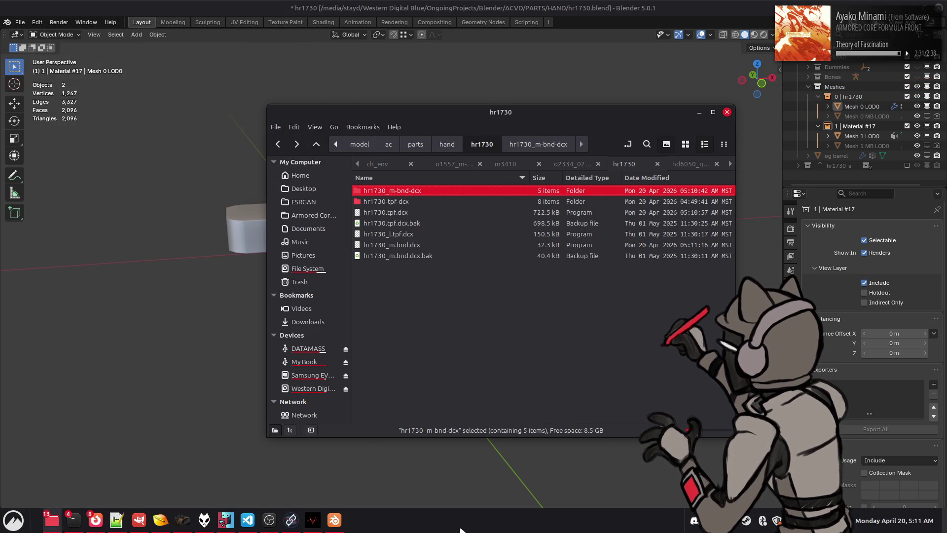
pyautogui.click(312, 522)
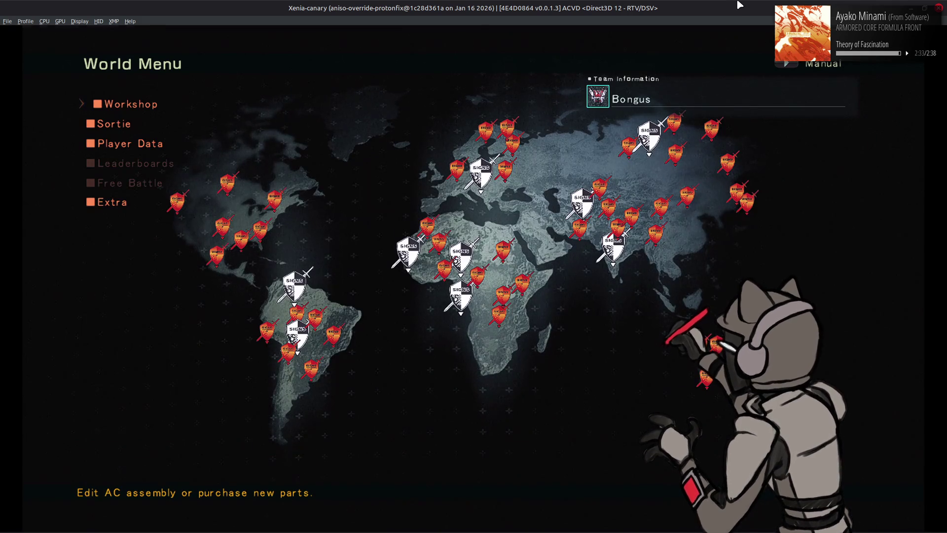
# Enter the Workshop and orbit and zoom around the AC holding the modified rifle
pyautogui.press('Return')
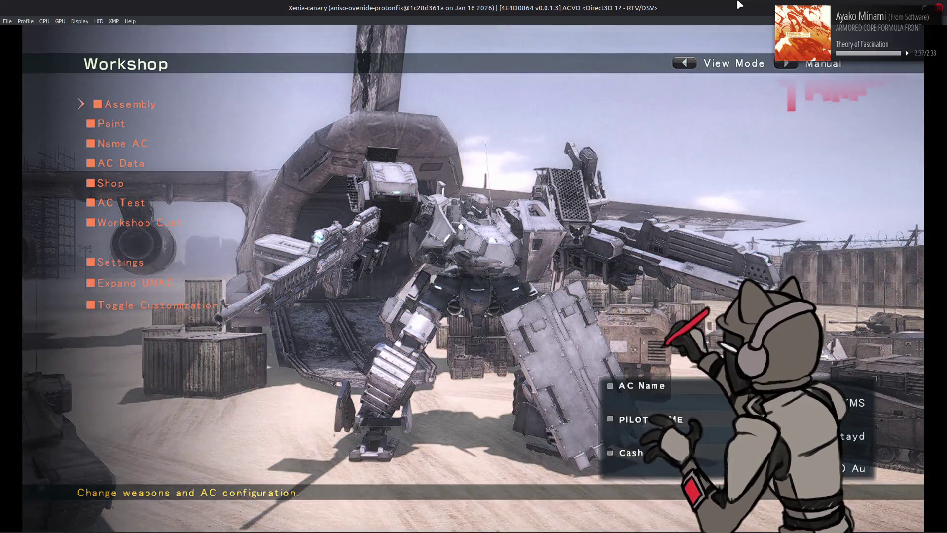
pyautogui.press('Down')
pyautogui.press('Down')
pyautogui.press('Down')
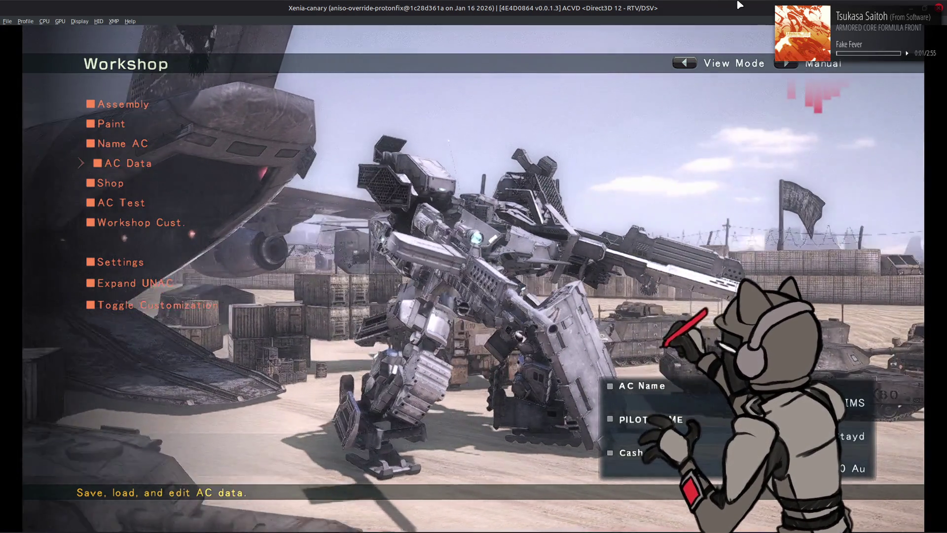
pyautogui.press('BackSpace')
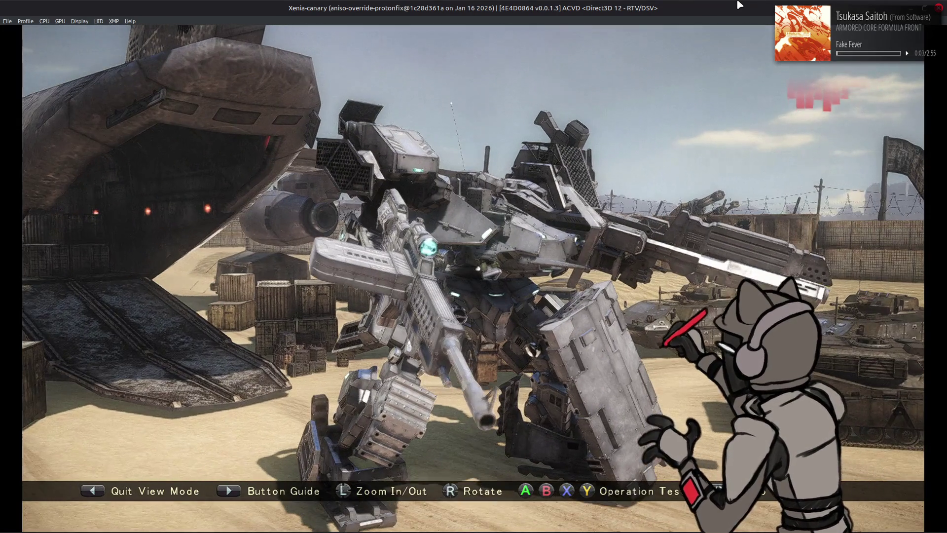
pyautogui.press('l')
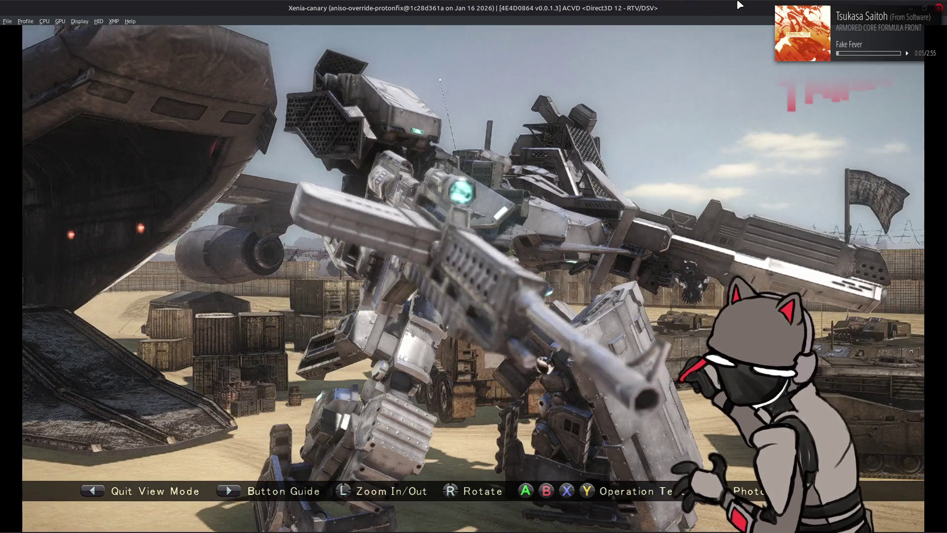
pyautogui.press('l')
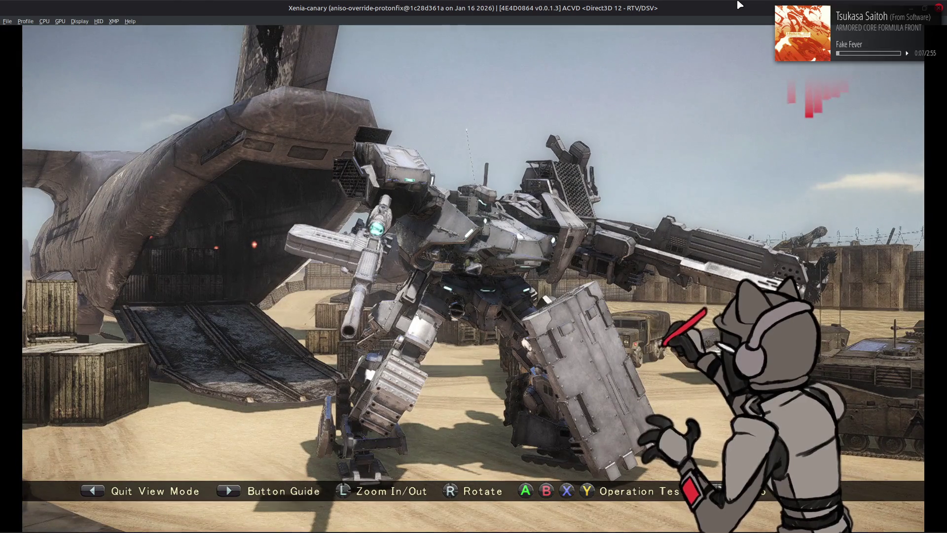
pyautogui.press('l')
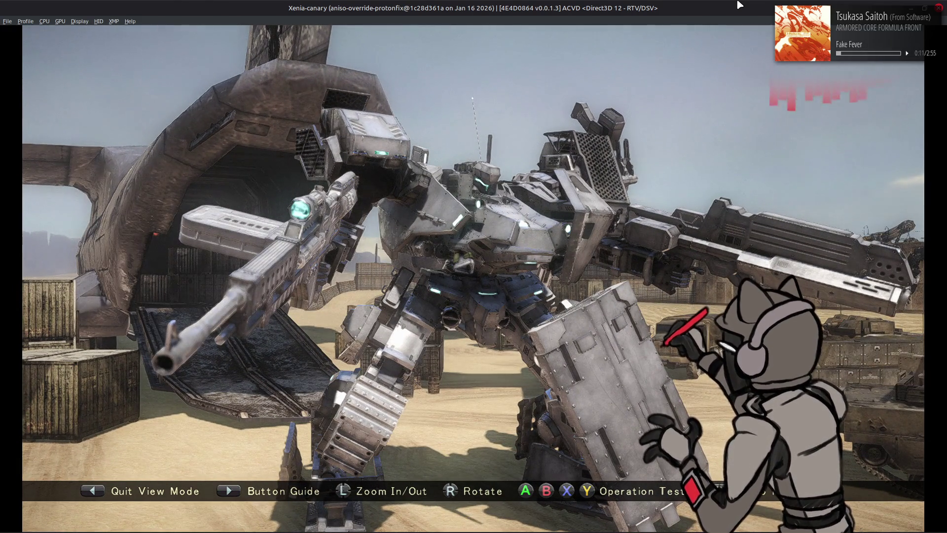
pyautogui.press('l')
pyautogui.press('l')
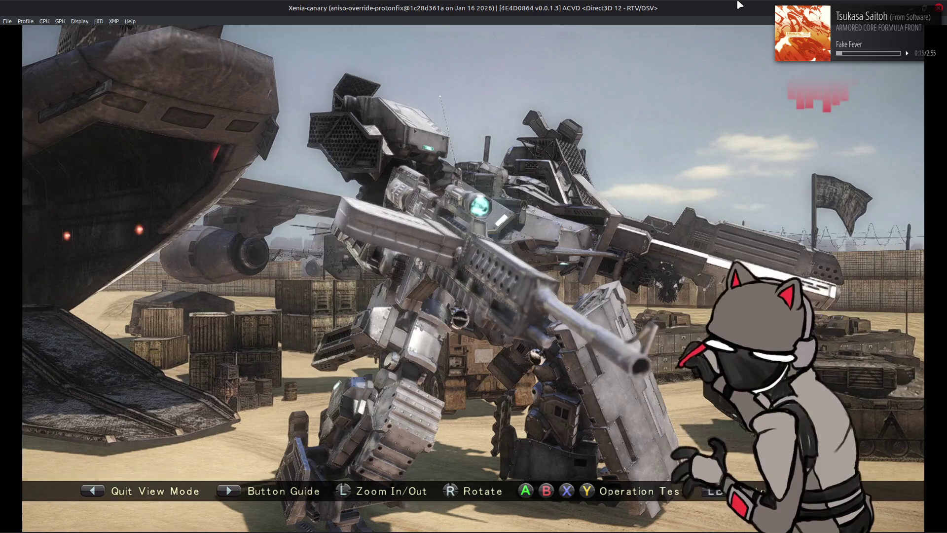
# Leave View Mode and open the Customize Workshop screen
pyautogui.press('Left')
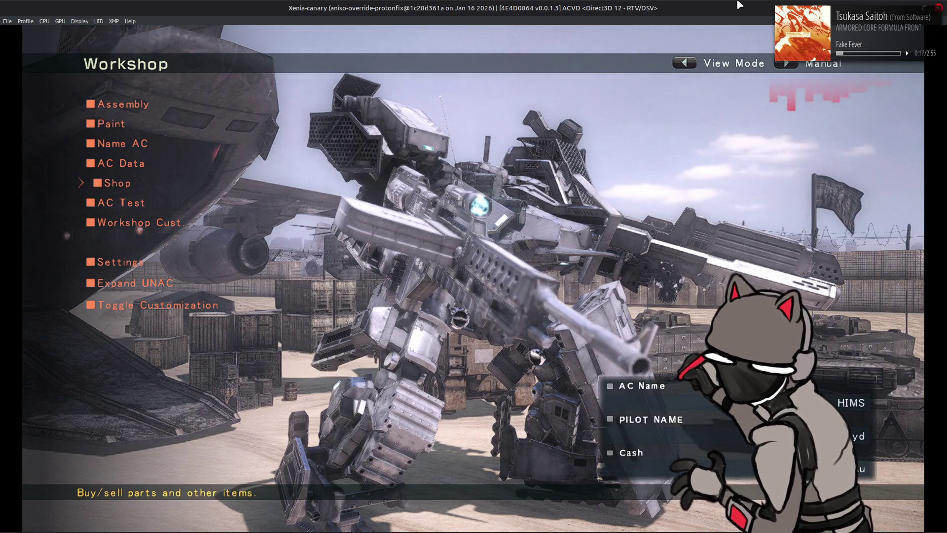
pyautogui.press('Down')
pyautogui.press('Down')
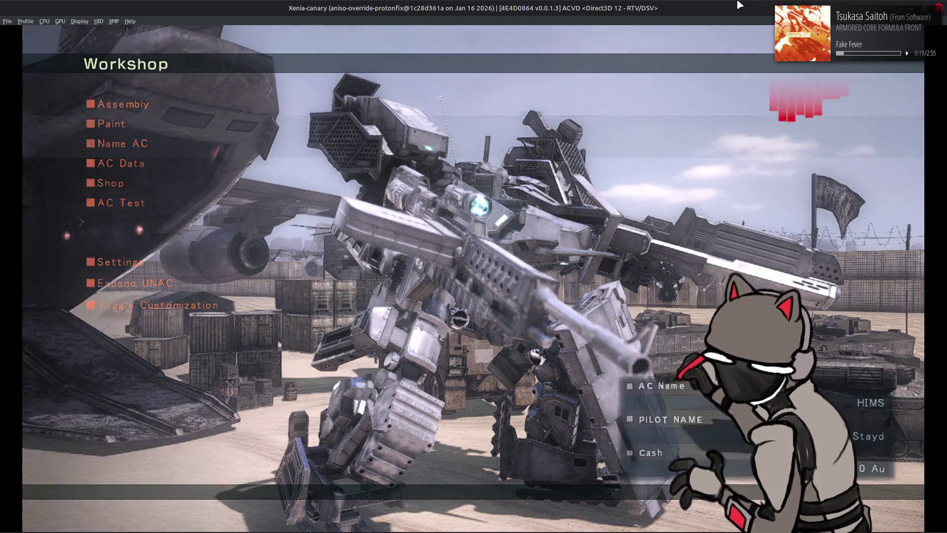
pyautogui.press('Return')
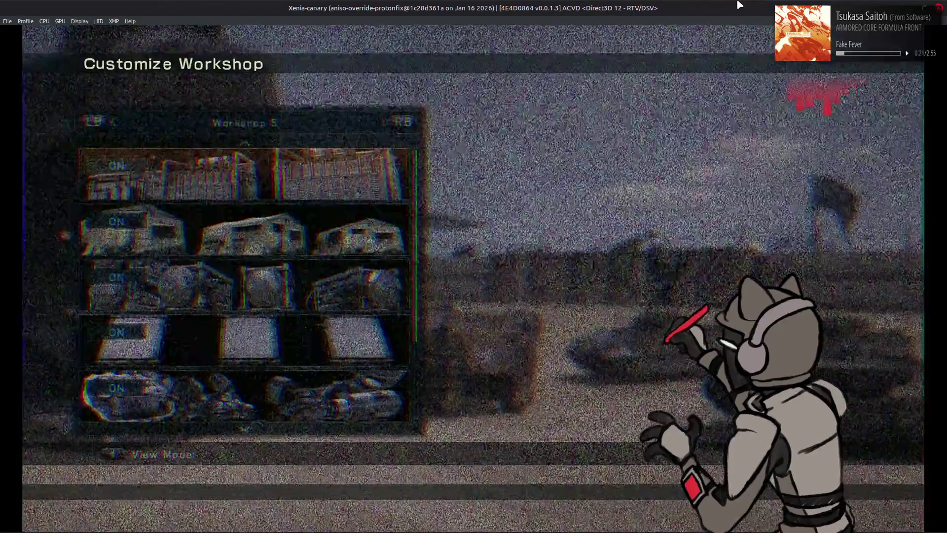
# Switch to the Workshop 2 indoor hangar, view the AC there, then exit to the World Menu
pyautogui.press('1')
pyautogui.press('1')
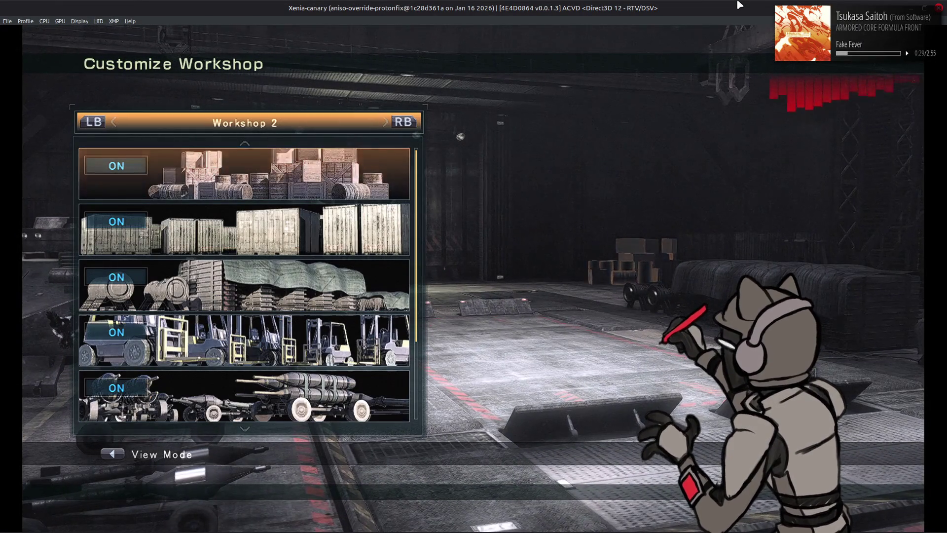
pyautogui.press('Escape')
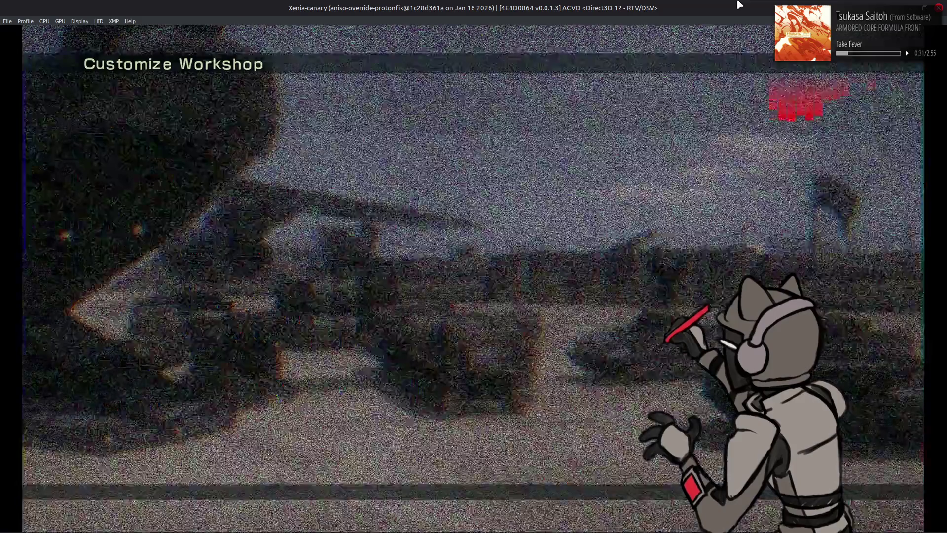
pyautogui.press('Escape')
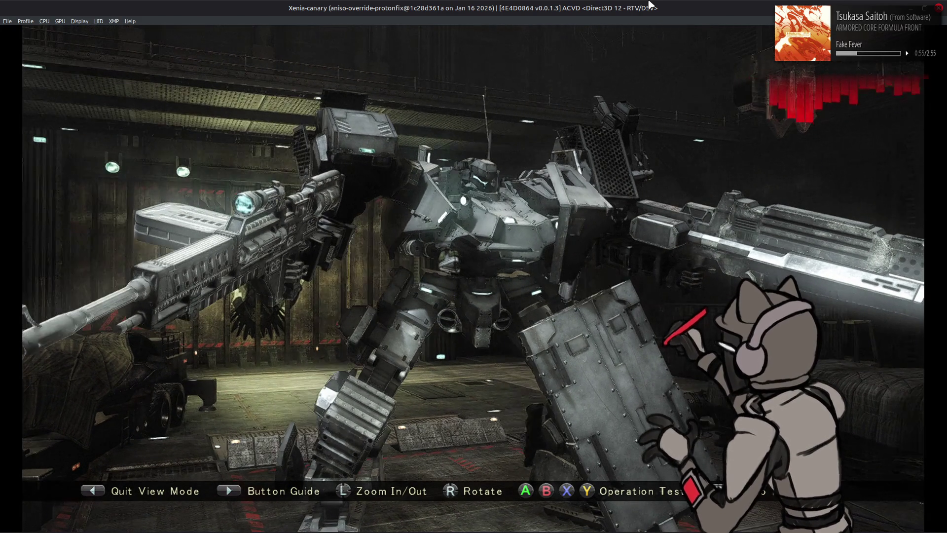
pyautogui.press('Escape')
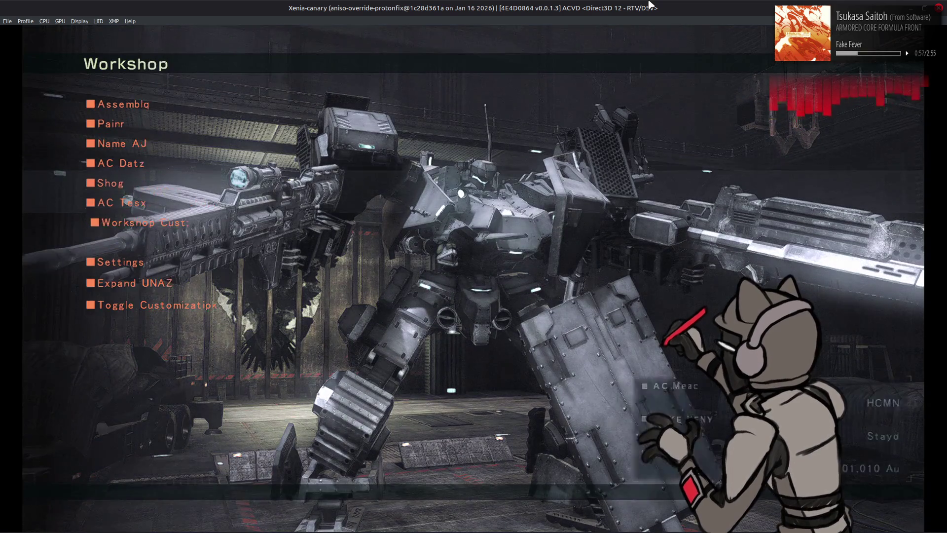
pyautogui.press('Escape')
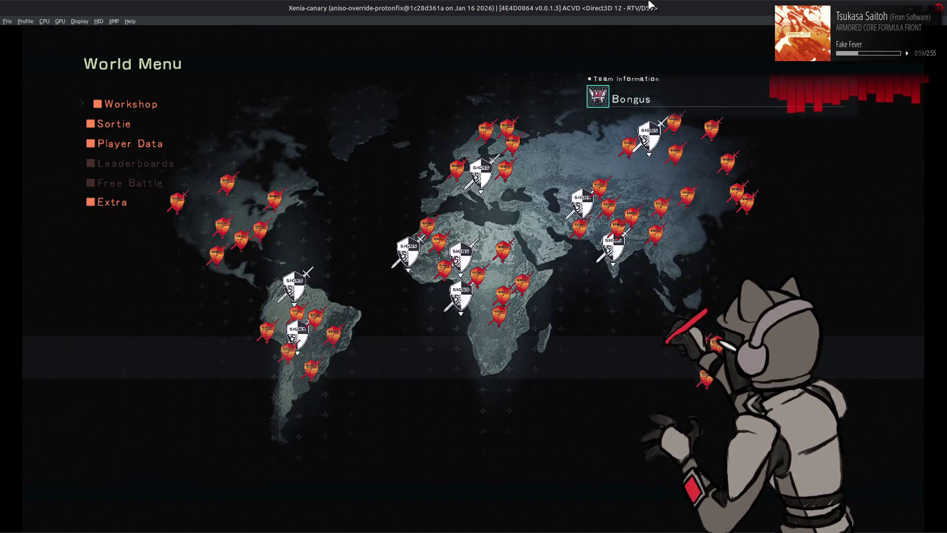
# Re-enter the Workshop in the game window and open Assembly
pyautogui.hotkey('alt', 'Tab')
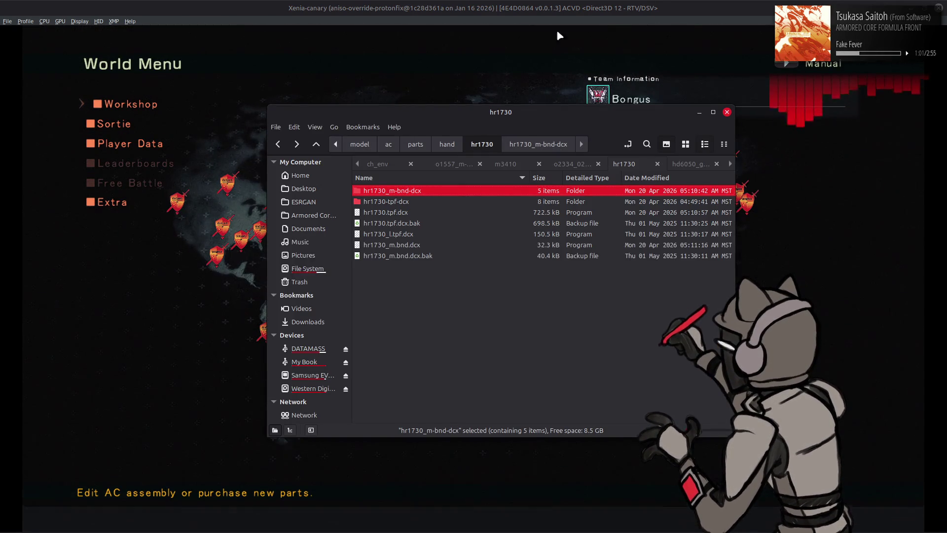
pyautogui.click(551, 3)
pyautogui.press('Return')
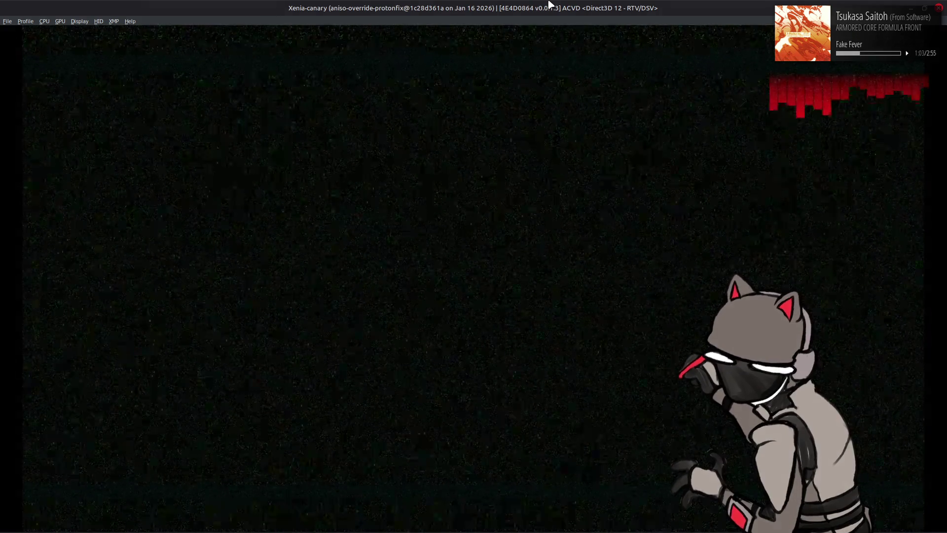
pyautogui.press('Up')
pyautogui.press('Up')
pyautogui.press('Up')
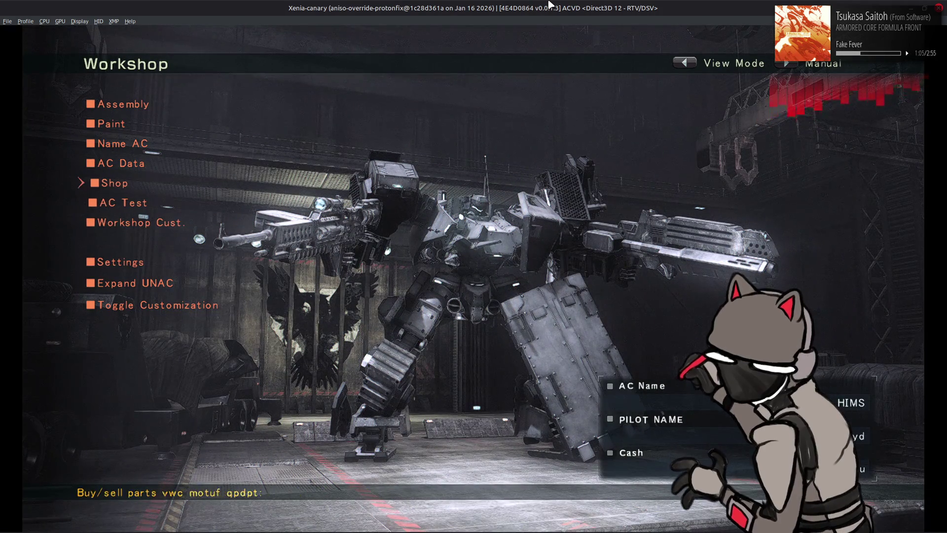
pyautogui.press('Up')
pyautogui.press('Up')
pyautogui.press('Return')
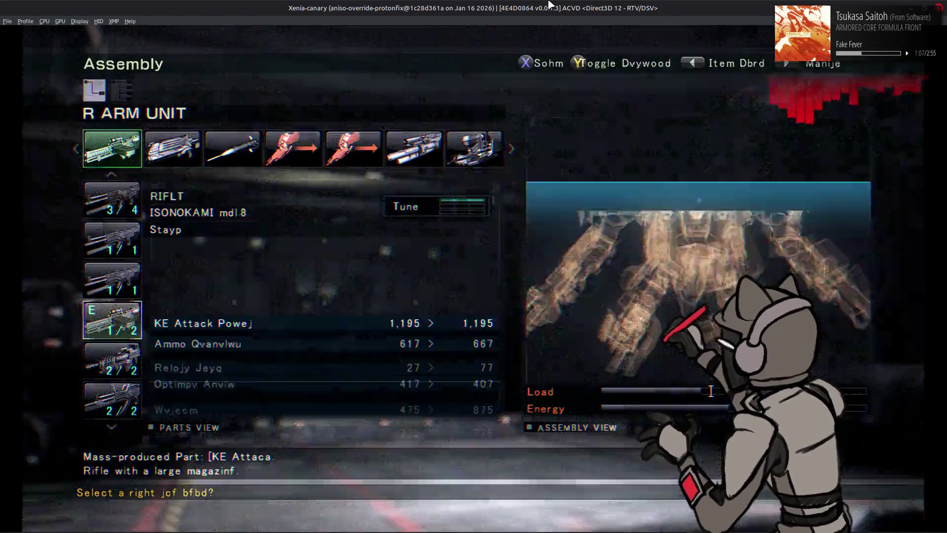
# Compare with AM/RFA-130, keep ISONOKAMI mdl.1 as the right arm rifle, and view the AC
pyautogui.press('Up')
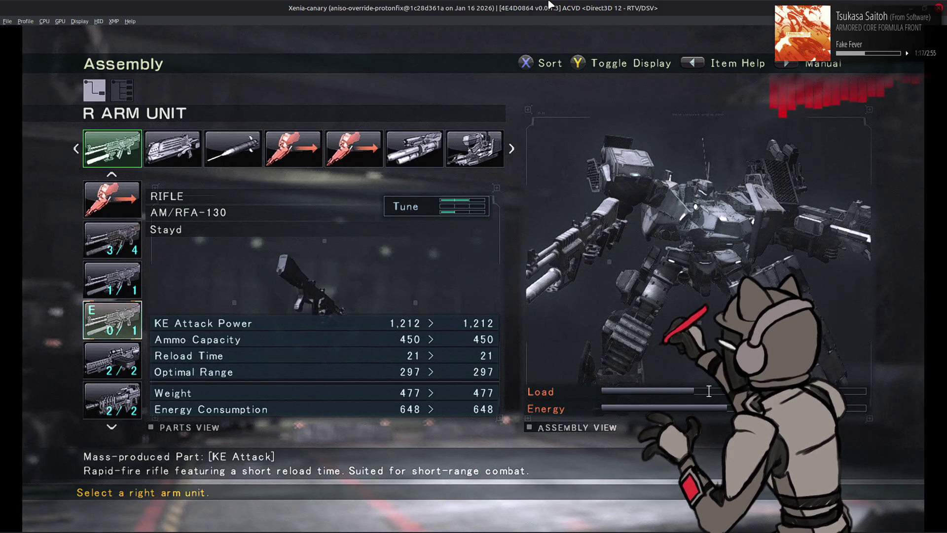
pyautogui.press('Down')
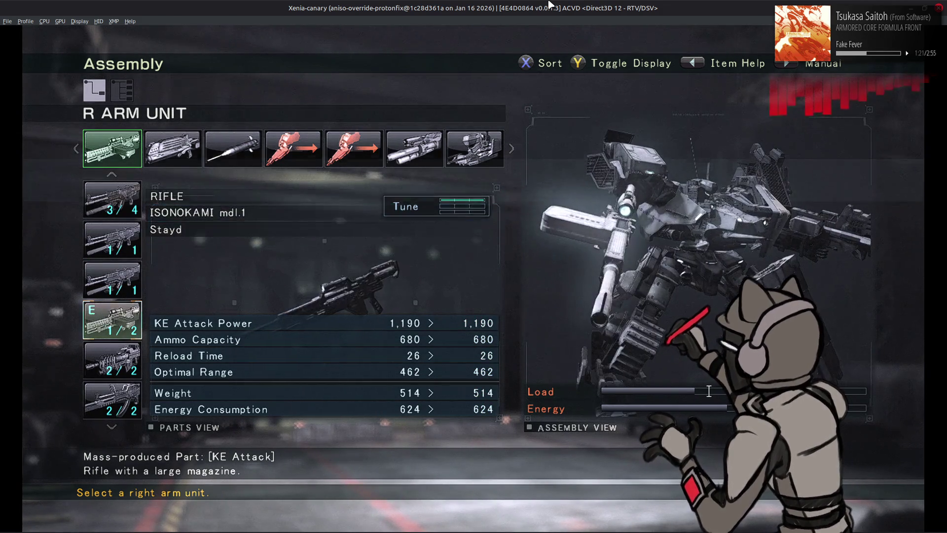
pyautogui.press('Escape')
pyautogui.press('Escape')
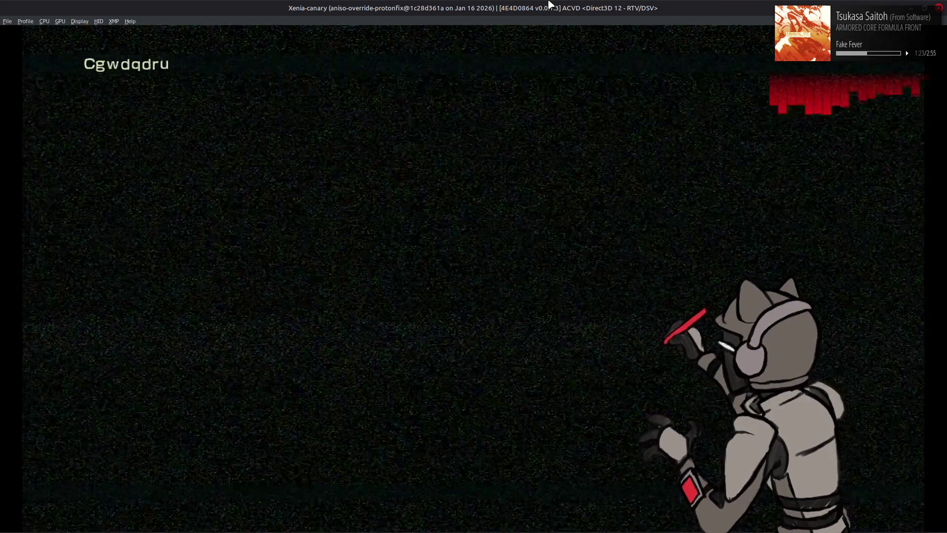
pyautogui.press('BackSpace')
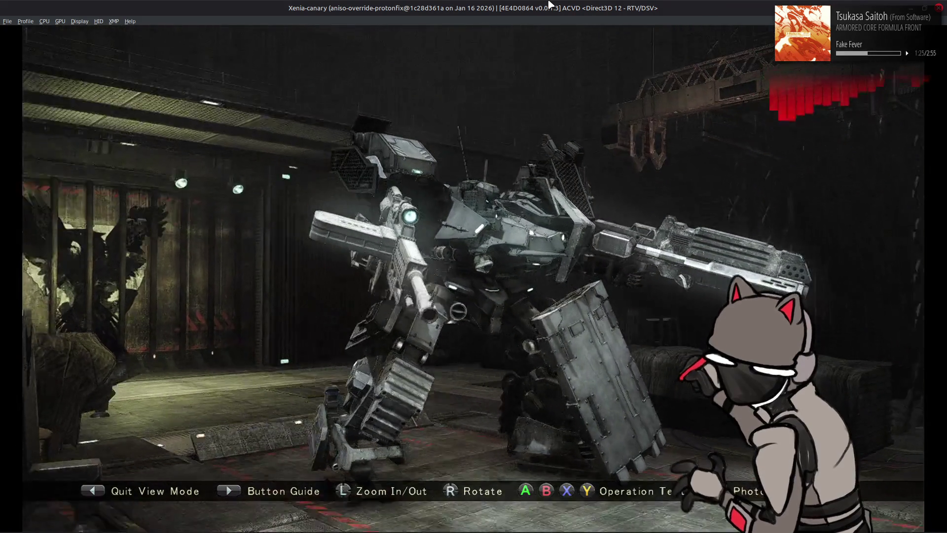
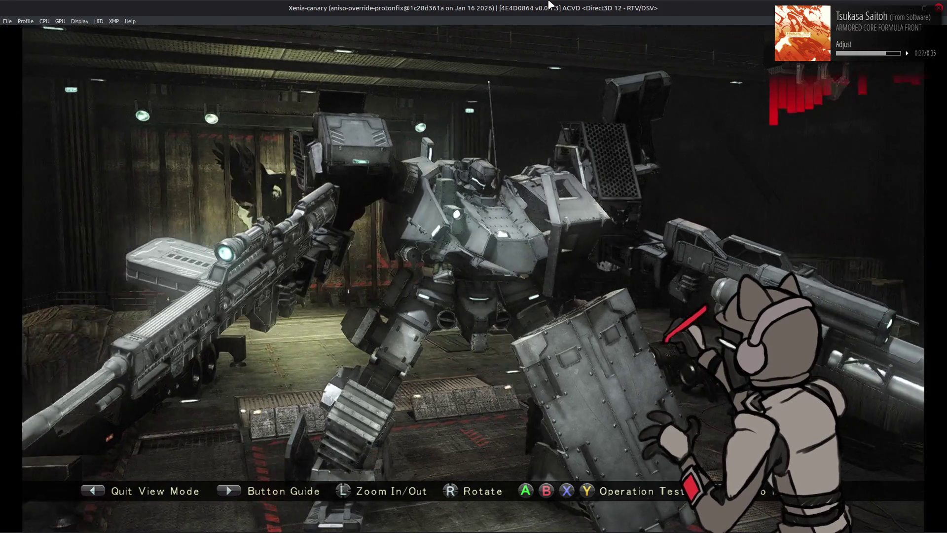
# Back out of the Workshop's AC view and menus to the game's World Menu map
pyautogui.press('Left')
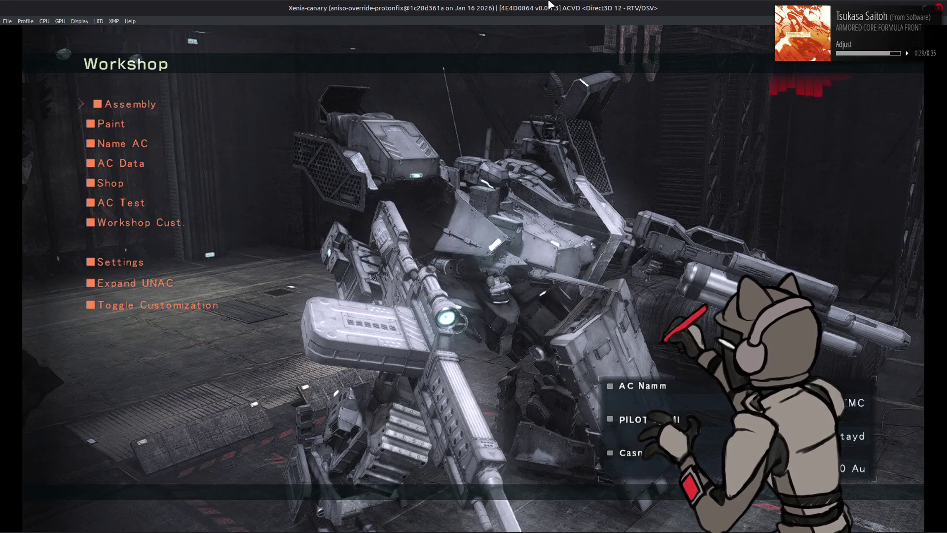
pyautogui.press('Escape')
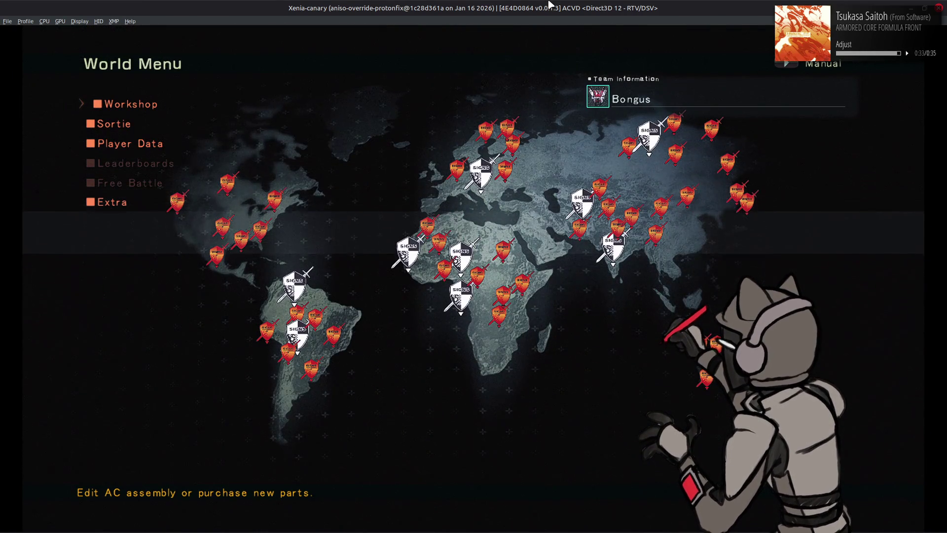
pyautogui.press('Return')
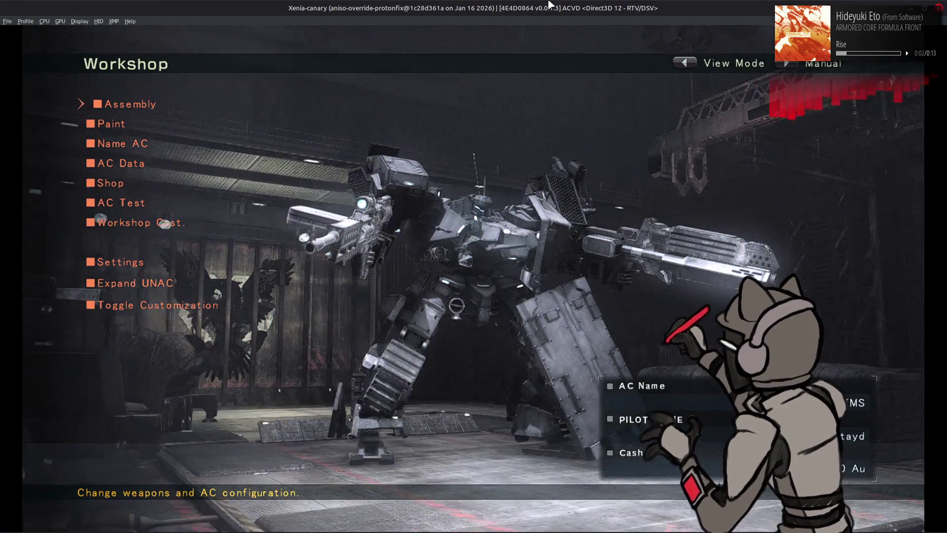
pyautogui.press('BackSpace')
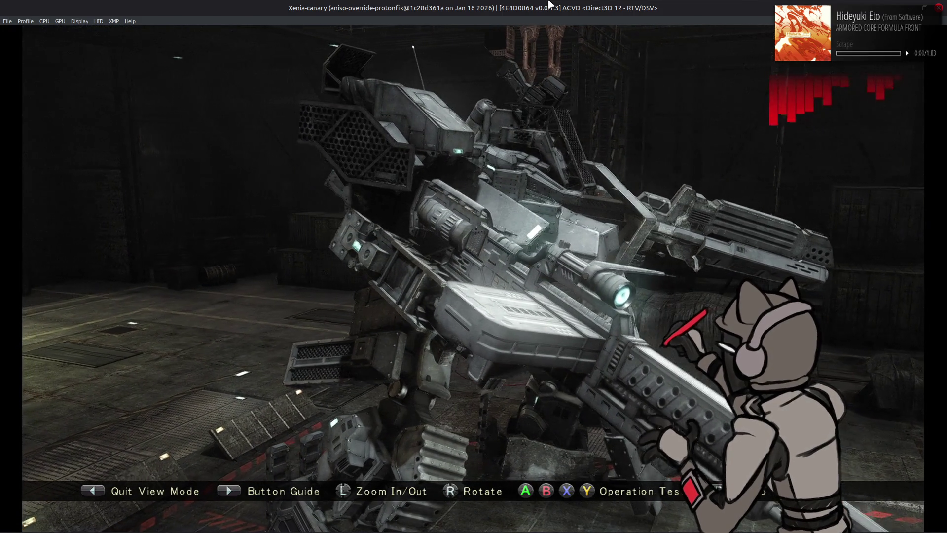
pyautogui.press('Escape')
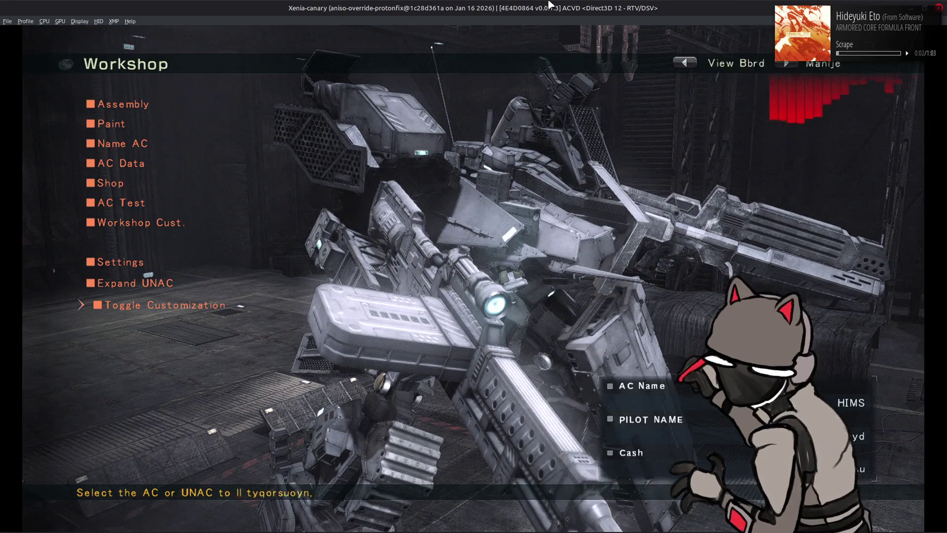
pyautogui.press('Return')
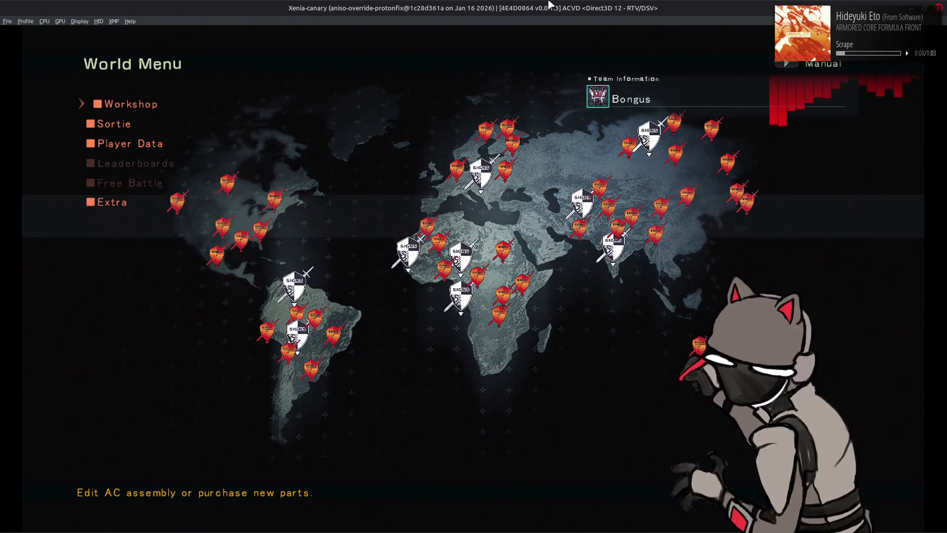
pyautogui.hotkey('alt', 'Tab')
pyautogui.hotkey('alt', 'Tab')
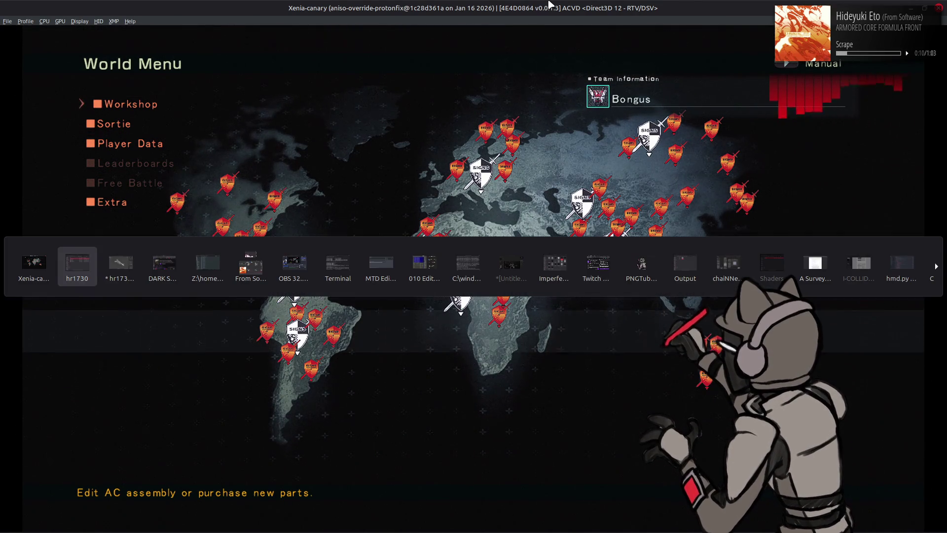
# Show the hr1730 rifle in Material Preview and enter Edit Mode on Mesh 0 LOD0 at the barrel
pyautogui.scroll(3)
pyautogui.moveTo(369, 183); pyautogui.dragTo(356, 228)
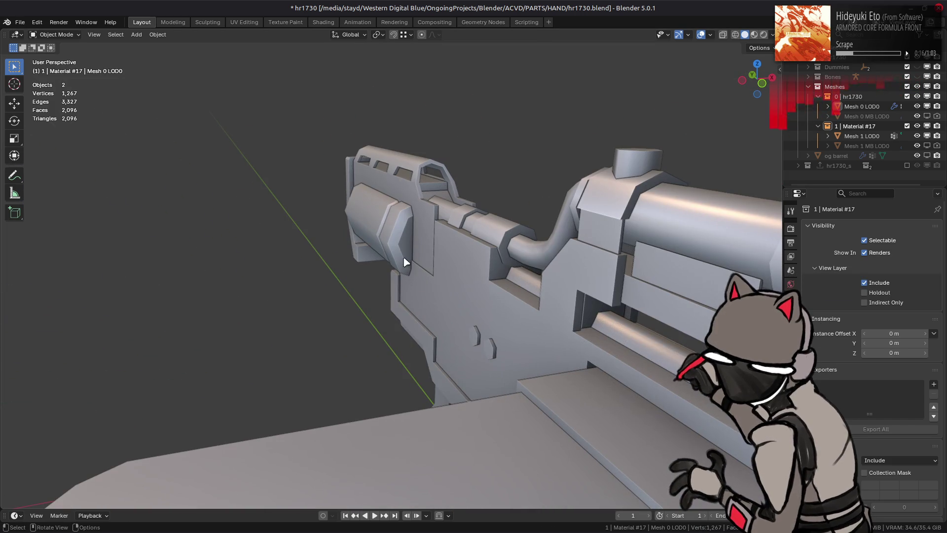
pyautogui.scroll(3)
pyautogui.moveTo(466, 250); pyautogui.dragTo(471, 243)
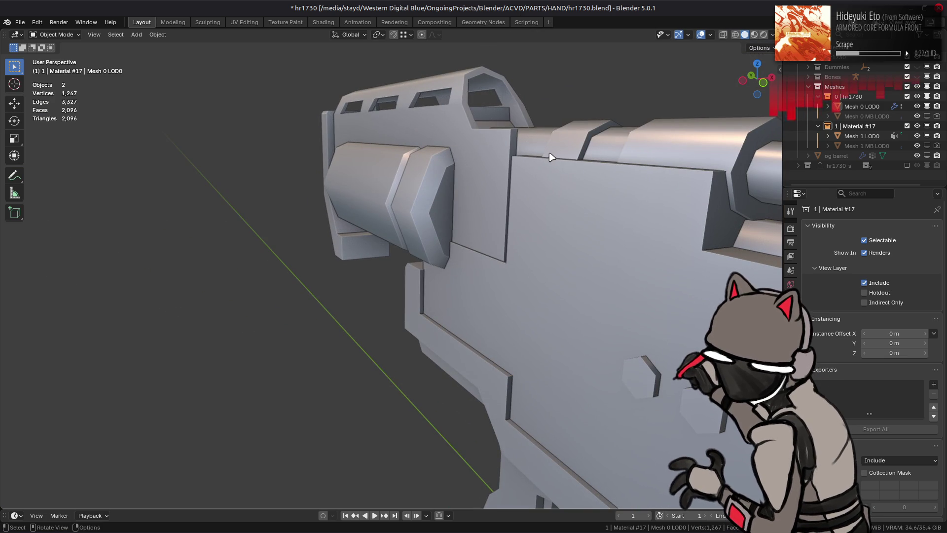
pyautogui.moveTo(551, 157); pyautogui.dragTo(518, 197)
pyautogui.press('z')
pyautogui.press('2')
pyautogui.moveTo(442, 197); pyautogui.dragTo(443, 192)
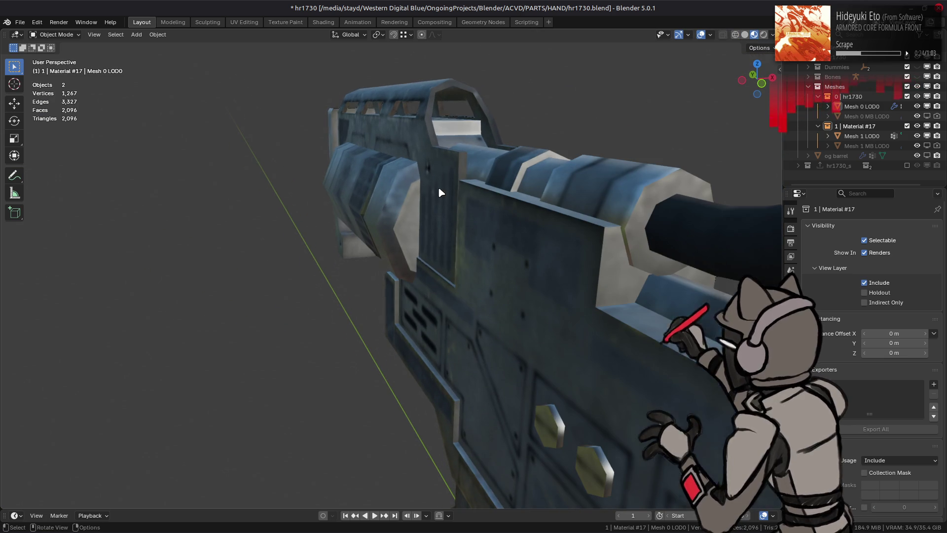
pyautogui.moveTo(387, 203); pyautogui.dragTo(451, 226)
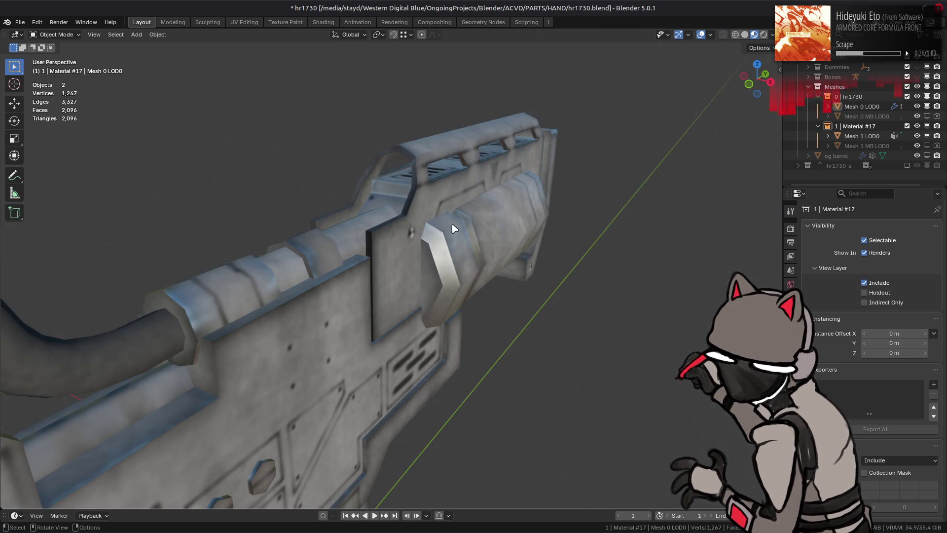
pyautogui.press('Tab')
# Select the barrel's front piece and hide the rest of the rifle mesh
pyautogui.press('l')
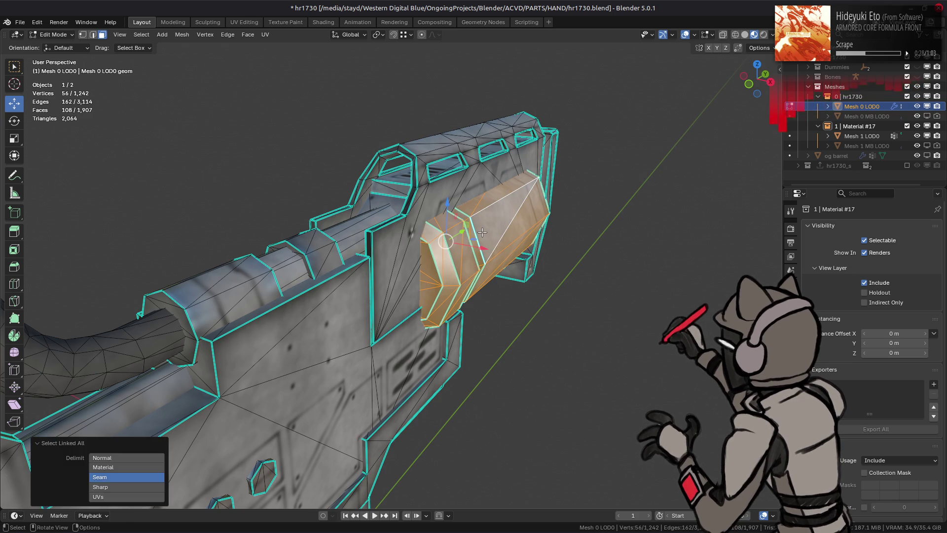
pyautogui.hotkey('shift', 'h')
pyautogui.moveTo(479, 231); pyautogui.dragTo(476, 276)
# Select the end-cap triangles, grow to linked flat faces, and Limited Dissolve them into one face
pyautogui.click(481, 279)
pyautogui.moveTo(315, 271); pyautogui.dragTo(506, 264)
pyautogui.click(412, 234)
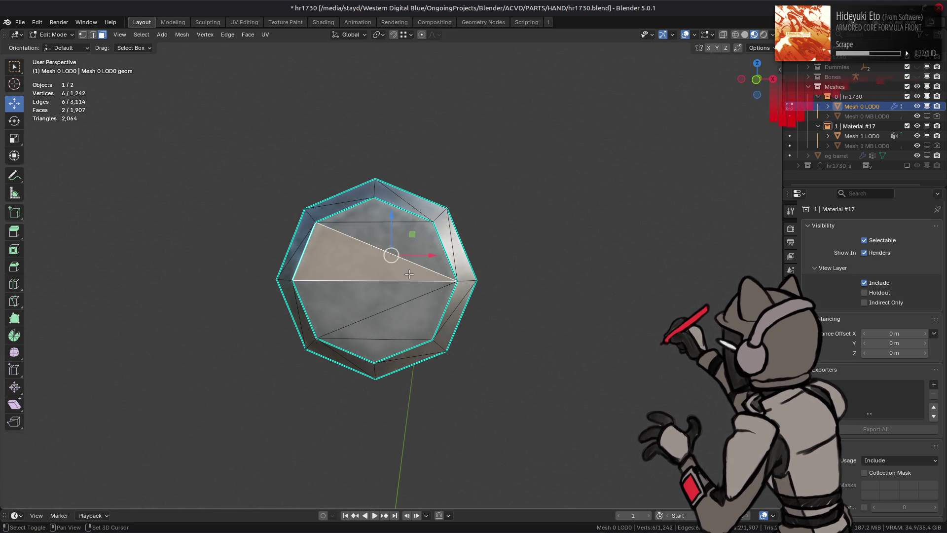
pyautogui.press('q')
pyautogui.click(393, 197)
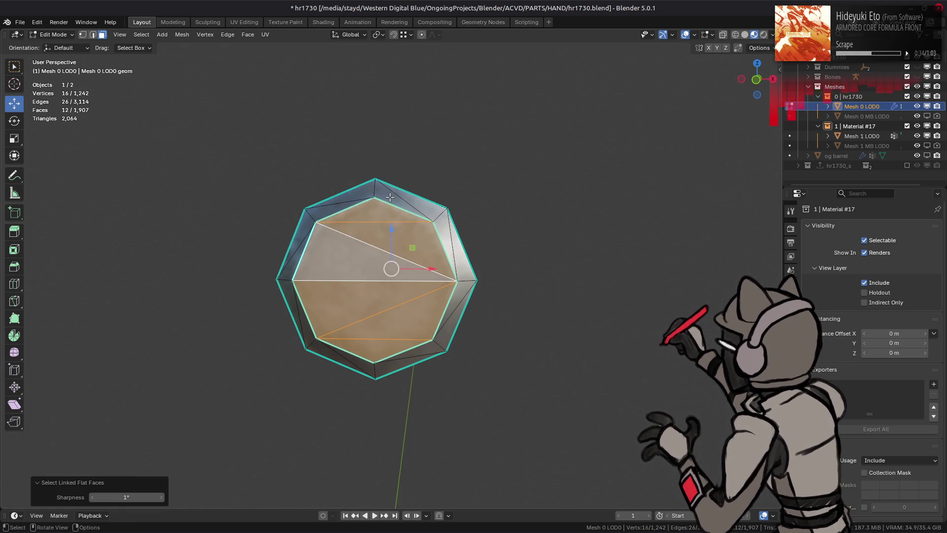
pyautogui.press('q')
pyautogui.click(387, 179)
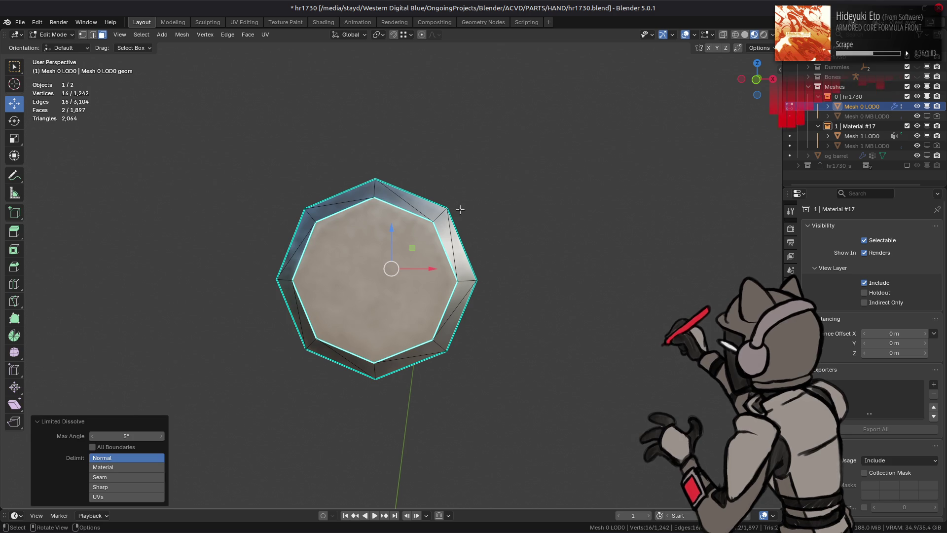
pyautogui.moveTo(521, 253); pyautogui.dragTo(340, 260)
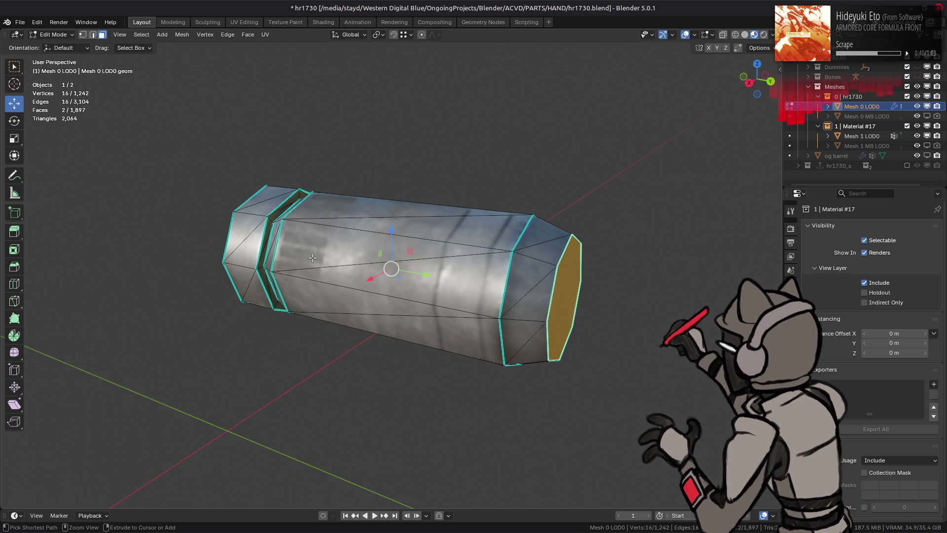
# Select the whole barrel and run Triangles to Quads with Topology Influence 0.5 and Max Shape Angle 89°
pyautogui.hotkey('ctrl', 'l')
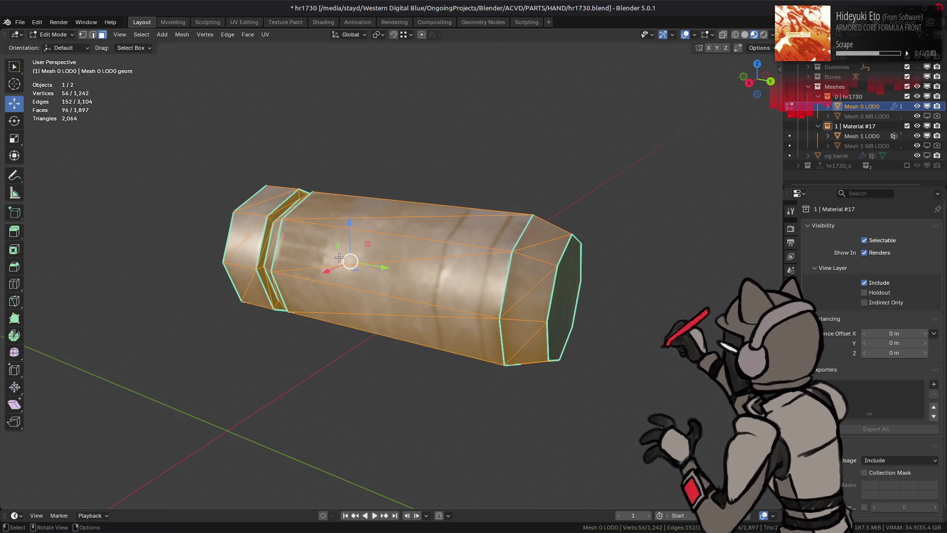
pyautogui.rightClick(339, 258)
pyautogui.click(312, 353)
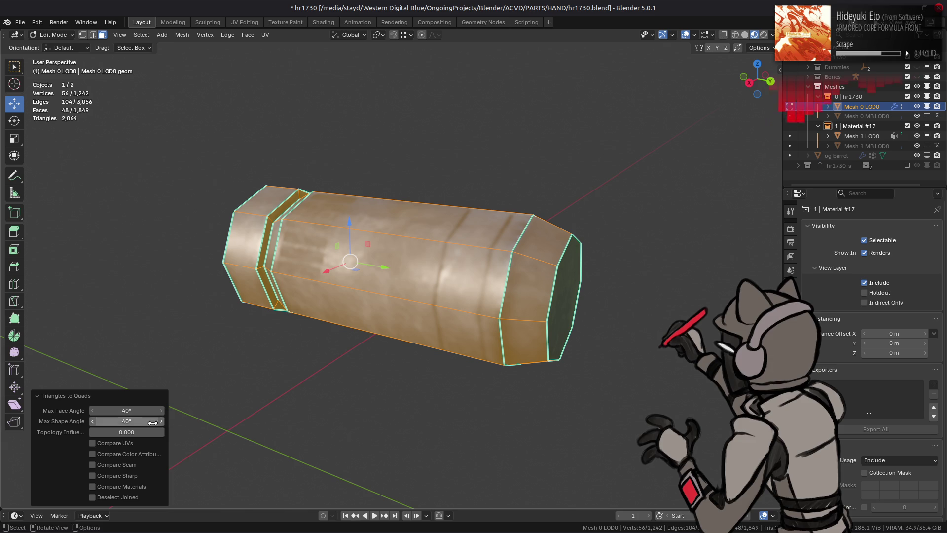
pyautogui.click(134, 432)
pyautogui.write('0.5')
pyautogui.press('Return')
pyautogui.moveTo(116, 443); pyautogui.dragTo(116, 465)
pyautogui.click(128, 422)
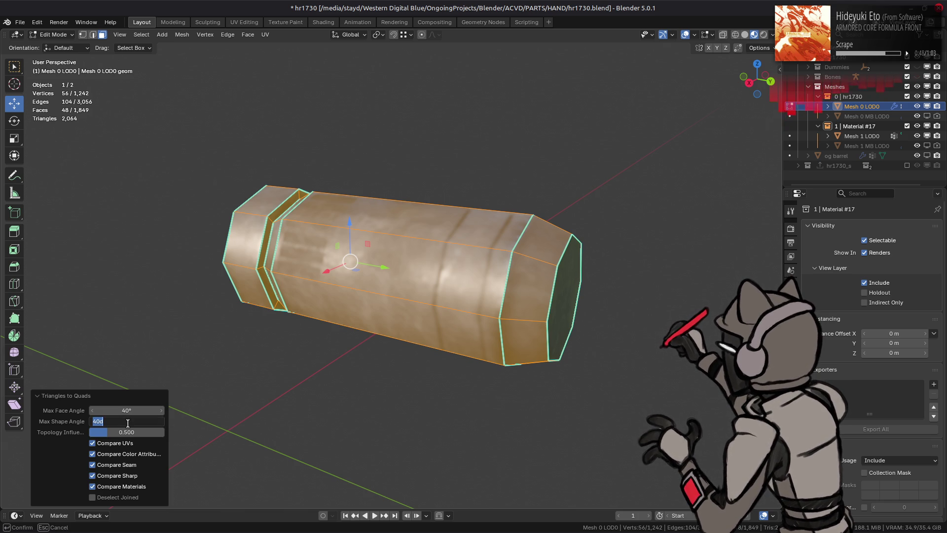
pyautogui.press('Return')
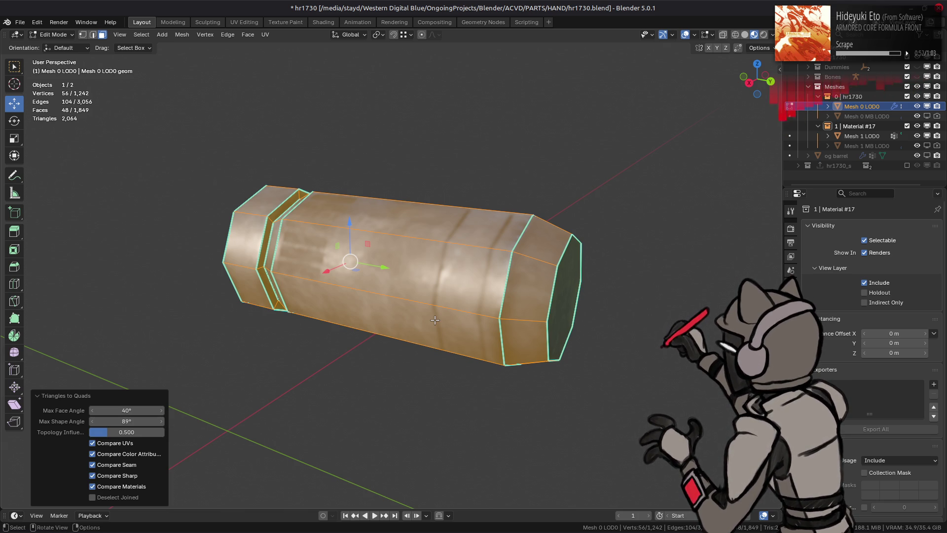
# Deselect all and orbit around the barrel to inspect the converted quads
pyautogui.moveTo(388, 314); pyautogui.dragTo(372, 292)
pyautogui.hotkey('alt', 'a')
pyautogui.moveTo(331, 268); pyautogui.dragTo(345, 276)
pyautogui.scroll(3)
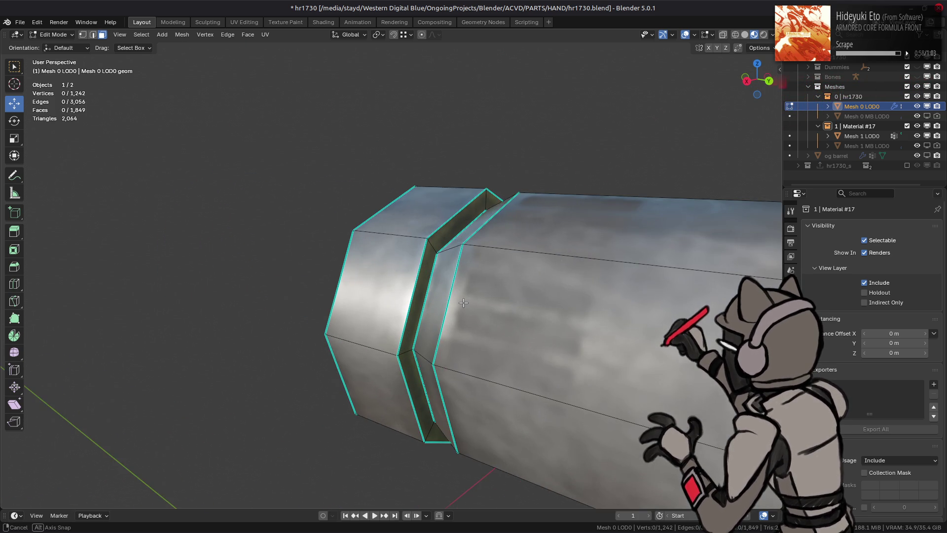
pyautogui.moveTo(498, 310); pyautogui.dragTo(359, 264)
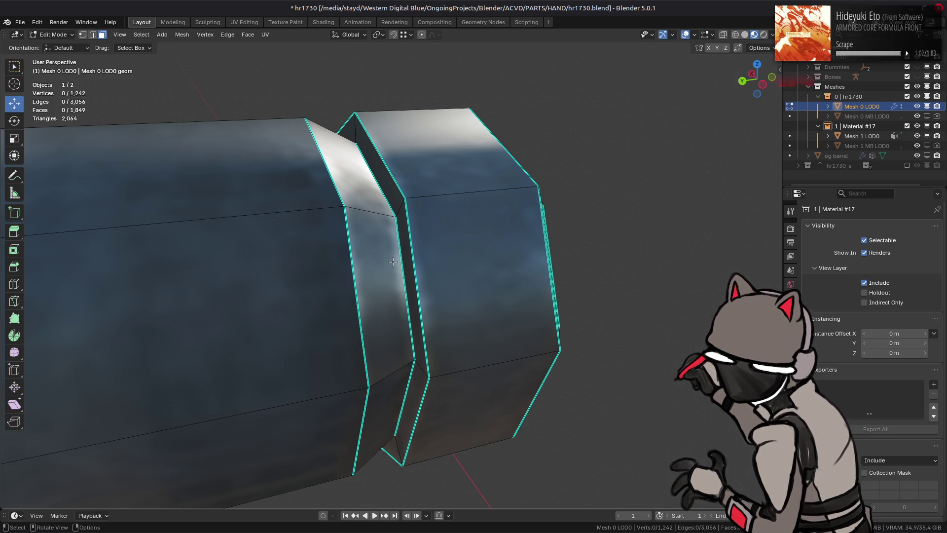
pyautogui.moveTo(393, 261); pyautogui.dragTo(385, 295)
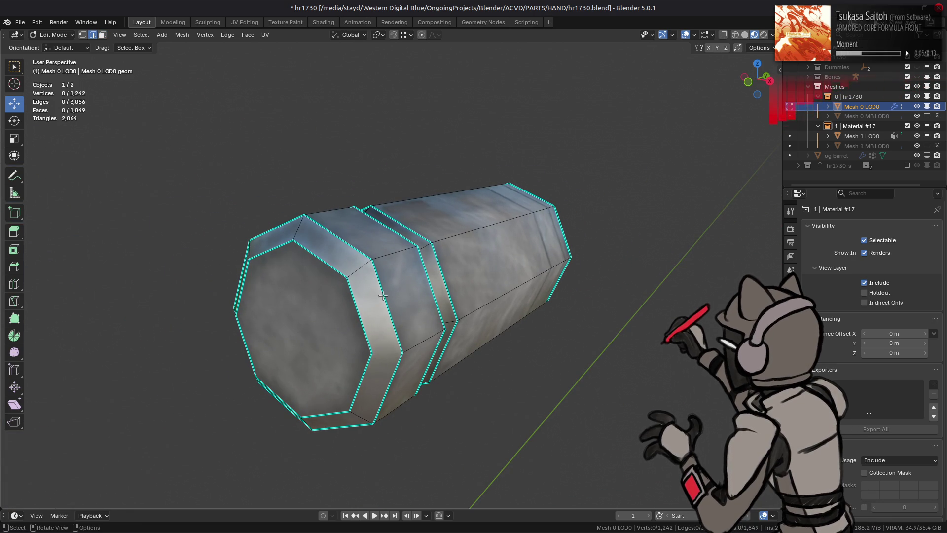
# Select the barrel's front rim loop and expand it to its edge rings
pyautogui.press('a')
pyautogui.click(278, 207)
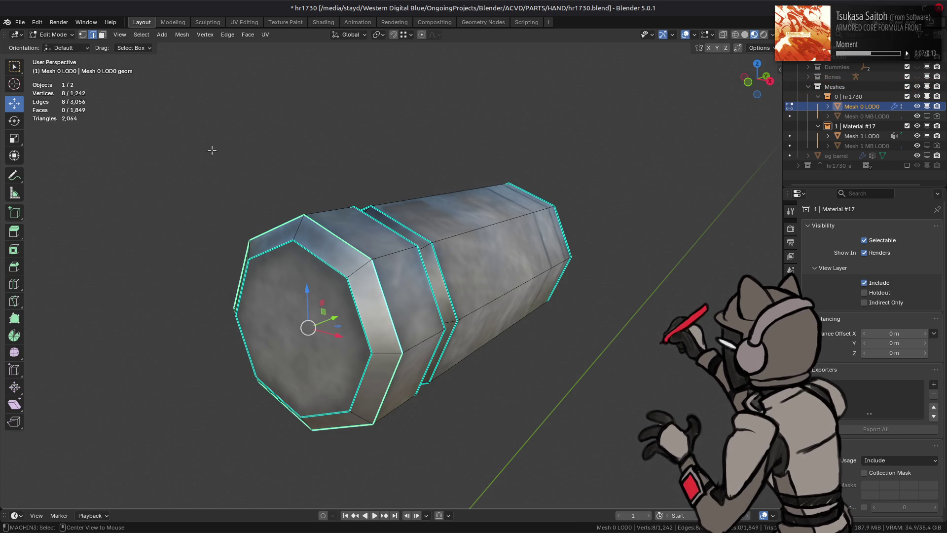
pyautogui.click(142, 35)
pyautogui.moveTo(197, 180)
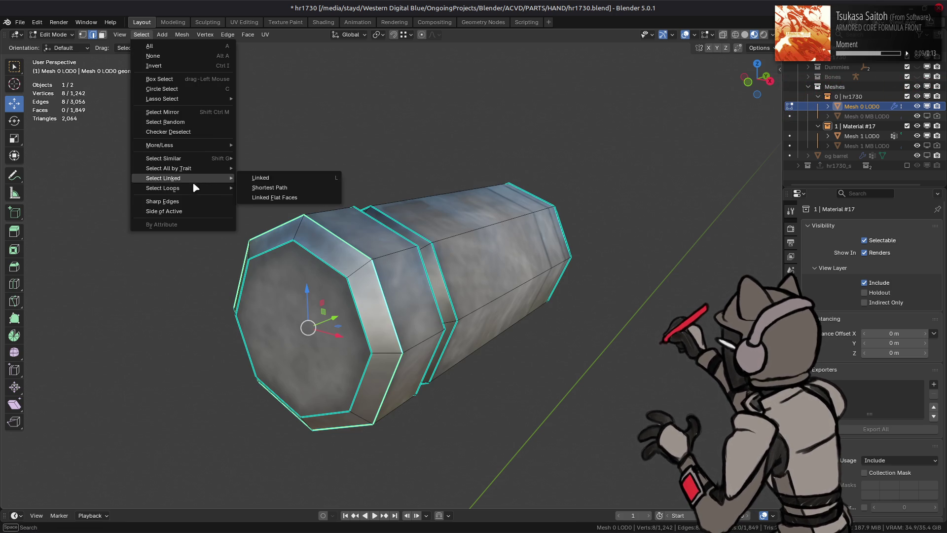
pyautogui.click(268, 197)
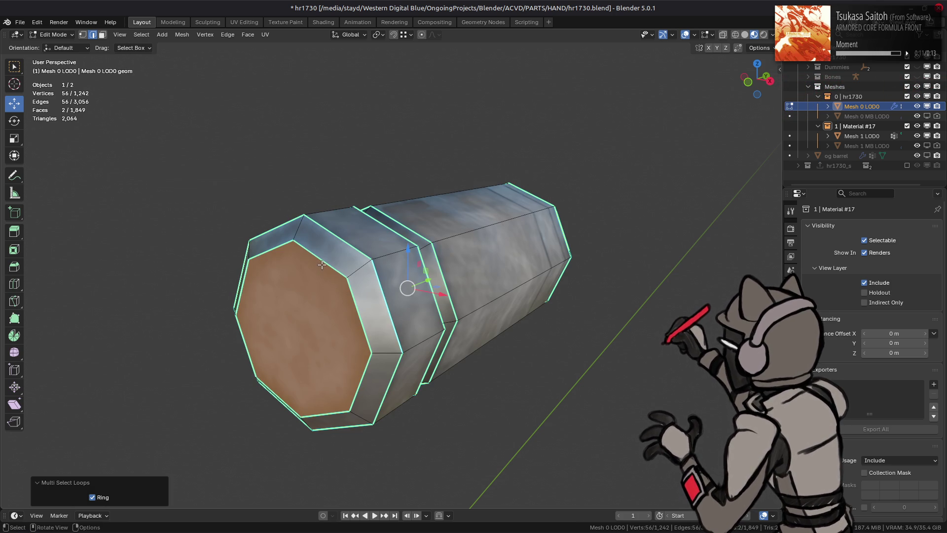
# Extrude the edge rings in place, then select the linked barrel and subdivide its edges once
pyautogui.rightClick(322, 264)
pyautogui.click(297, 194)
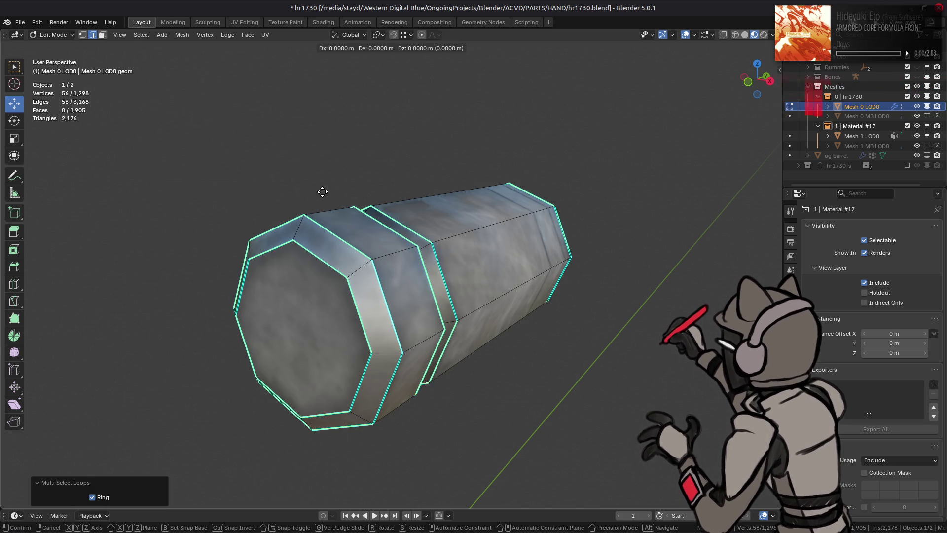
pyautogui.click(297, 194)
pyautogui.hotkey('ctrl', 'l')
pyautogui.rightClick(297, 180)
pyautogui.click(353, 172)
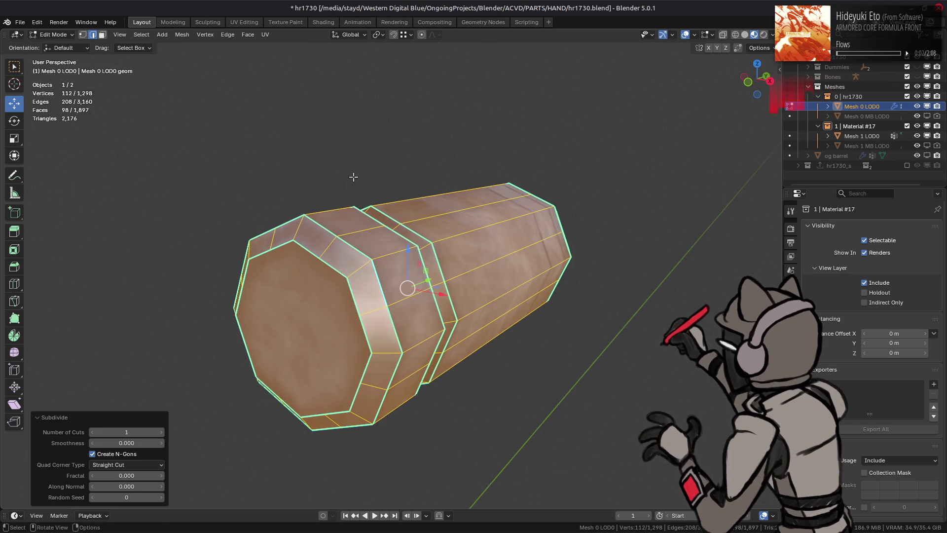
# Select every parallel edge ring along the barrel and set the pivot to Individual Origins
pyautogui.click(344, 286)
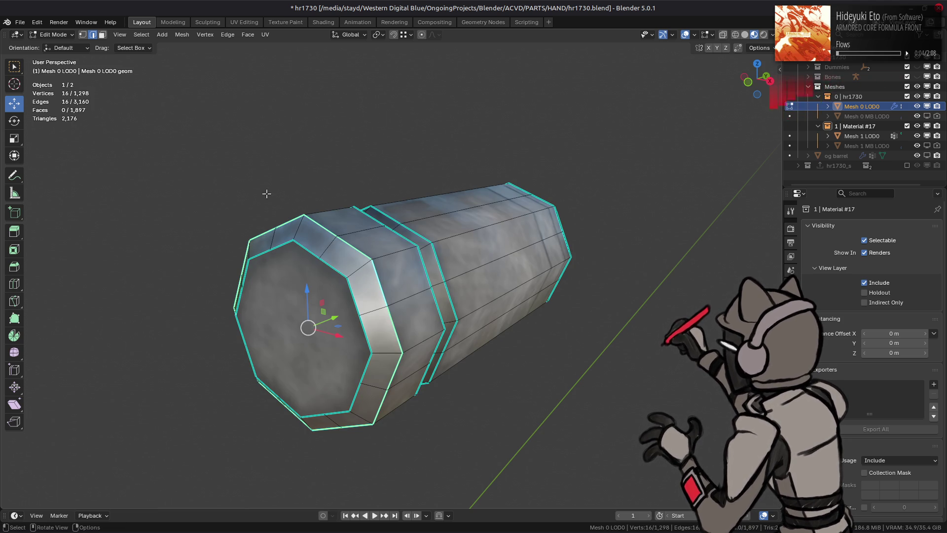
pyautogui.click(142, 34)
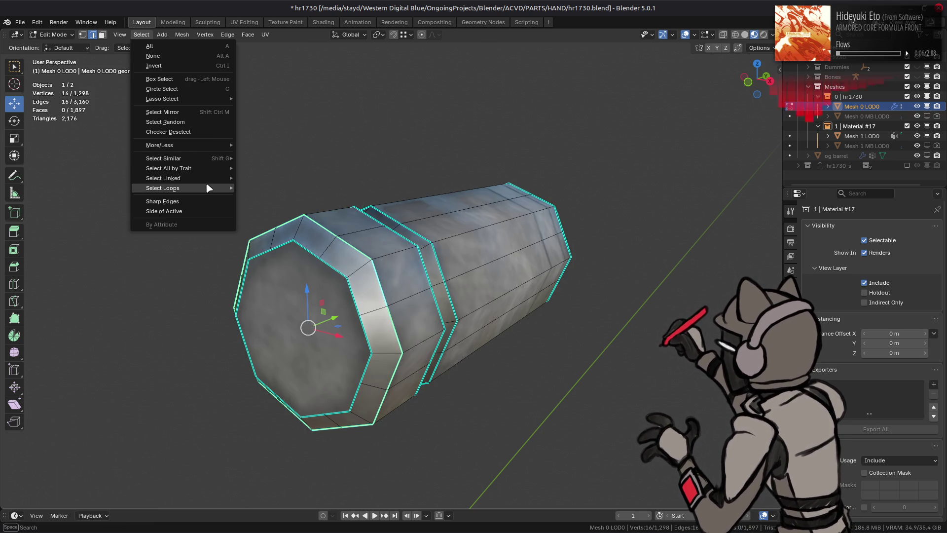
pyautogui.moveTo(207, 188)
pyautogui.click(267, 198)
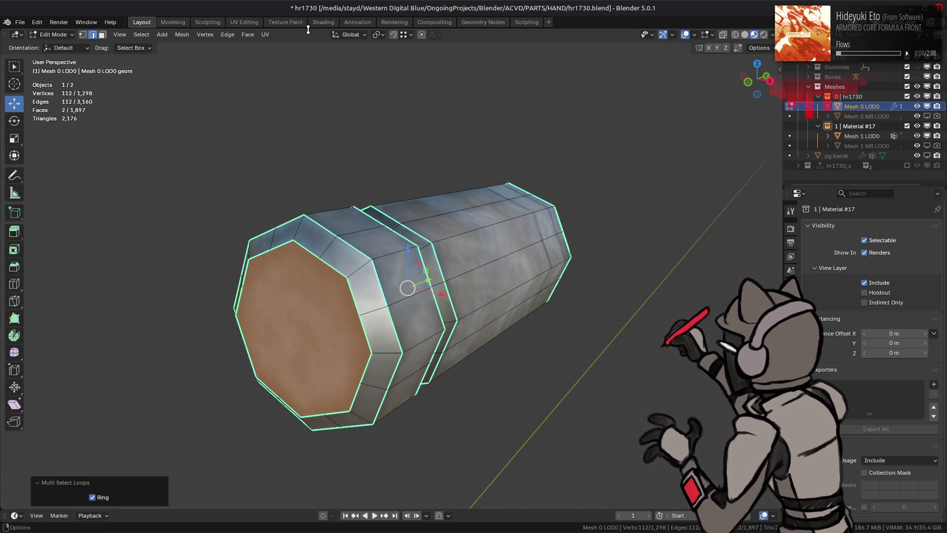
pyautogui.click(385, 33)
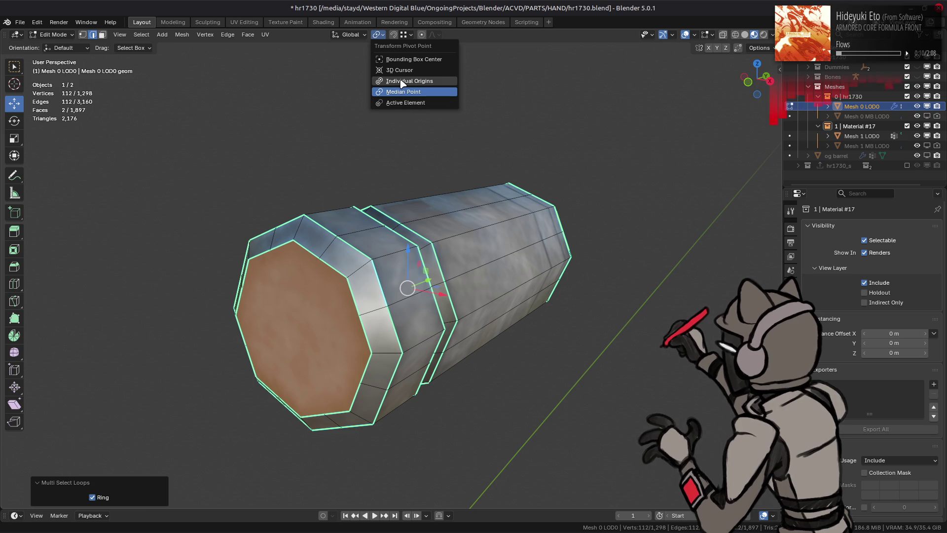
pyautogui.click(393, 92)
# Round each ring with To Sphere at factor 1, then switch the pivot point again
pyautogui.moveTo(347, 154); pyautogui.dragTo(260, 148)
pyautogui.hotkey('shift', 'alt', 's')
pyautogui.press('1')
pyautogui.press('Return')
pyautogui.click(377, 35)
pyautogui.click(371, 83)
pyautogui.click(765, 49)
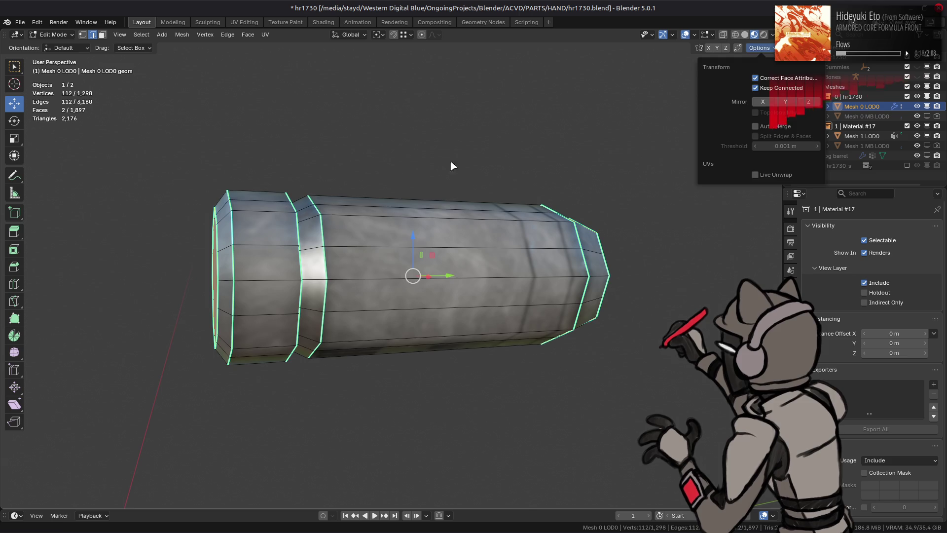
# Facing the barrel's end cap in edge mode, round its end loop with To Sphere
pyautogui.press('3')
pyautogui.moveTo(553, 148); pyautogui.dragTo(561, 229)
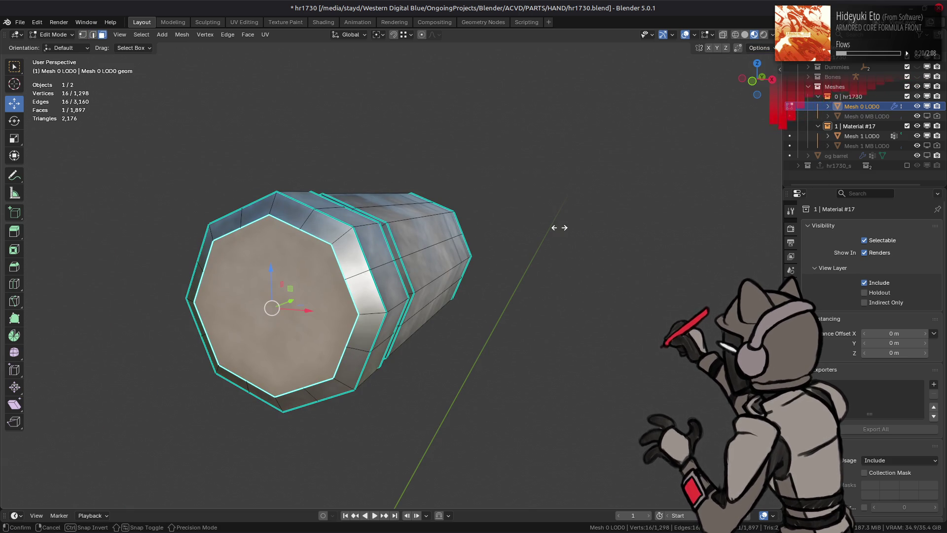
pyautogui.press('2')
pyautogui.hotkey('shift', 'alt', 's')
pyautogui.click(525, 215)
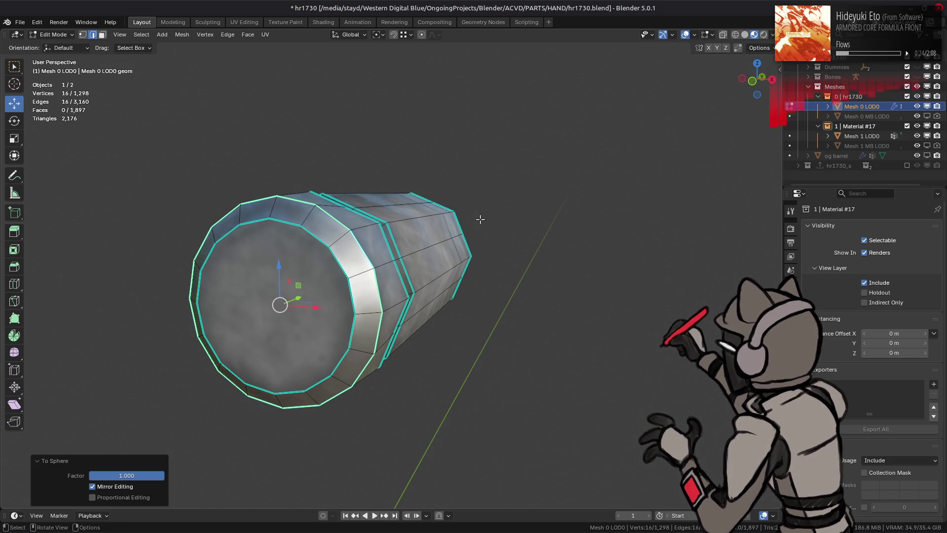
# Round the groove loop into a circle with repeated To Sphere passes
pyautogui.hotkey('shift', 'alt', 's')
pyautogui.click(469, 223)
pyautogui.moveTo(470, 223); pyautogui.dragTo(407, 236)
pyautogui.hotkey('shift', 'alt', 's')
pyautogui.click(346, 238)
pyautogui.moveTo(346, 238); pyautogui.dragTo(280, 240)
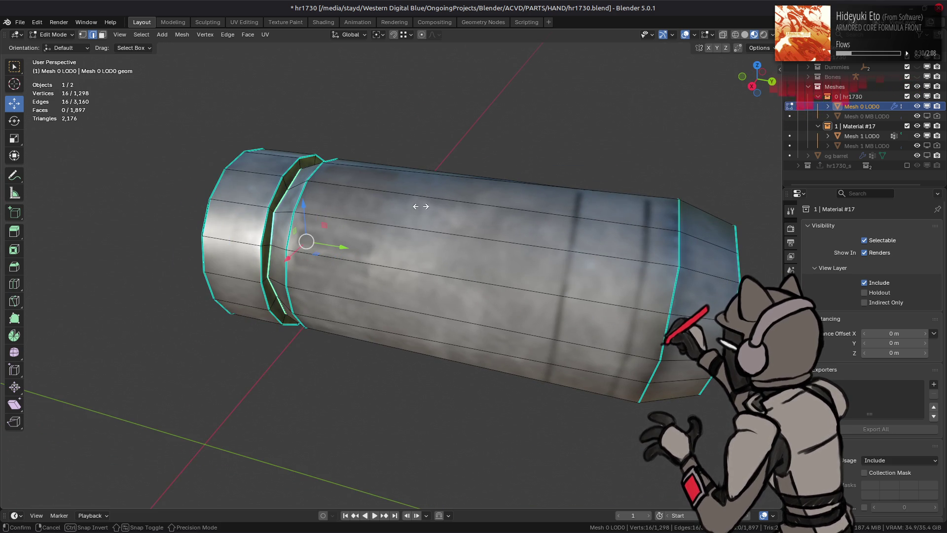
pyautogui.hotkey('shift', 'alt', 's')
pyautogui.click(500, 209)
# Pick the loops at the barrel's far end cap, then deselect everything
pyautogui.moveTo(499, 210); pyautogui.dragTo(352, 194)
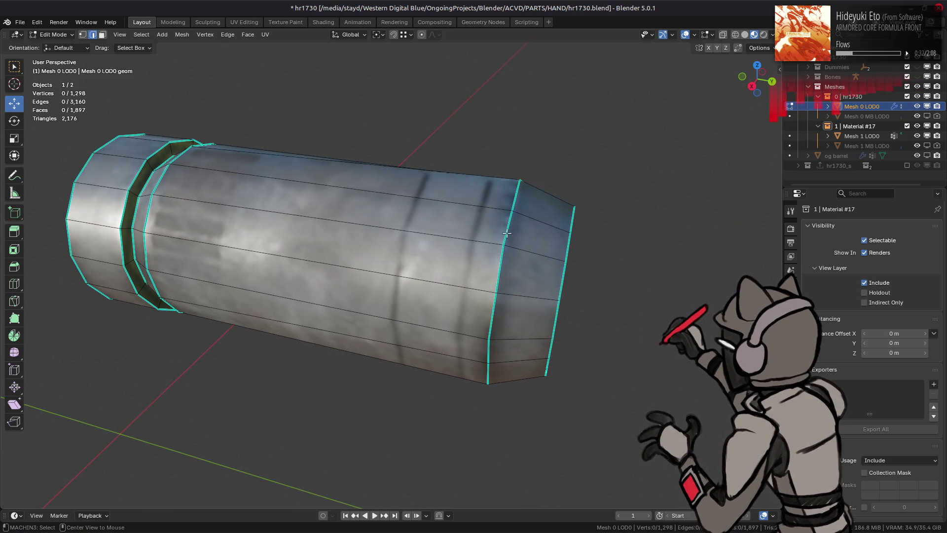
pyautogui.click(513, 232)
pyautogui.moveTo(538, 219); pyautogui.dragTo(524, 218)
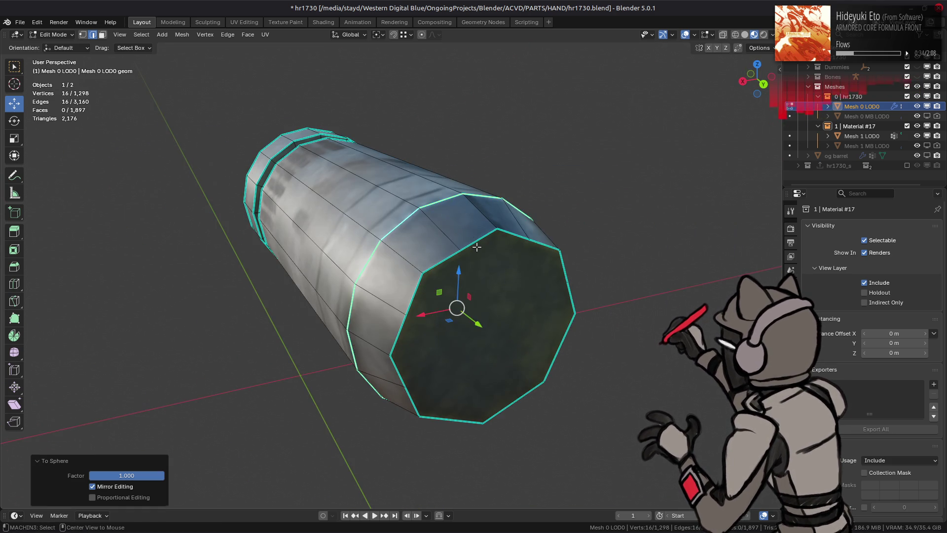
pyautogui.click(524, 218)
pyautogui.hotkey('alt', 'a')
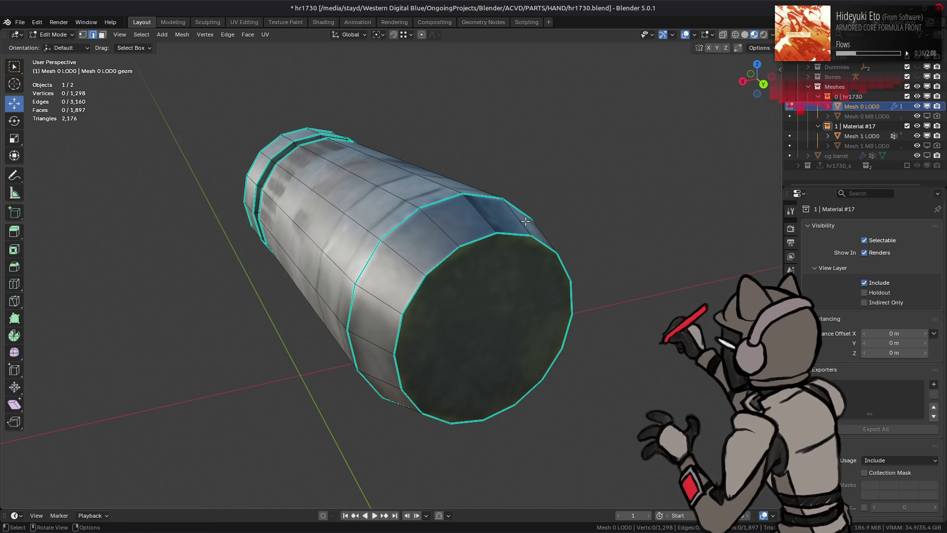
pyautogui.scroll(-3)
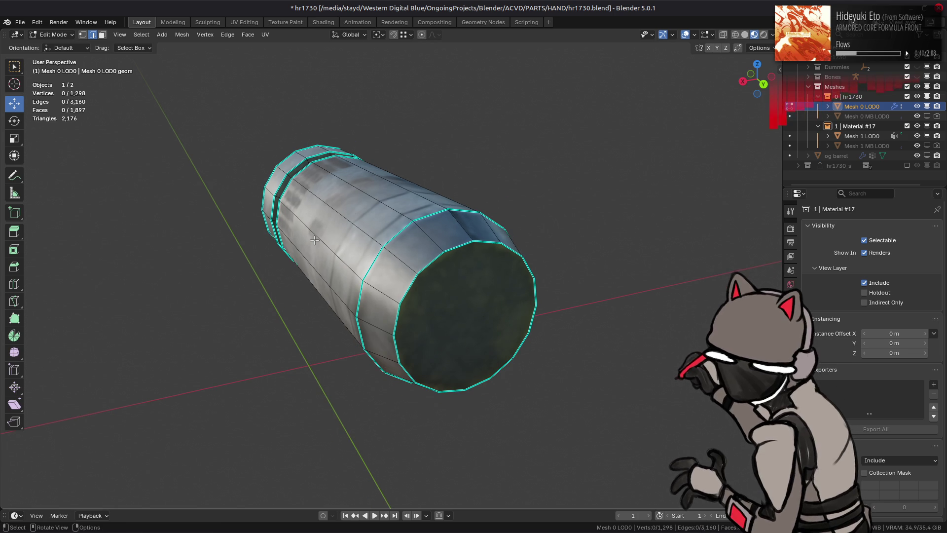
# In Object Mode, orbit around the rifle's front to check the rounded barrel's fit, then return to Edit Mode
pyautogui.moveTo(312, 239); pyautogui.dragTo(370, 278)
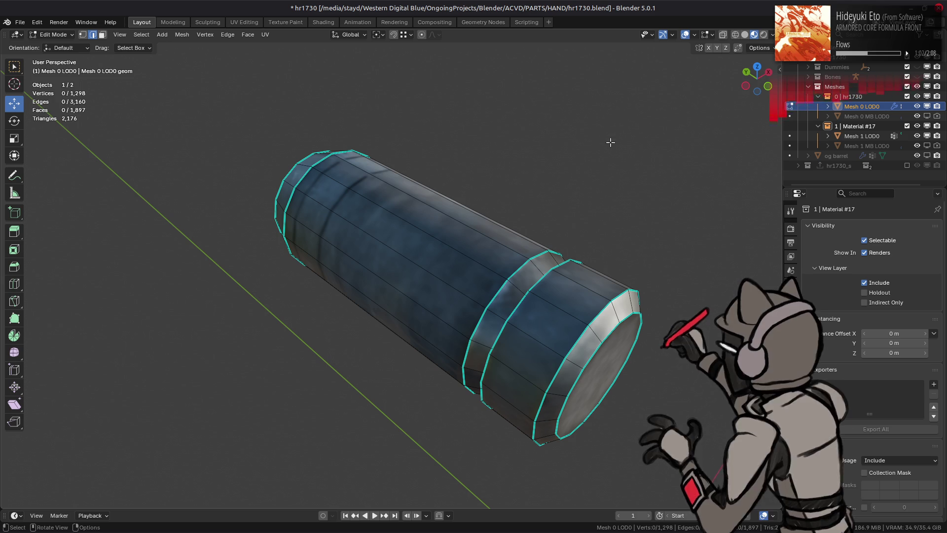
pyautogui.press('Tab')
pyautogui.moveTo(475, 191); pyautogui.dragTo(469, 256)
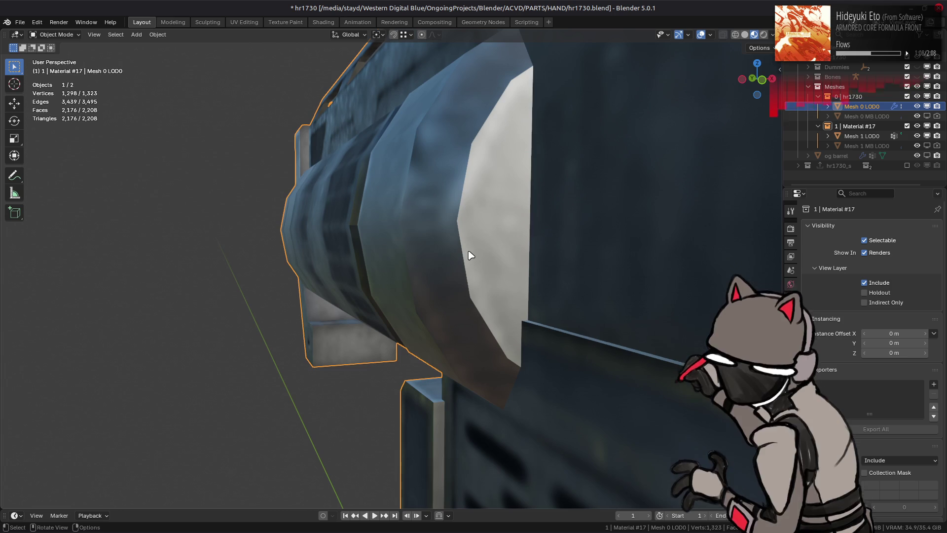
pyautogui.moveTo(422, 228); pyautogui.dragTo(289, 234)
pyautogui.moveTo(301, 341); pyautogui.dragTo(367, 295)
pyautogui.press('Tab')
# Select the connected barrel proxy in face mode and hide everything else
pyautogui.press('3')
pyautogui.click(432, 219)
pyautogui.hotkey('ctrl', 'l')
pyautogui.hotkey('shift', 'h')
pyautogui.press('Tab')
pyautogui.press('Tab')
pyautogui.press('Tab')
pyautogui.press('Tab')
# Select the long main barrel section and frame its UVs in the UV Editing workspace
pyautogui.click(440, 276)
pyautogui.rightClick(367, 295)
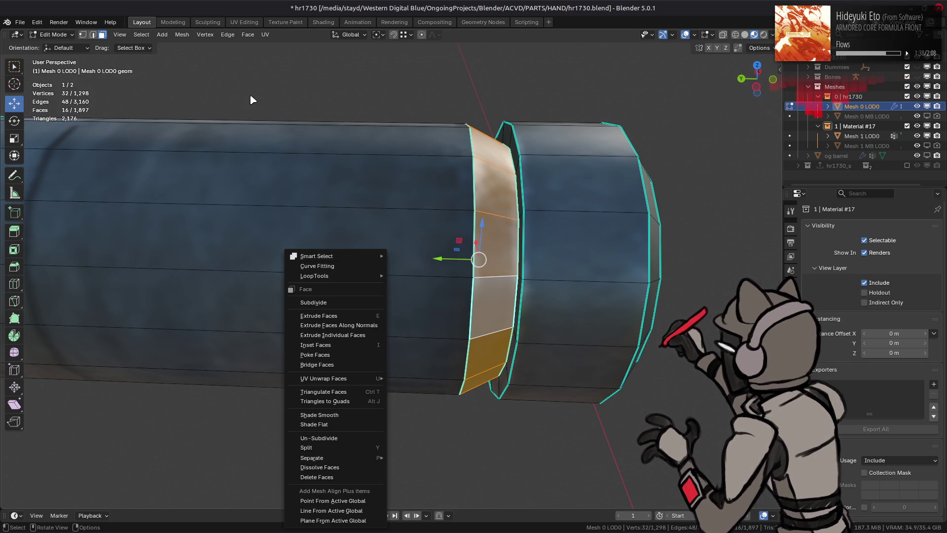
pyautogui.hotkey('ctrl', 'l')
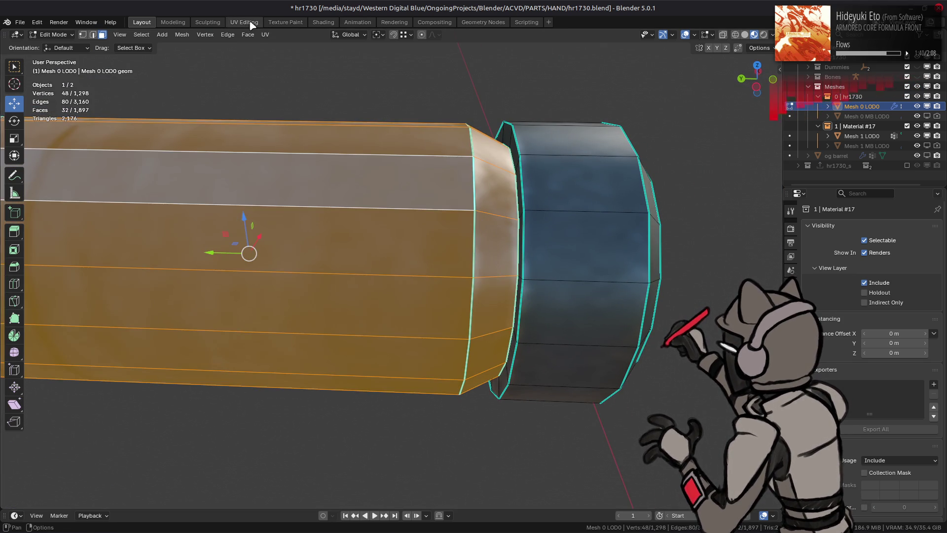
pyautogui.click(244, 22)
pyautogui.press('Home')
pyautogui.press('KP_Decimal')
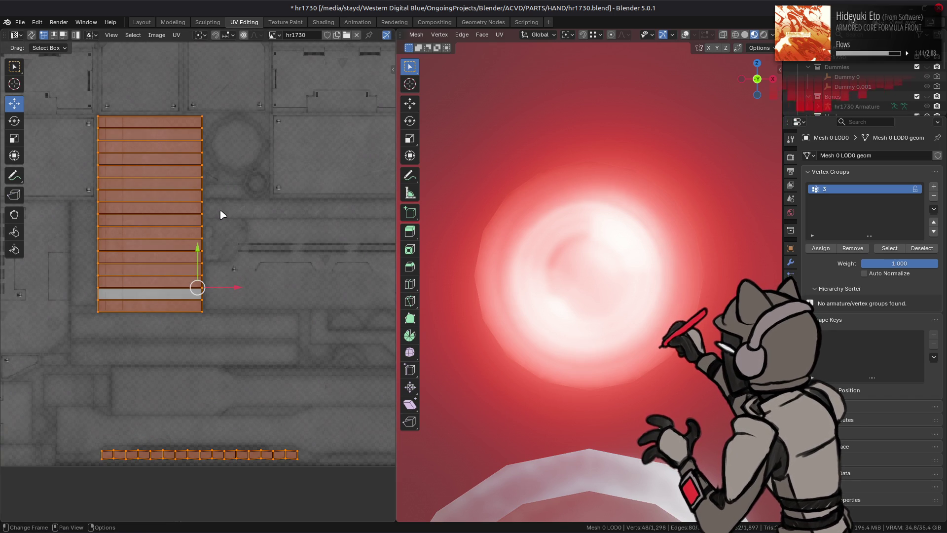
# Set the UV Editor's image display channels to Color
pyautogui.moveTo(187, 332); pyautogui.dragTo(190, 227)
pyautogui.scroll(3)
pyautogui.scroll(-3)
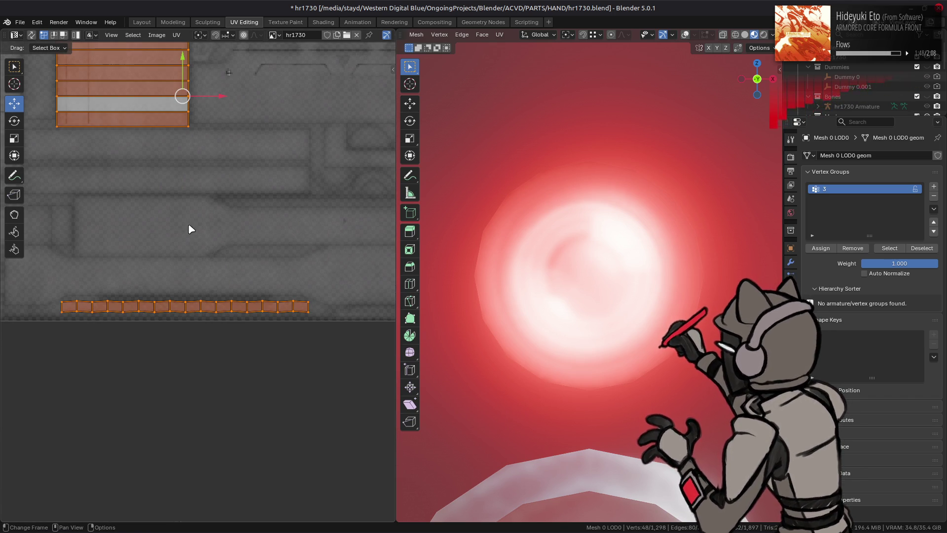
pyautogui.scroll(-3)
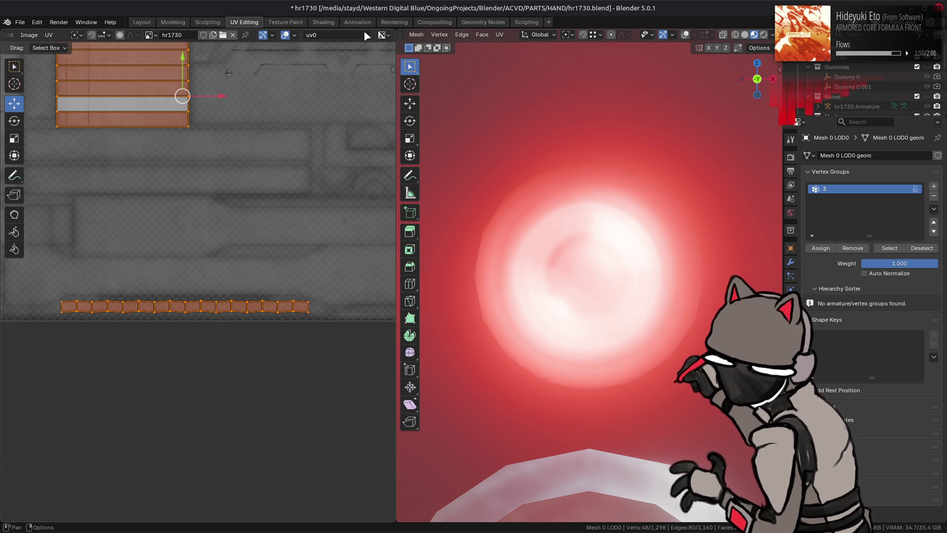
pyautogui.click(382, 35)
pyautogui.click(405, 85)
# Box-select the thin bottom UV strip and move it up 0.10305 on the texture
pyautogui.moveTo(49, 294); pyautogui.dragTo(356, 357)
pyautogui.moveTo(192, 264); pyautogui.dragTo(190, 187)
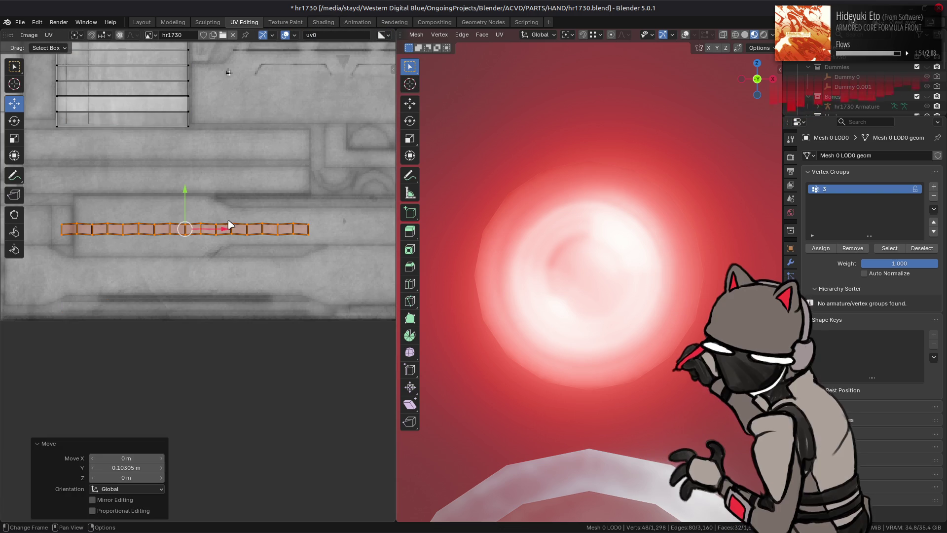
pyautogui.scroll(3)
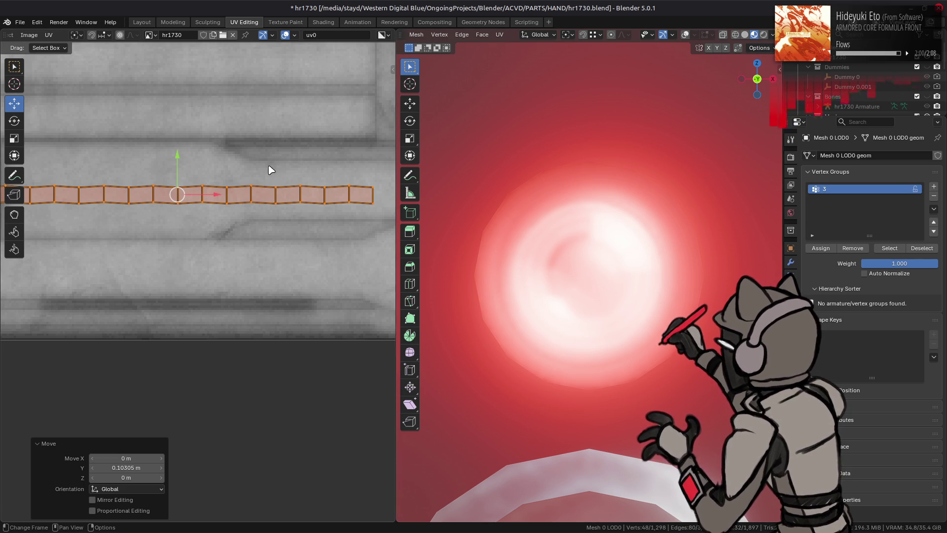
pyautogui.scroll(-3)
pyautogui.scroll(-3)
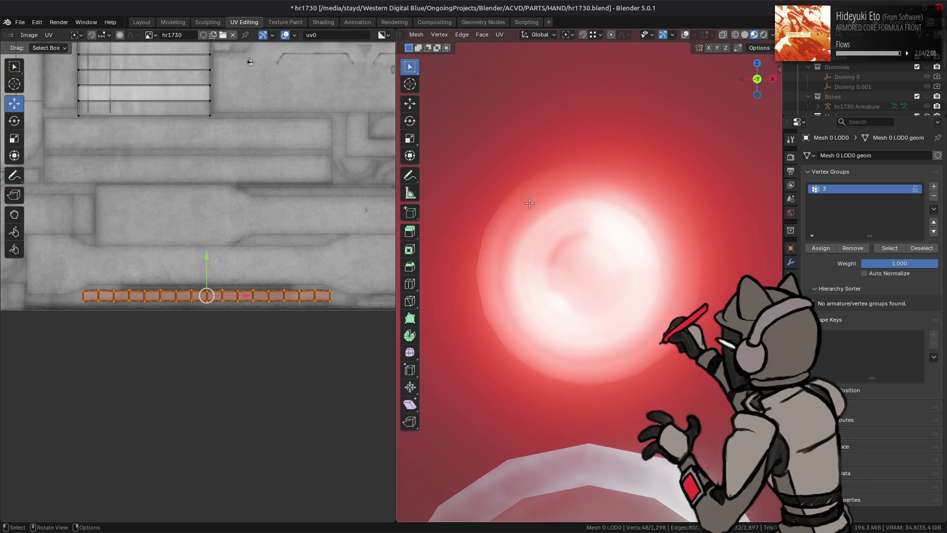
# Select the whole cylinder mesh and frame it in the 3D viewport
pyautogui.press('KP_Decimal')
pyautogui.moveTo(529, 203); pyautogui.dragTo(541, 267)
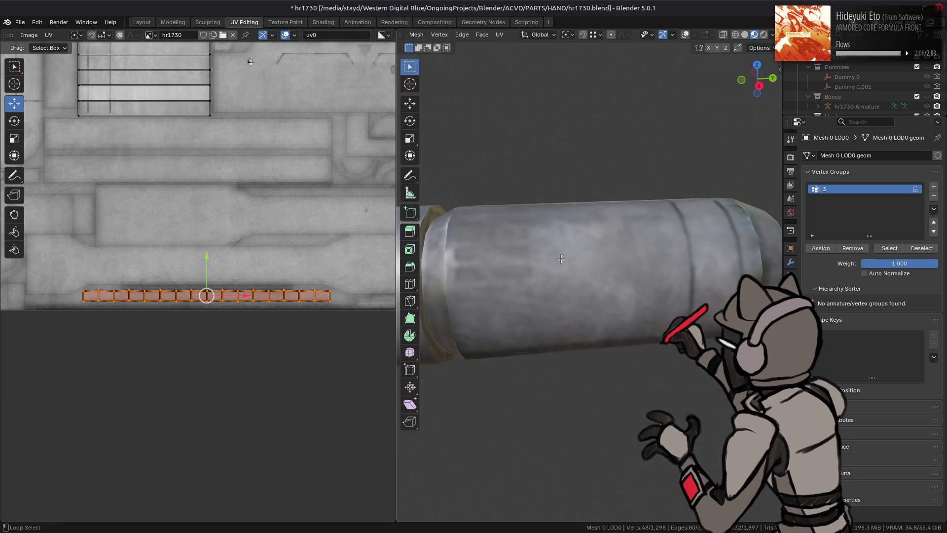
pyautogui.press('l')
pyautogui.press('KP_Decimal')
pyautogui.scroll(-3)
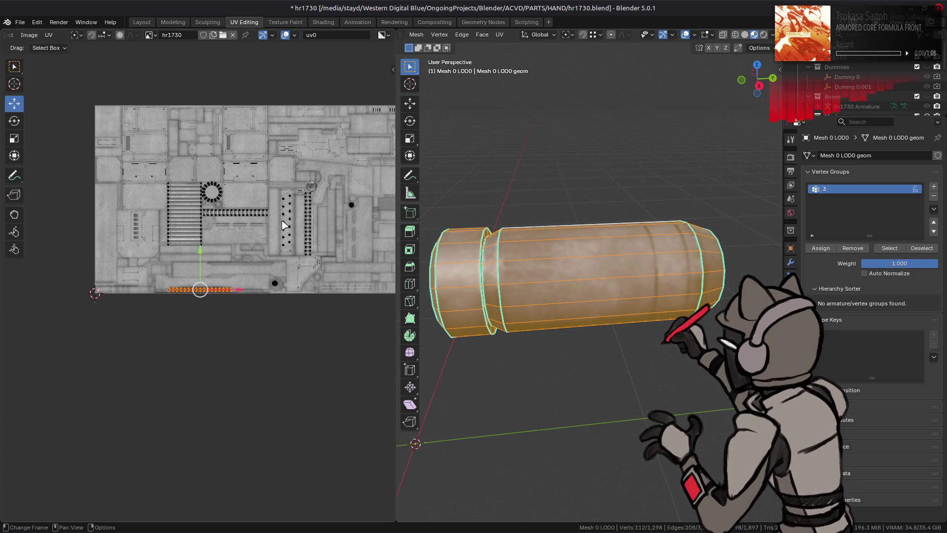
# Frame the UV strips in the texture view and select only the vertical strip
pyautogui.scroll(3)
pyautogui.moveTo(154, 200); pyautogui.dragTo(165, 217)
pyautogui.scroll(3)
pyautogui.moveTo(298, 186); pyautogui.dragTo(161, 237)
pyautogui.moveTo(232, 102); pyautogui.dragTo(277, 427)
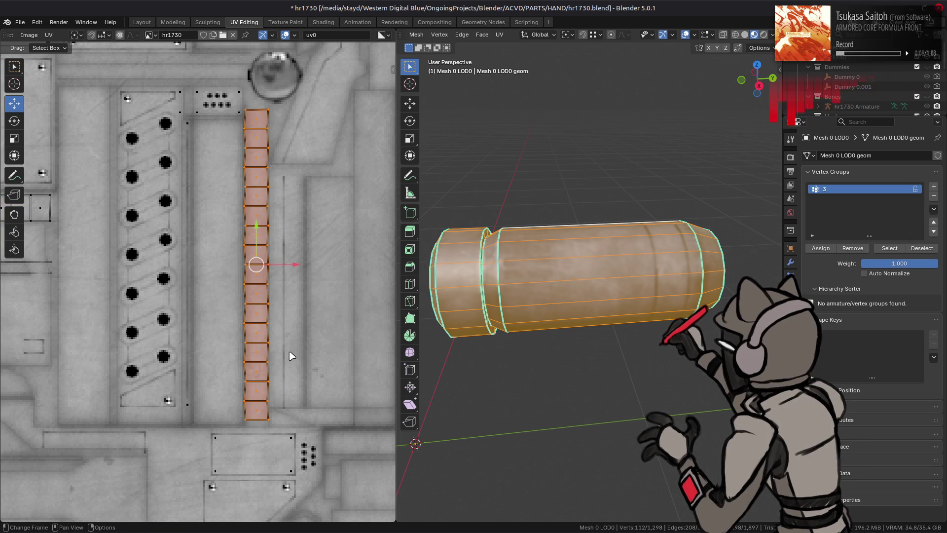
# Straighten the selected vertical UV strip into a rectangle from the UV menu
pyautogui.press('n')
pyautogui.moveTo(330, 345); pyautogui.dragTo(277, 353)
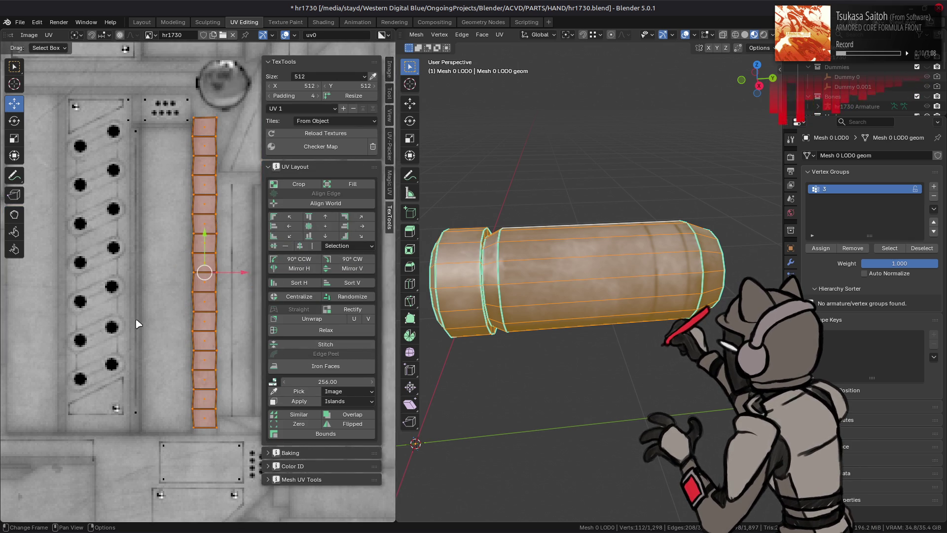
pyautogui.press('n')
pyautogui.scroll(3)
pyautogui.scroll(3)
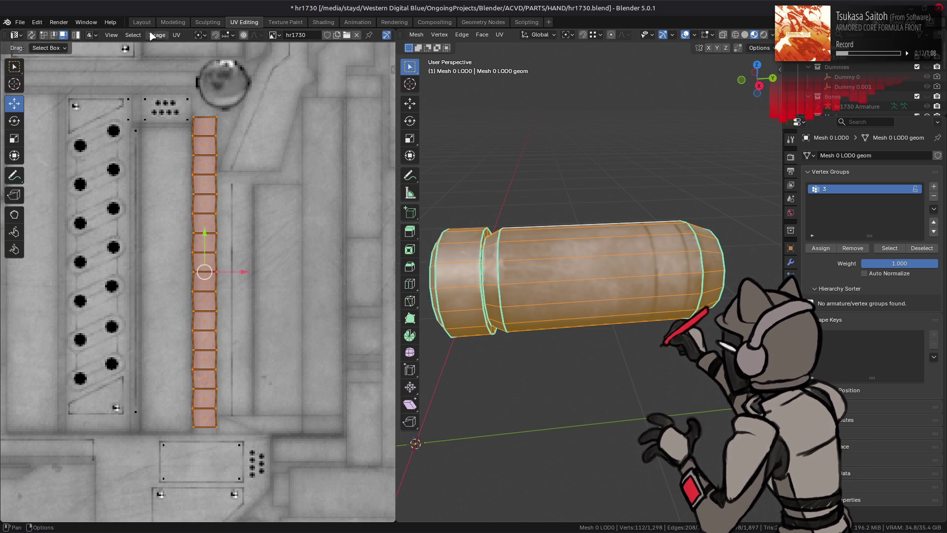
pyautogui.click(176, 35)
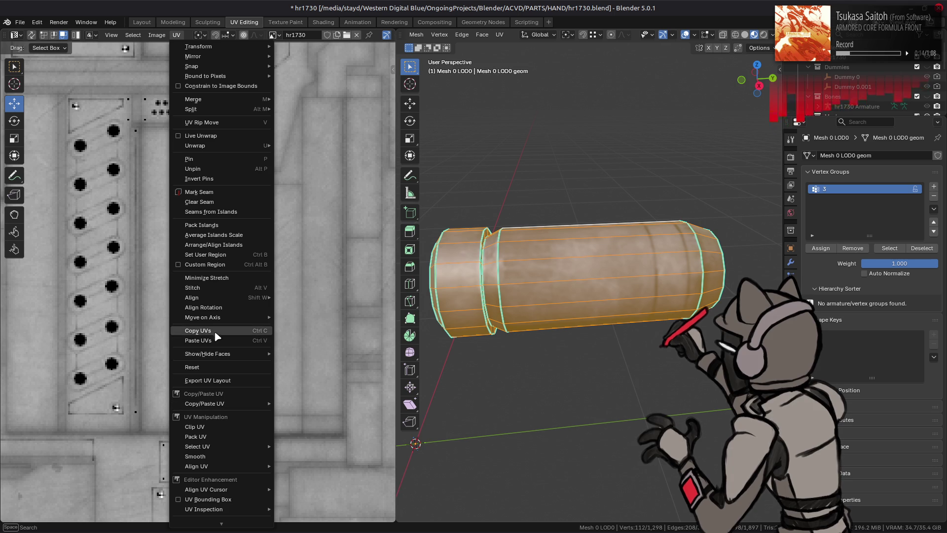
pyautogui.scroll(-3)
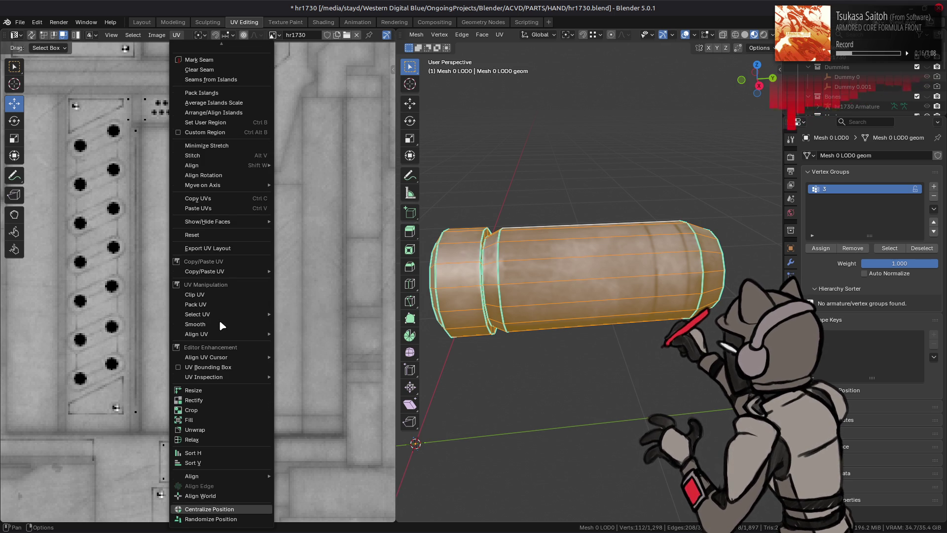
pyautogui.click(199, 398)
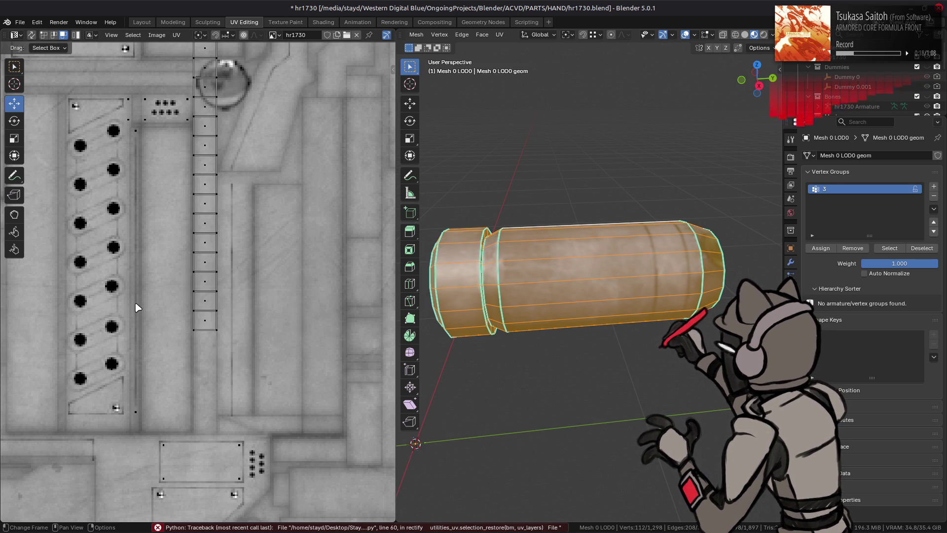
# Compare the strip move with undo/redo, keep it on the dotted column, and view the barrel side-on
pyautogui.hotkey('ctrl', 'z')
pyautogui.hotkey('ctrl', 'z')
pyautogui.hotkey('ctrl', 'shift', 'z')
pyautogui.hotkey('ctrl', 'z')
pyautogui.hotkey('ctrl', 'shift', 'z')
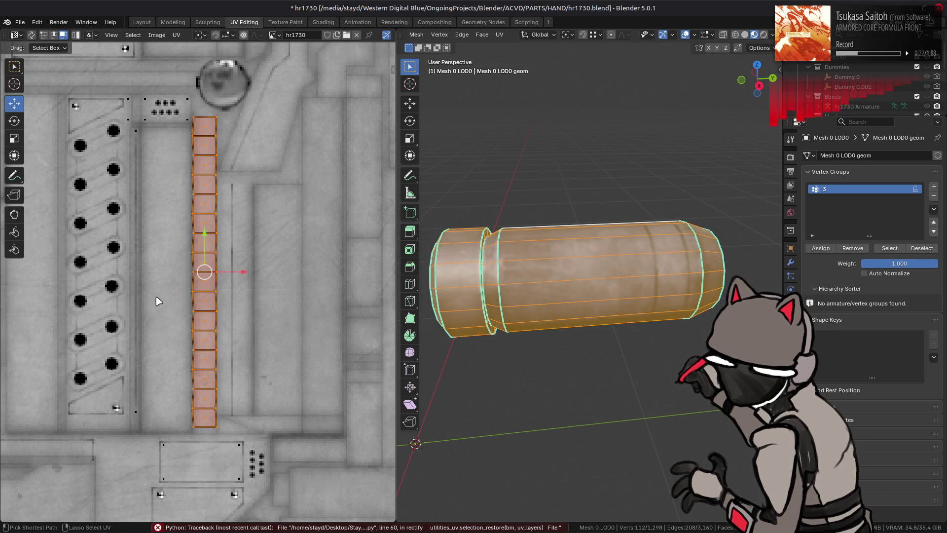
pyautogui.hotkey('ctrl', 'z')
pyautogui.hotkey('ctrl', 'shift', 'z')
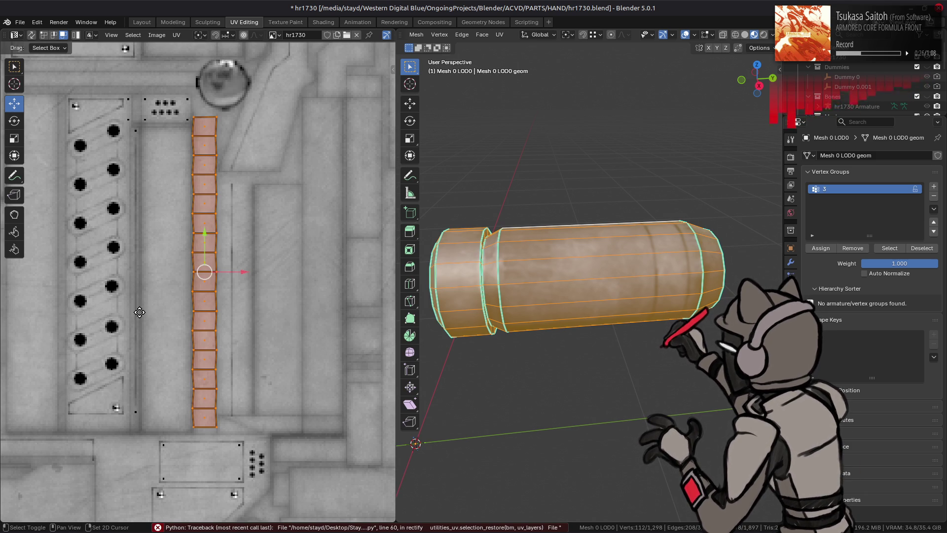
pyautogui.moveTo(140, 316); pyautogui.dragTo(200, 286)
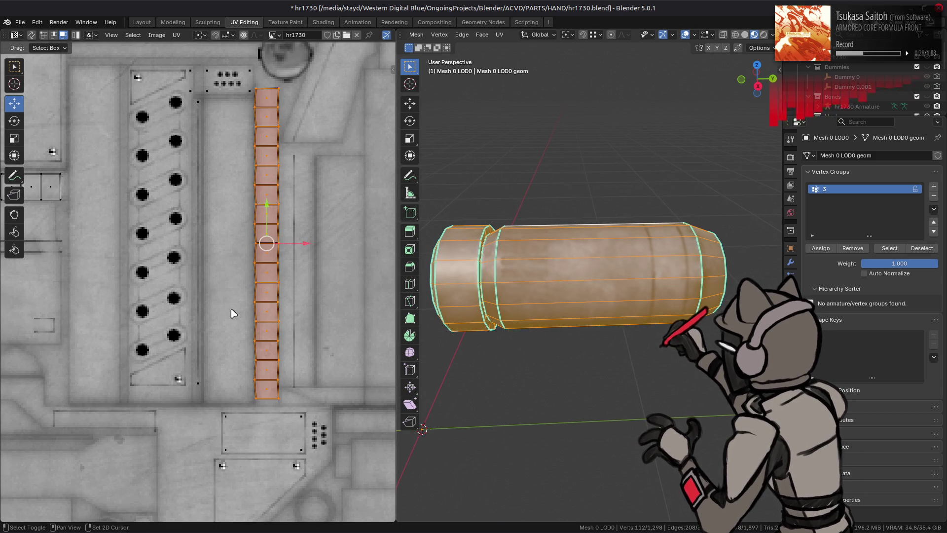
pyautogui.scroll(3)
pyautogui.moveTo(582, 296); pyautogui.dragTo(604, 365)
pyautogui.moveTo(591, 407); pyautogui.dragTo(707, 280)
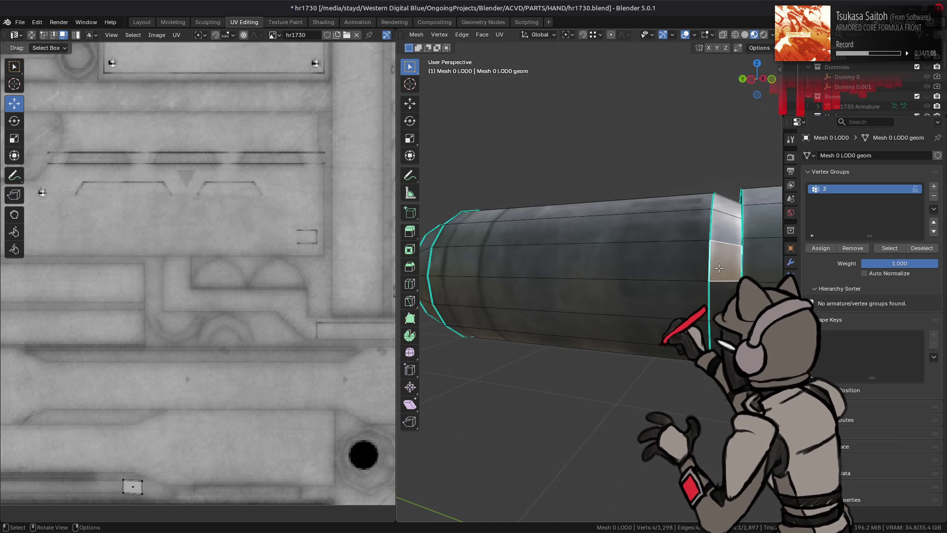
# Select the barrel band's faces and move their UVs up by exactly 0.05 m
pyautogui.scroll(-3)
pyautogui.moveTo(275, 332); pyautogui.dragTo(321, 341)
pyautogui.moveTo(705, 265); pyautogui.dragTo(650, 347)
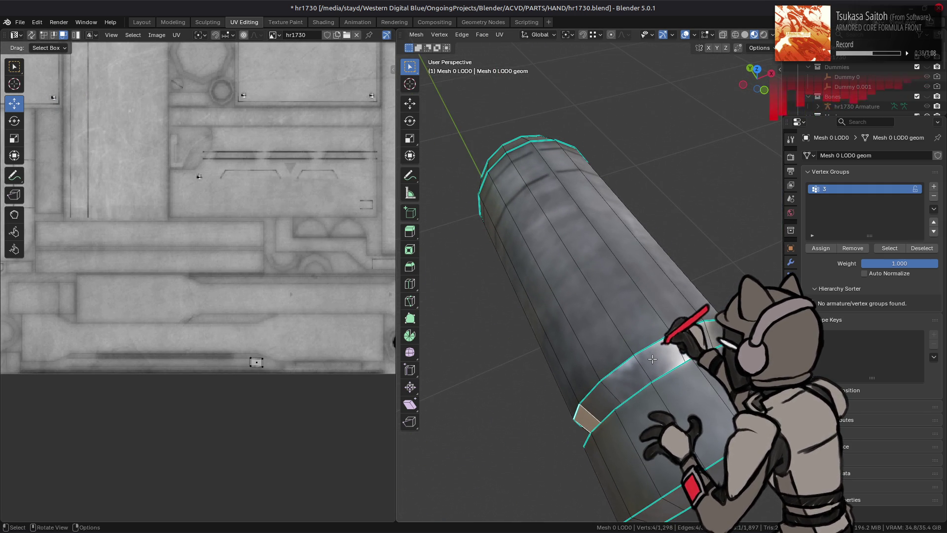
pyautogui.click(663, 354)
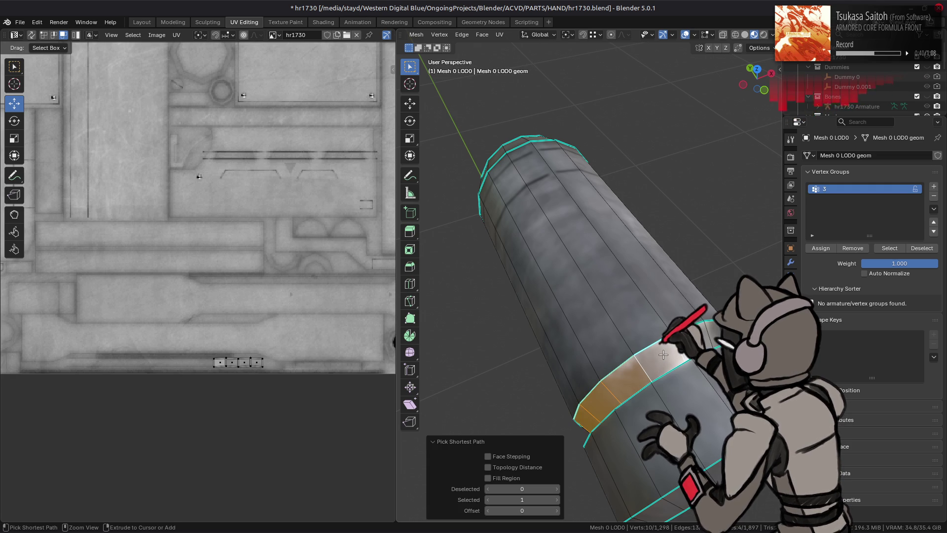
pyautogui.click(688, 348)
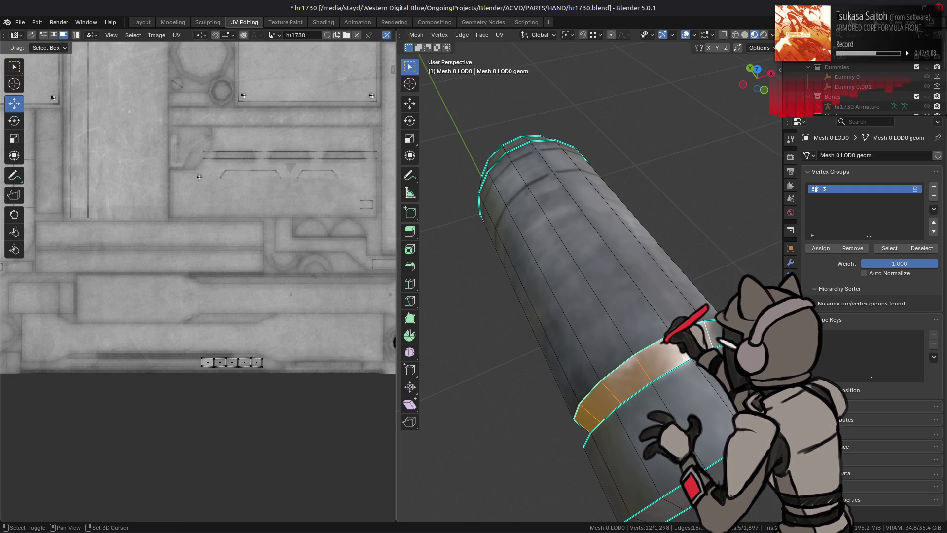
pyautogui.click(688, 347)
pyautogui.press('a')
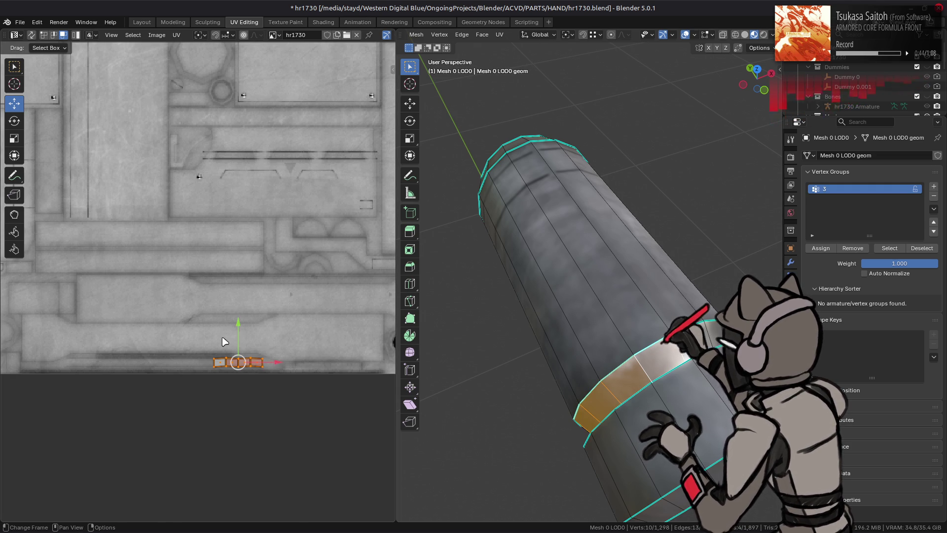
pyautogui.moveTo(238, 329); pyautogui.dragTo(243, 301)
pyautogui.click(244, 301)
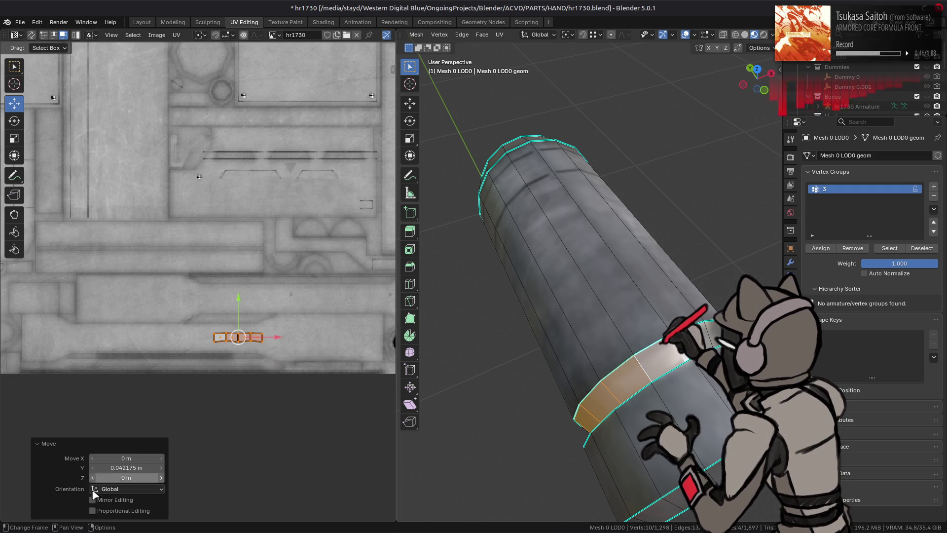
pyautogui.click(132, 467)
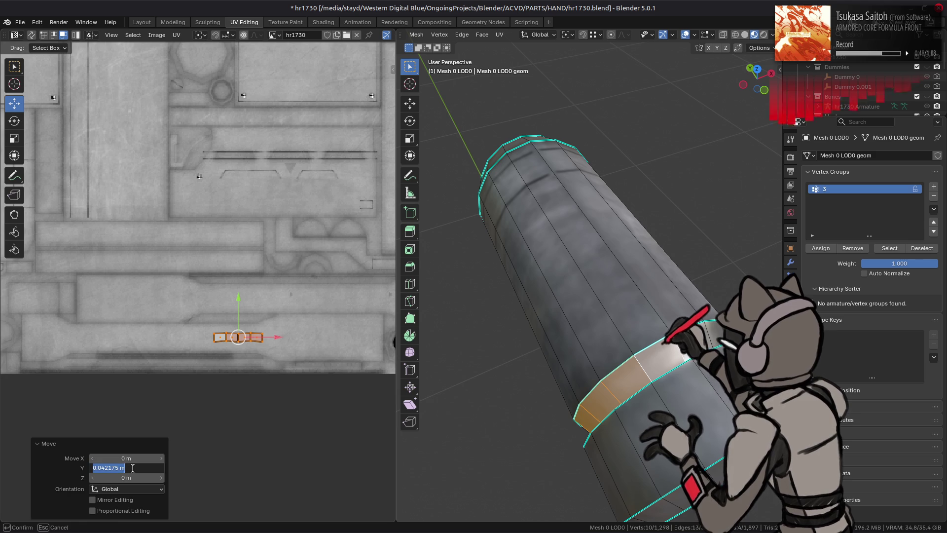
pyautogui.write('.05')
pyautogui.press('Return')
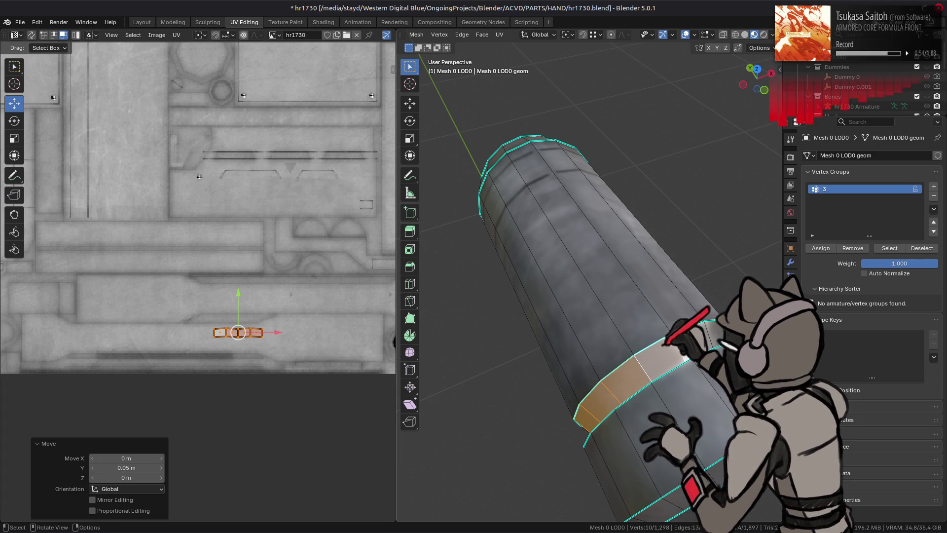
# Select the full face ring, box-select the long UV strip, and set snapping to Vertex
pyautogui.click(643, 369)
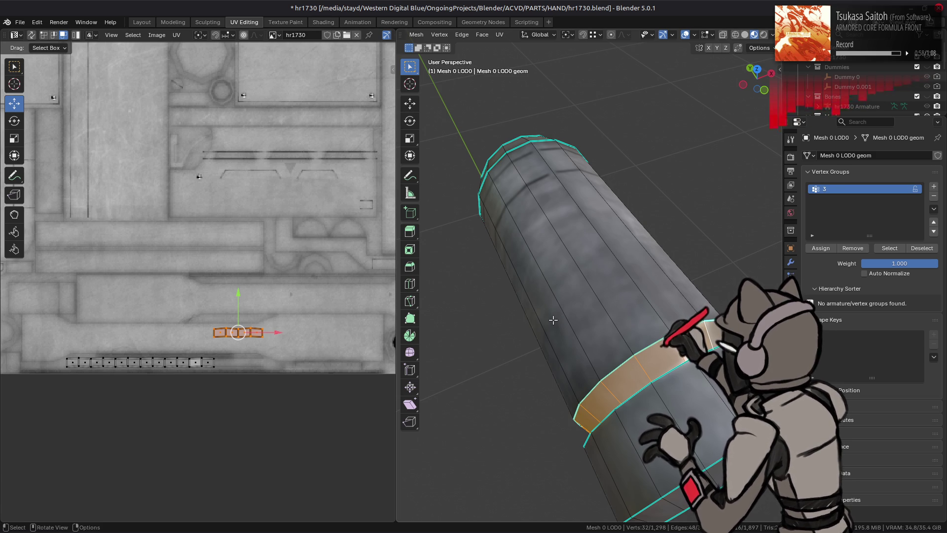
pyautogui.click(661, 356)
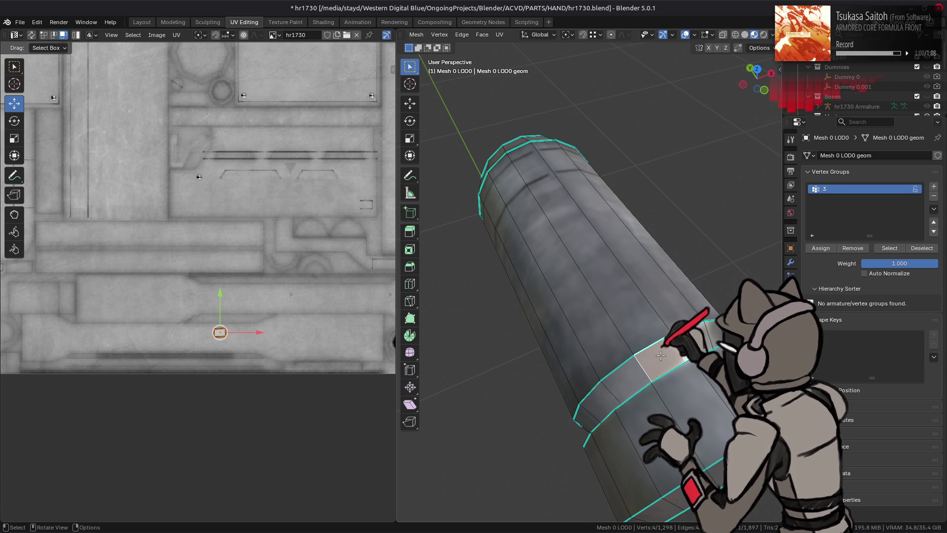
pyautogui.moveTo(661, 356); pyautogui.dragTo(642, 337)
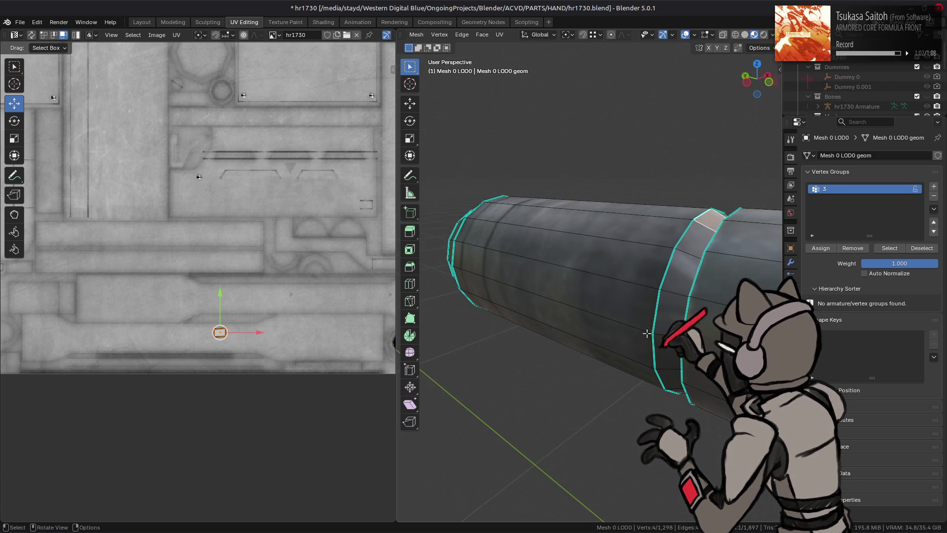
pyautogui.click(662, 344)
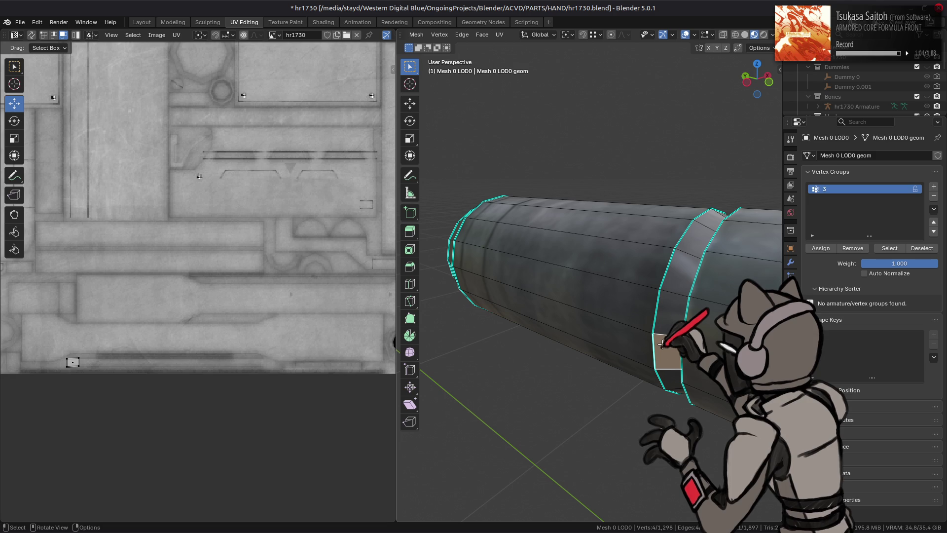
pyautogui.click(667, 329)
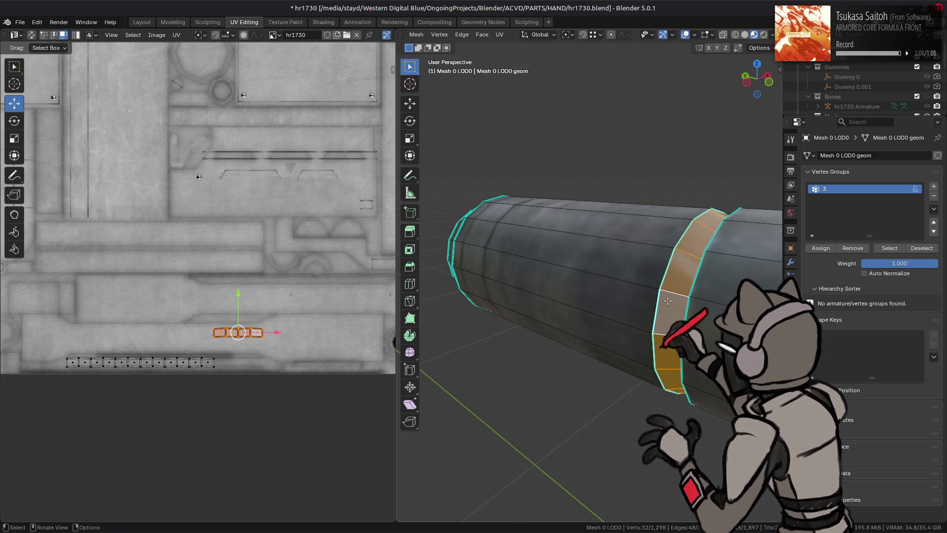
pyautogui.moveTo(46, 357); pyautogui.dragTo(232, 411)
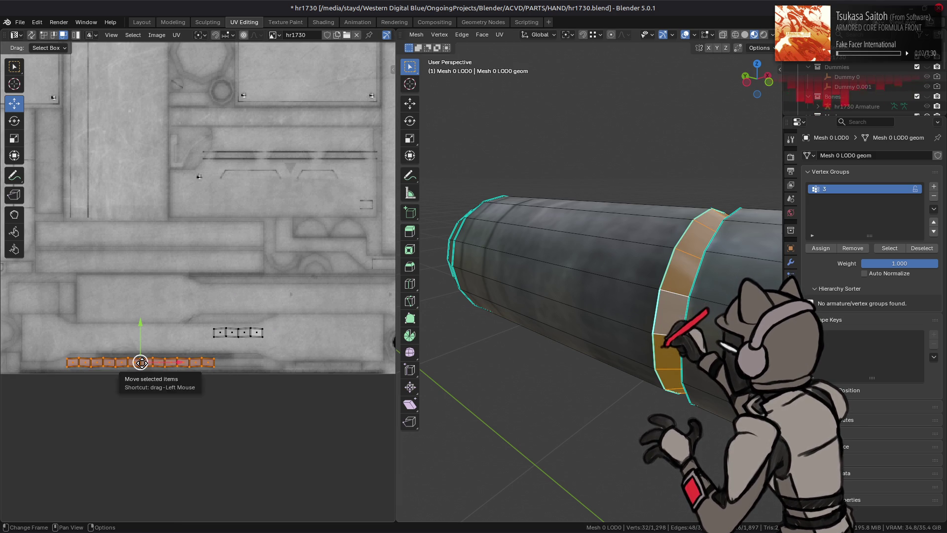
pyautogui.click(229, 35)
pyautogui.click(215, 85)
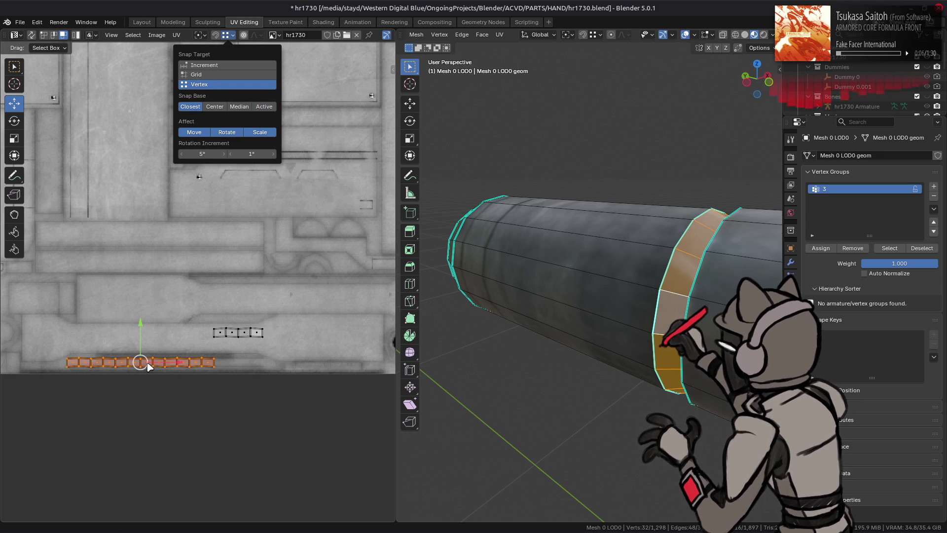
# Place the small four-face UV island and line the long strip up beside it
pyautogui.moveTo(146, 366); pyautogui.dragTo(270, 341)
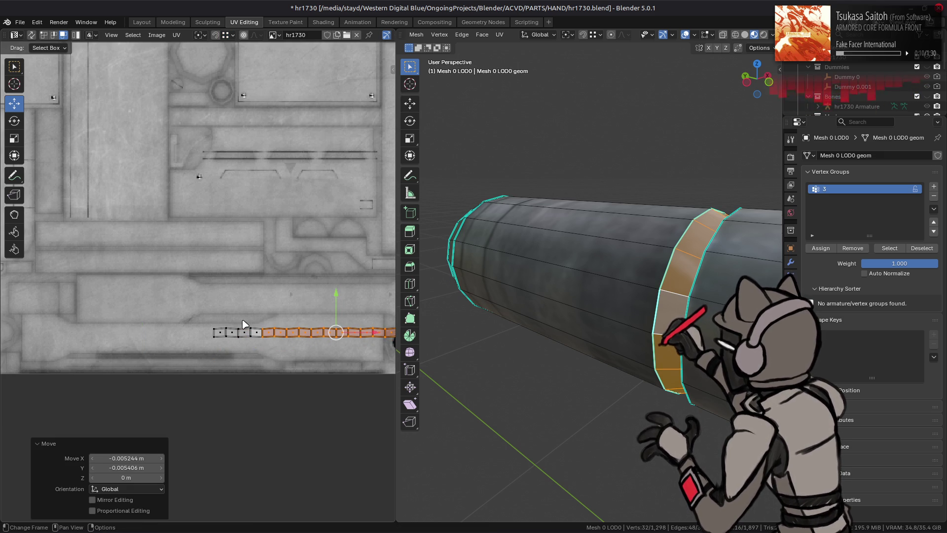
pyautogui.press('g')
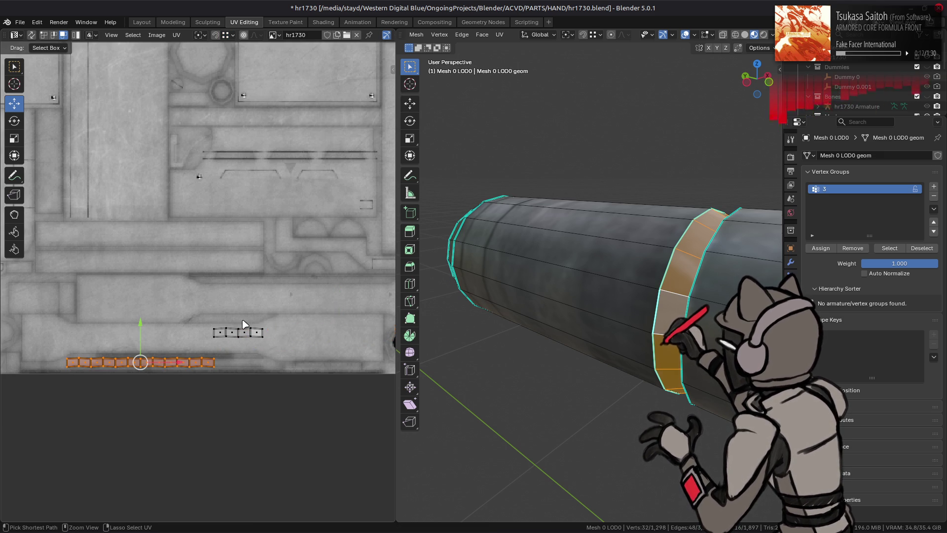
pyautogui.click(232, 322)
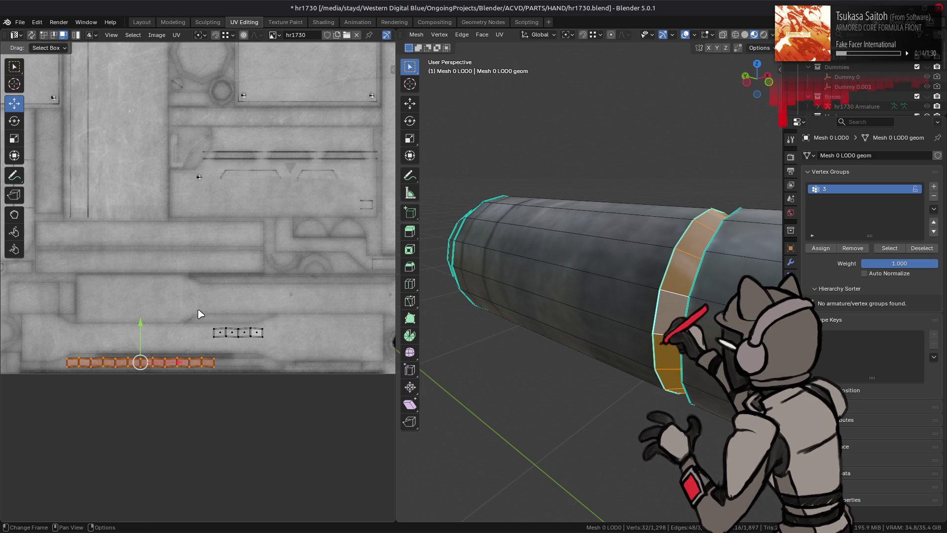
pyautogui.click(257, 332)
pyautogui.press('g')
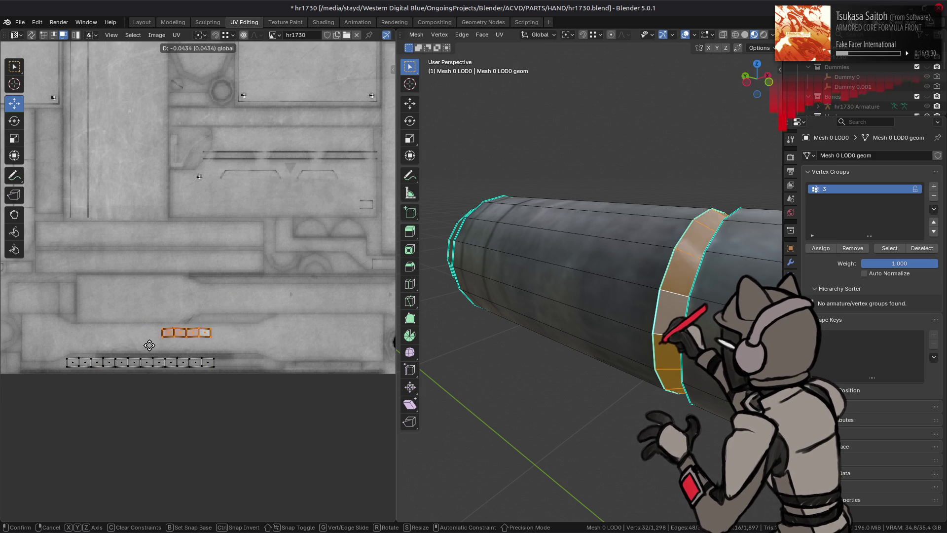
pyautogui.click(68, 356)
pyautogui.moveTo(61, 349); pyautogui.dragTo(249, 391)
pyautogui.press('g')
pyautogui.click(221, 326)
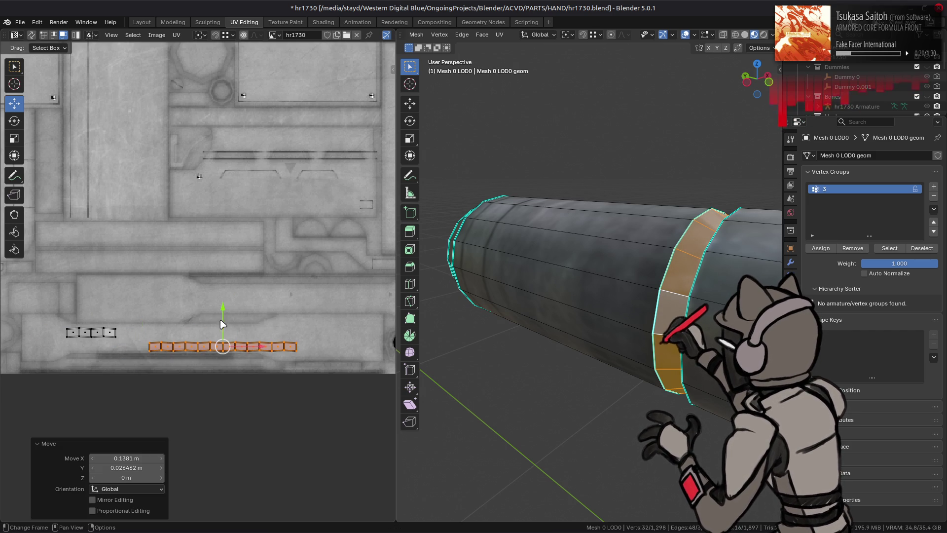
pyautogui.press('g')
pyautogui.click(119, 327)
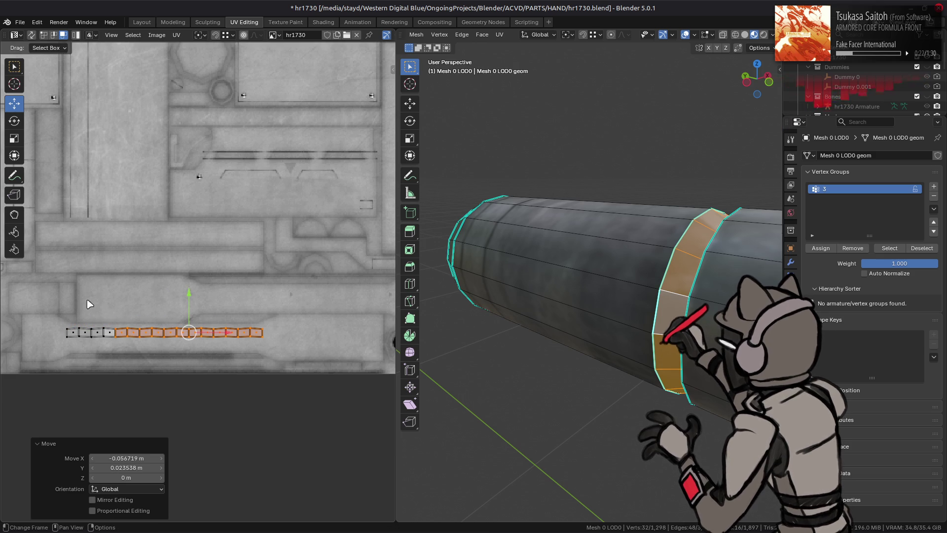
# Lower both UV pieces onto the texture's bottom bar with an exact offset, then return to Object Mode
pyautogui.click(92, 332)
pyautogui.moveTo(166, 297); pyautogui.dragTo(165, 325)
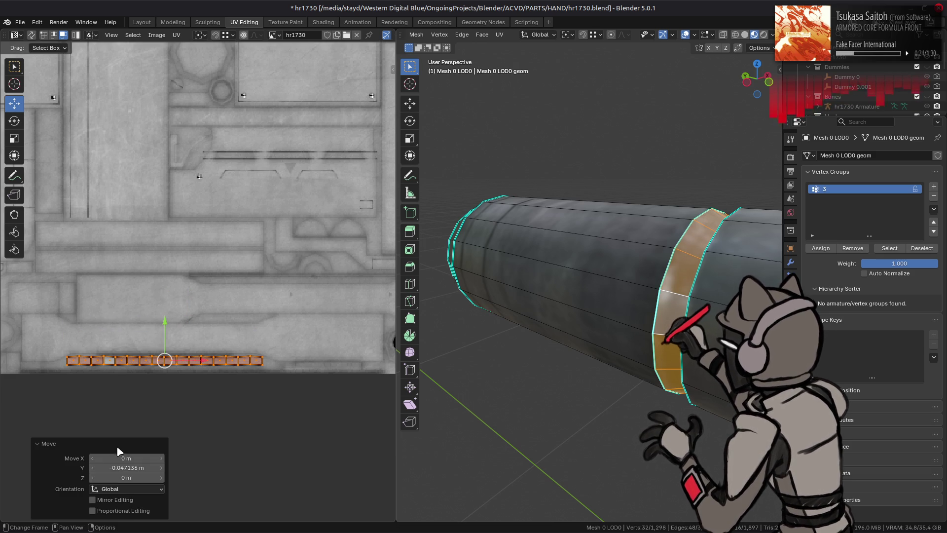
pyautogui.click(125, 467)
pyautogui.press('Return')
pyautogui.press('Tab')
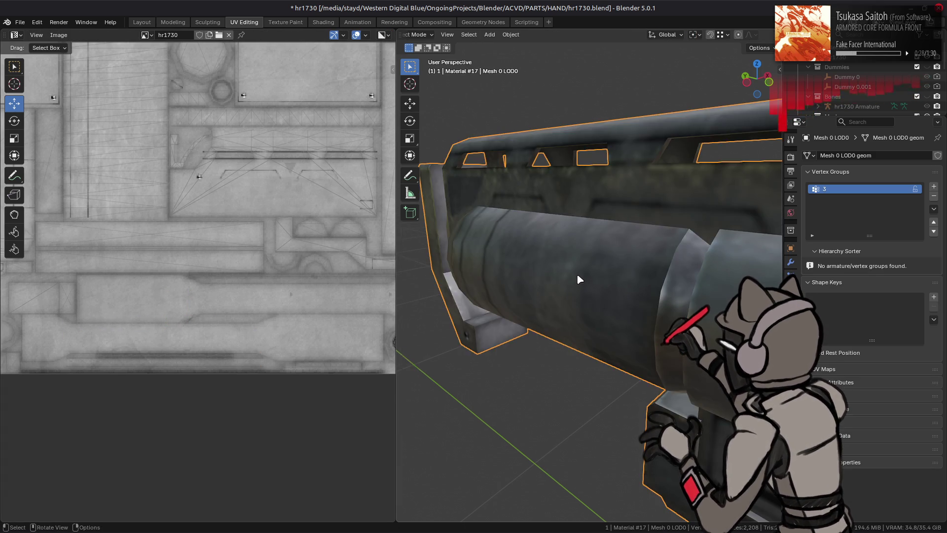
# Orbit around the rifle and re-enter Edit Mode on the barrel cylinder
pyautogui.moveTo(577, 273); pyautogui.dragTo(599, 257)
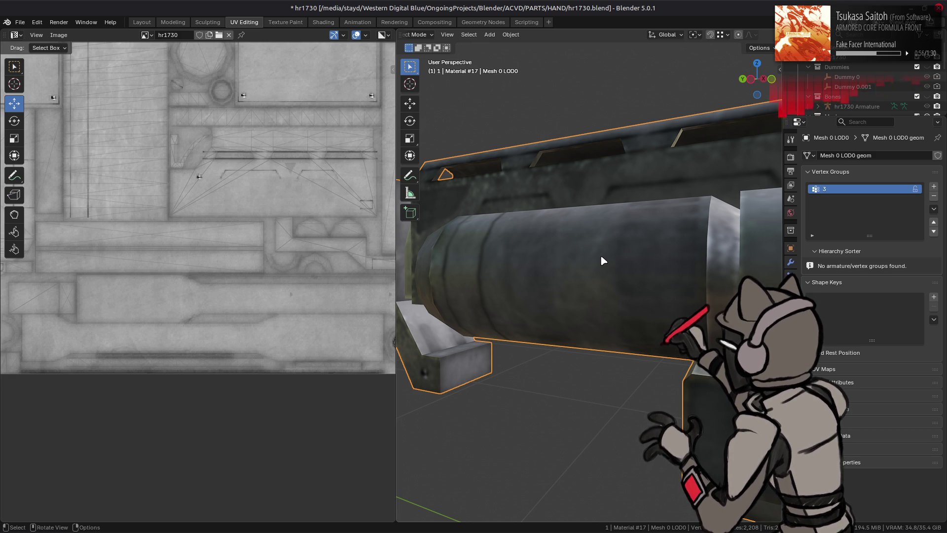
pyautogui.press('Tab')
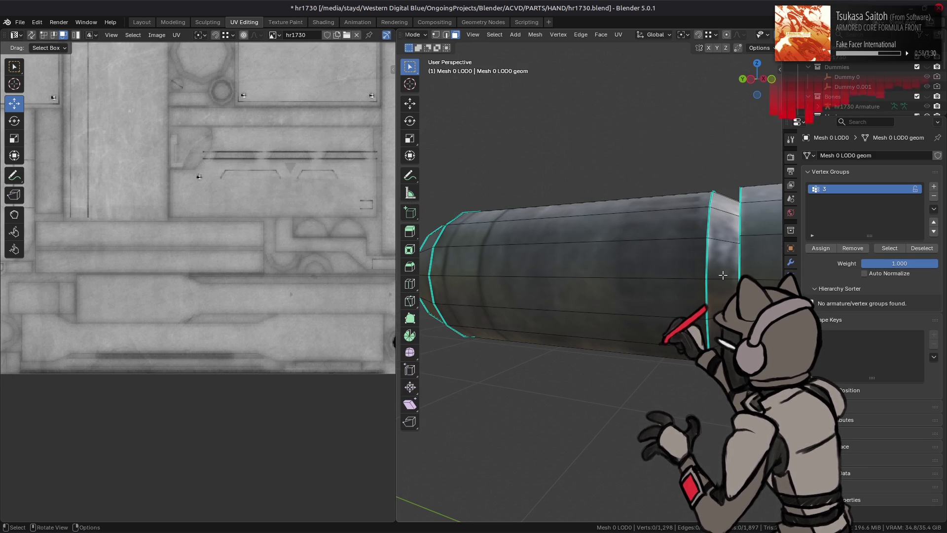
# In vertex mode, flatten the strip's top and bottom UV rows with a Y scale of 0
pyautogui.scroll(3)
pyautogui.press('1')
pyautogui.moveTo(49, 329); pyautogui.dragTo(392, 353)
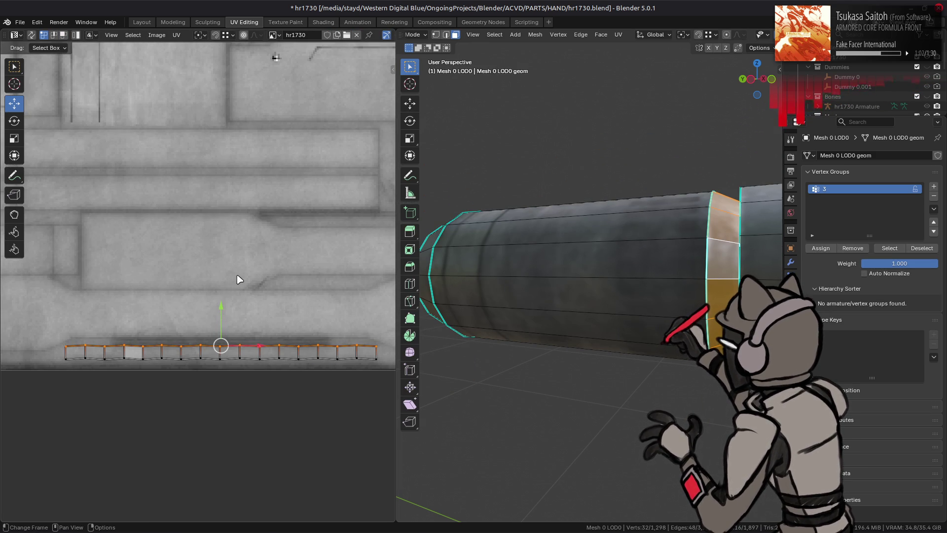
pyautogui.press('s')
pyautogui.press('y')
pyautogui.press('0')
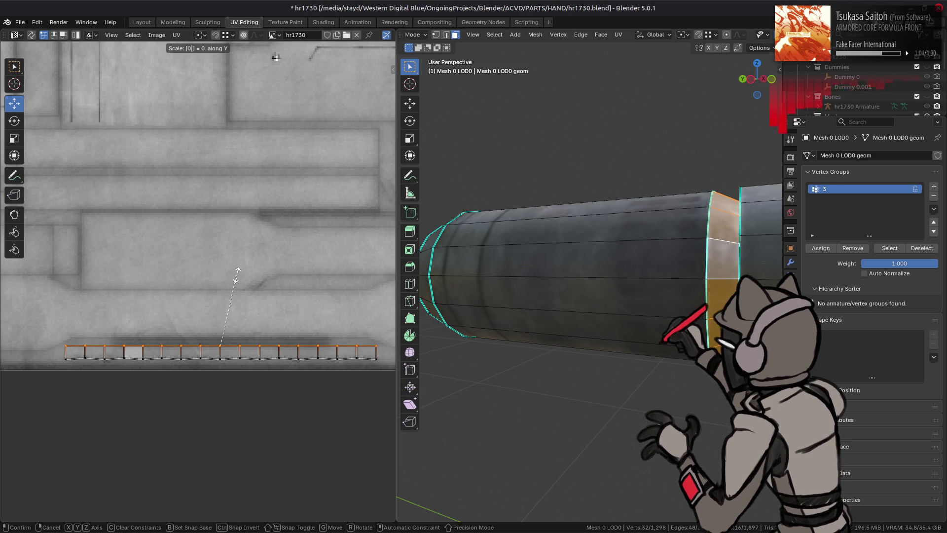
pyautogui.press('Return')
pyautogui.moveTo(55, 354); pyautogui.dragTo(388, 378)
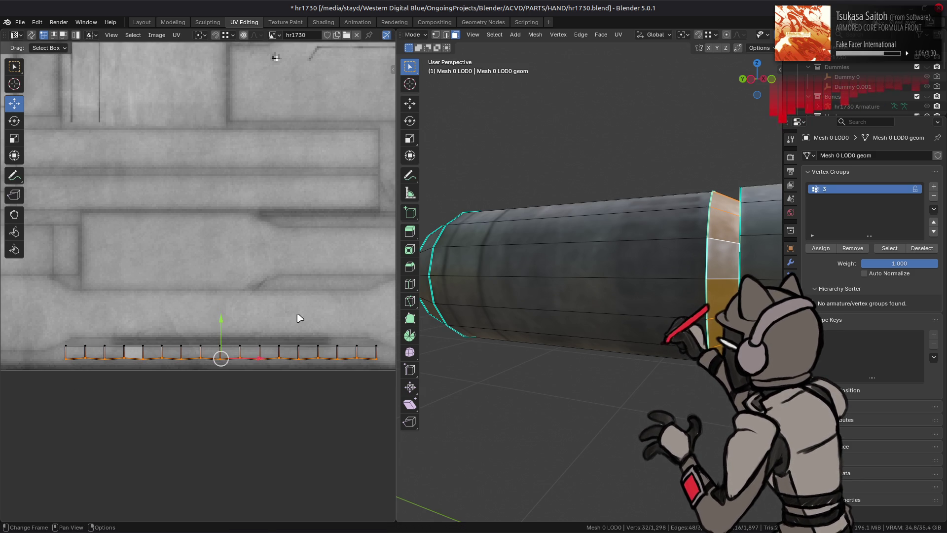
pyautogui.press('s')
pyautogui.press('y')
pyautogui.press('0')
pyautogui.press('Return')
# Select the barrel's end ring and collapse its UV columns to zero width along X
pyautogui.moveTo(497, 275); pyautogui.dragTo(523, 271)
pyautogui.click(523, 271)
pyautogui.scroll(3)
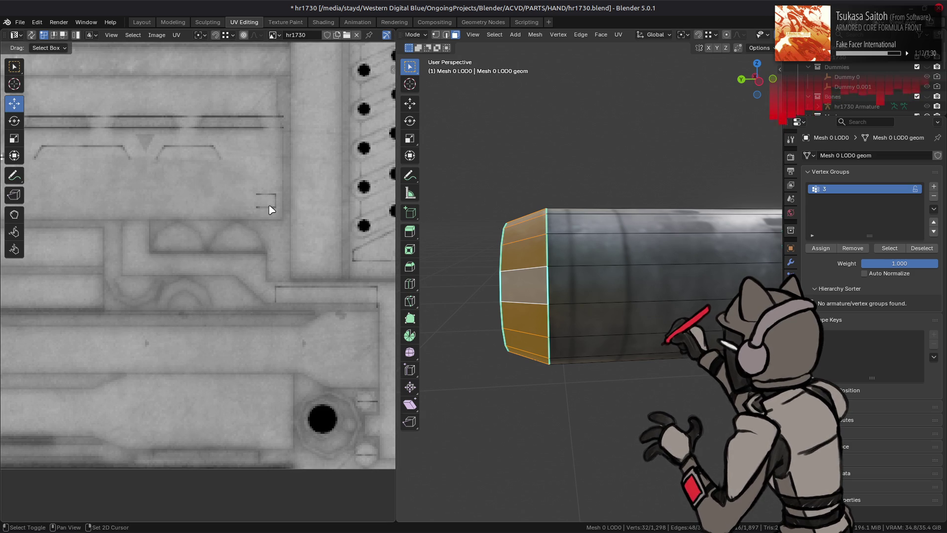
pyautogui.moveTo(303, 184); pyautogui.dragTo(229, 104)
pyautogui.press('s')
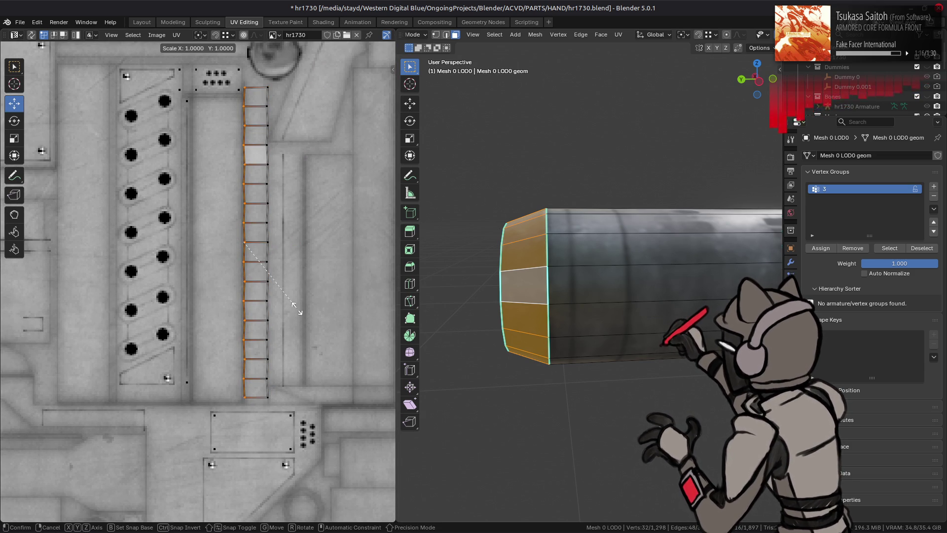
pyautogui.press('x')
pyautogui.press('Return')
pyautogui.click(267, 239)
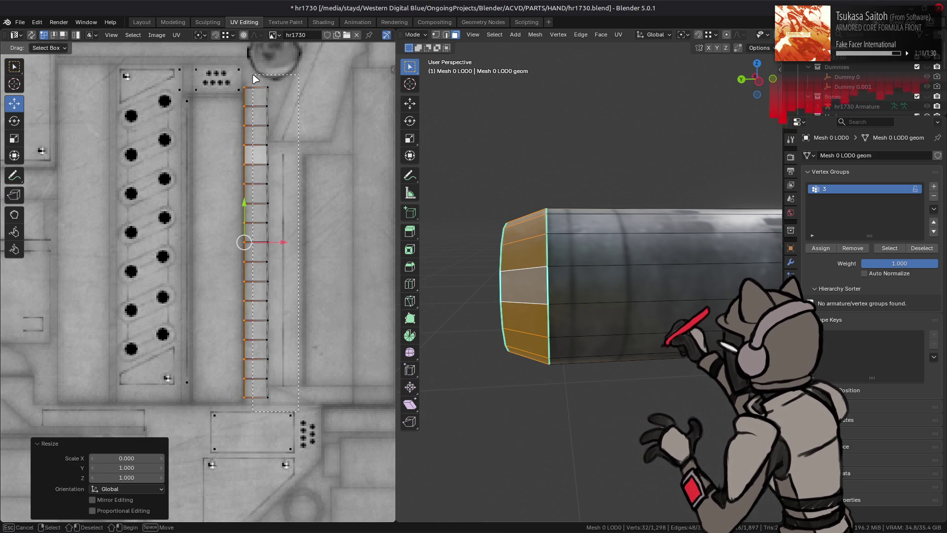
pyautogui.press('s')
pyautogui.press('x')
pyautogui.press('0')
pyautogui.press('Return')
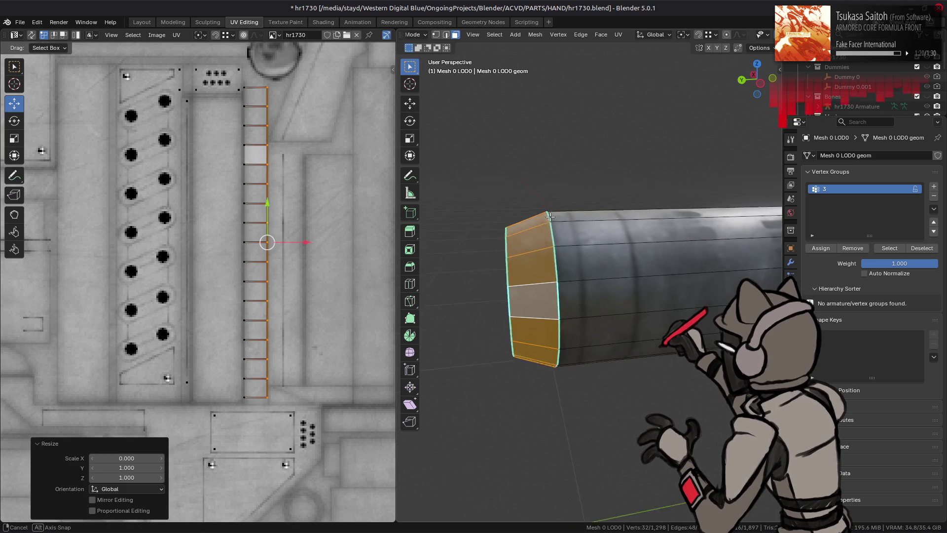
# Clear the selection, switch to Object Mode, and orbit to inspect the barrel
pyautogui.hotkey('alt', 'a')
pyautogui.press('Tab')
pyautogui.moveTo(553, 223); pyautogui.dragTo(548, 204)
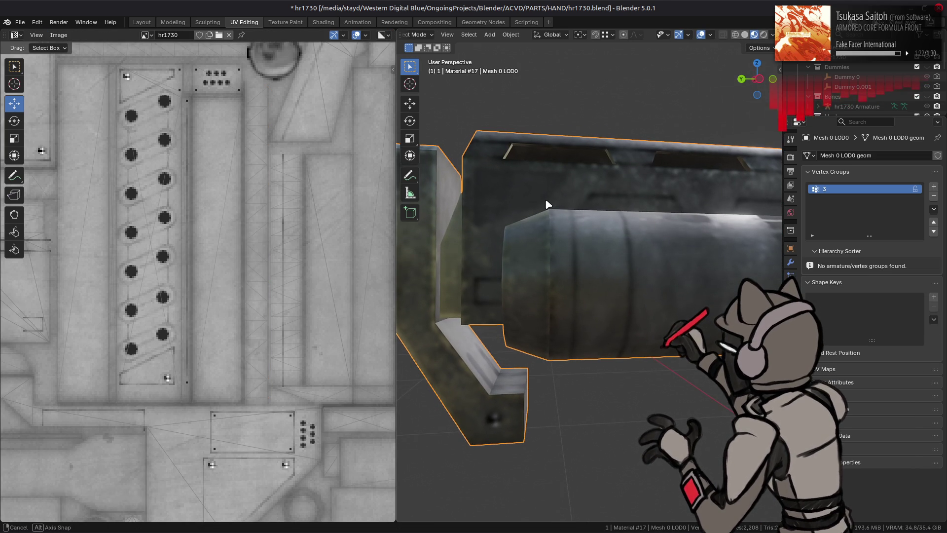
pyautogui.moveTo(646, 216); pyautogui.dragTo(642, 237)
# Check the cylinder's vertical face loop UVs in Edit Mode, then deselect, exit, and switch to Layout
pyautogui.press('Tab')
pyautogui.click(656, 232)
pyautogui.scroll(-3)
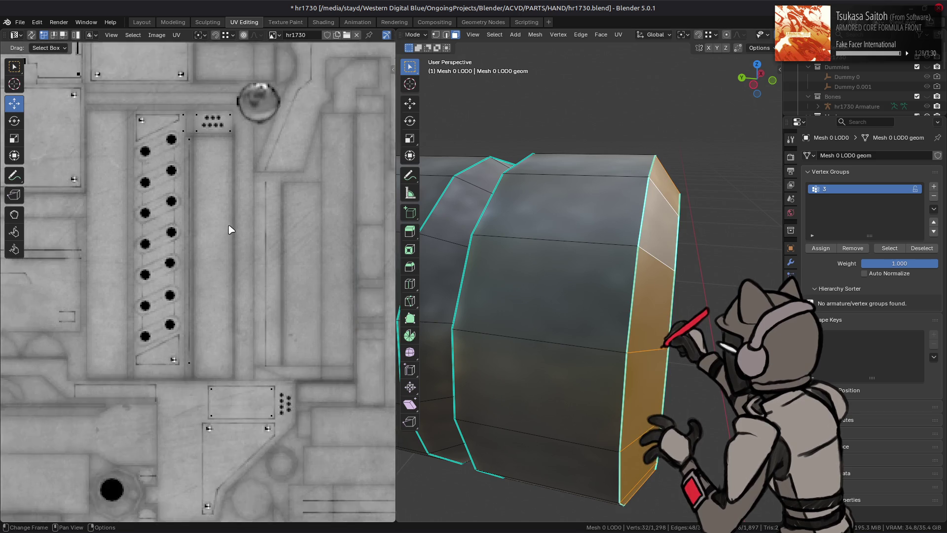
pyautogui.scroll(-3)
pyautogui.press('KP_Decimal')
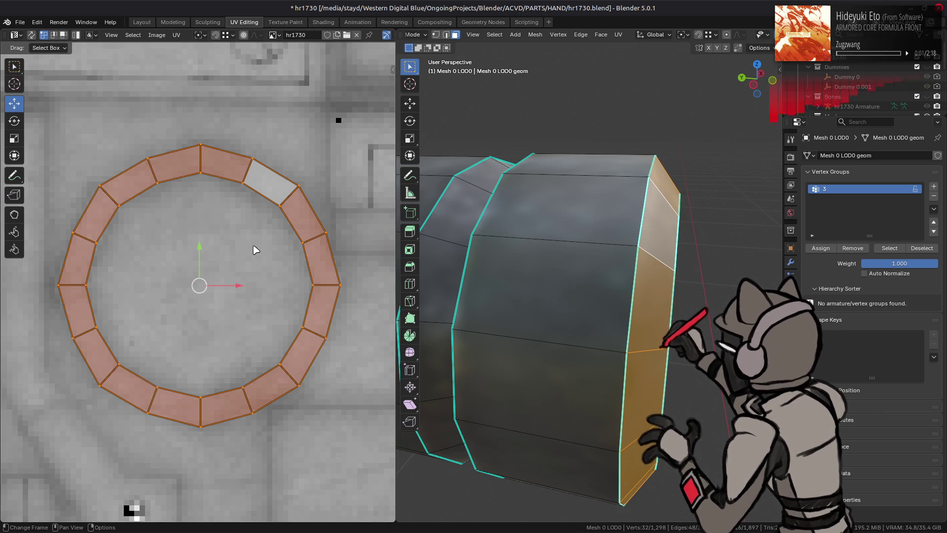
pyautogui.moveTo(602, 240); pyautogui.dragTo(643, 220)
pyautogui.hotkey('alt', 'a')
pyautogui.press('Tab')
pyautogui.click(147, 22)
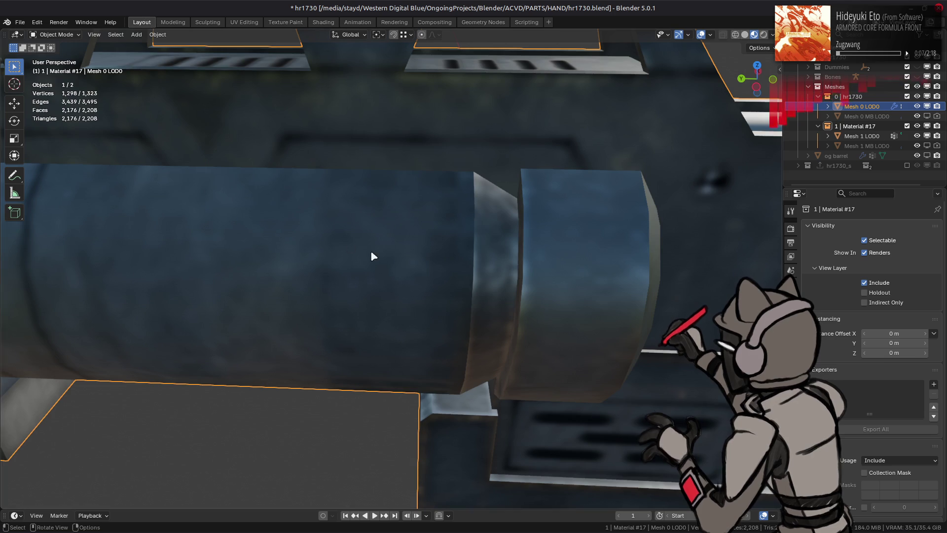
# Orbit and zoom around the textured barrel and save hr1730.blend
pyautogui.moveTo(386, 254); pyautogui.dragTo(370, 228)
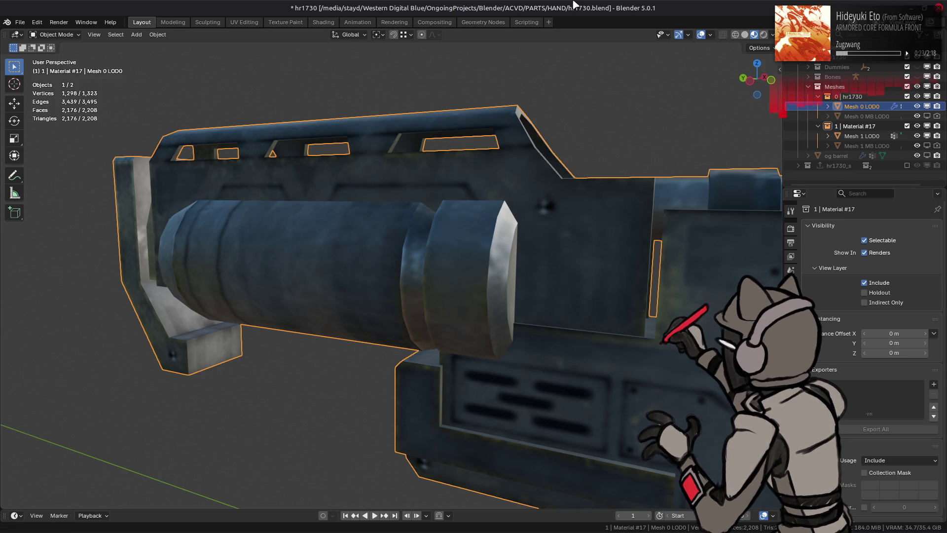
pyautogui.moveTo(431, 158); pyautogui.dragTo(439, 256)
pyautogui.hotkey('ctrl', 's')
pyautogui.scroll(-3)
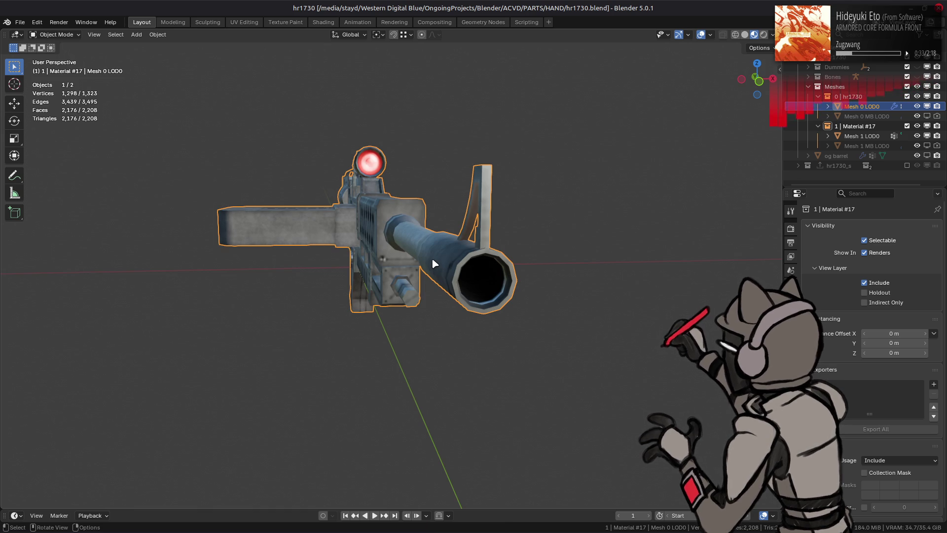
pyautogui.scroll(3)
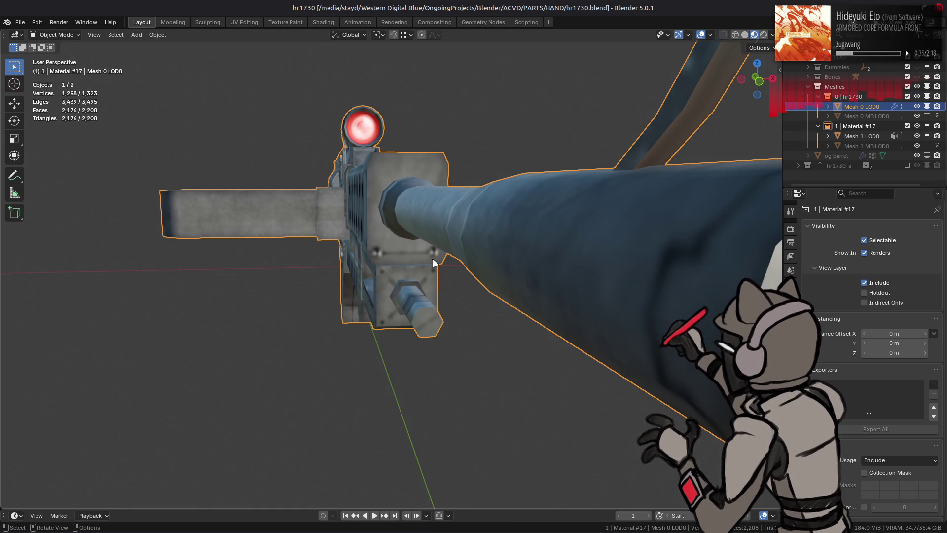
pyautogui.scroll(-3)
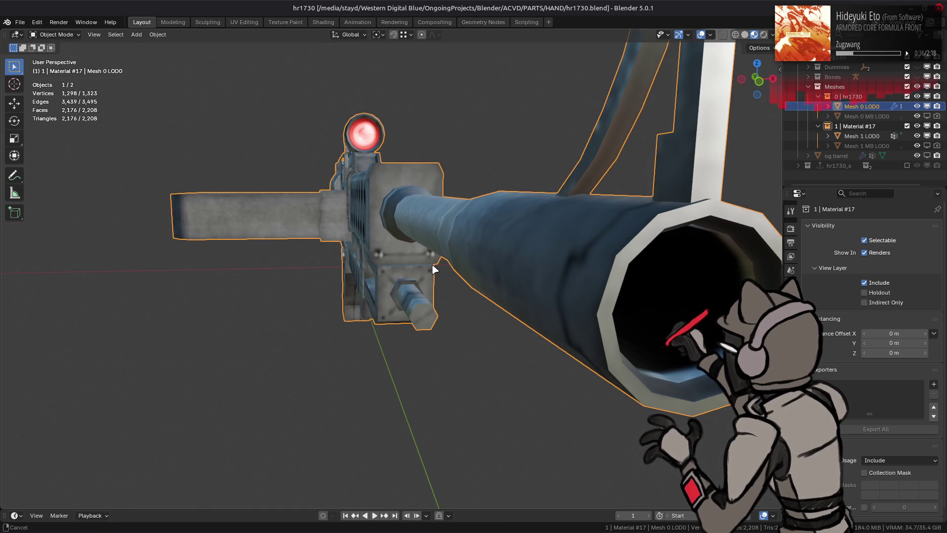
pyautogui.scroll(-3)
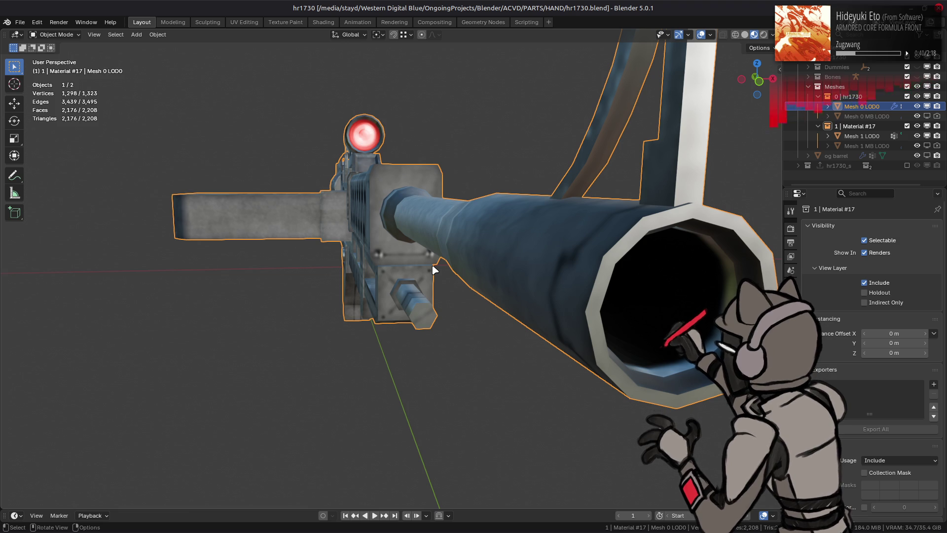
pyautogui.scroll(-3)
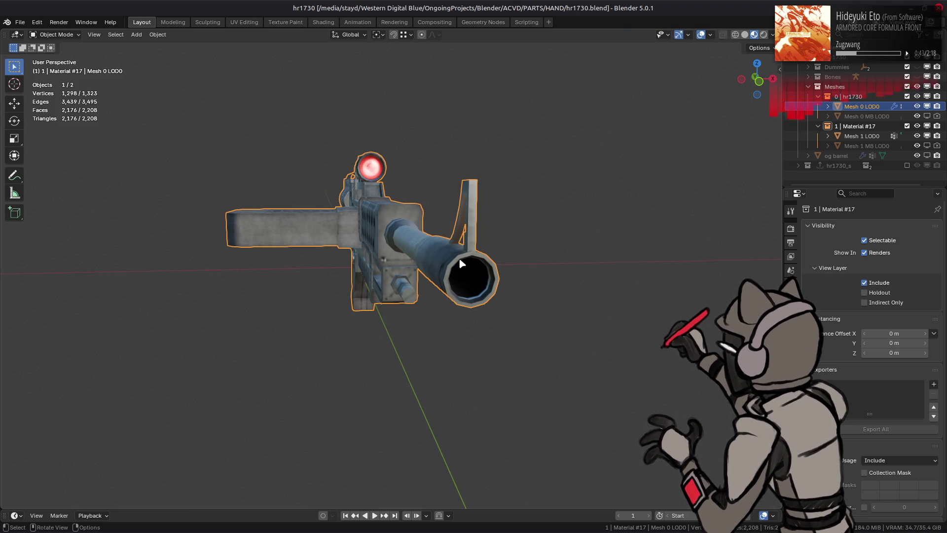
# Deselect everything, inspect the gun side-on and whole, save again, and switch to plain solid shading
pyautogui.moveTo(443, 266); pyautogui.dragTo(584, 256)
pyautogui.click(584, 257)
pyautogui.moveTo(434, 228); pyautogui.dragTo(410, 212)
pyautogui.scroll(3)
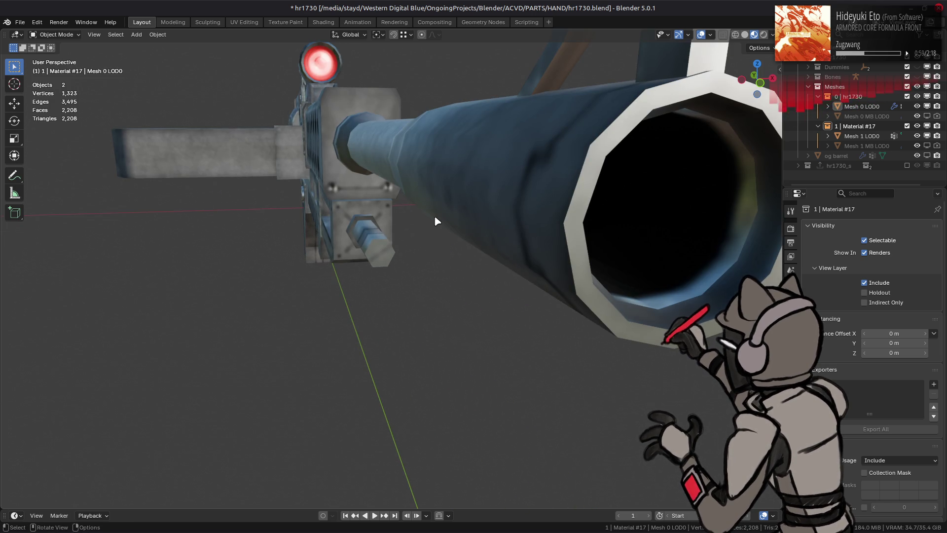
pyautogui.scroll(3)
pyautogui.scroll(3)
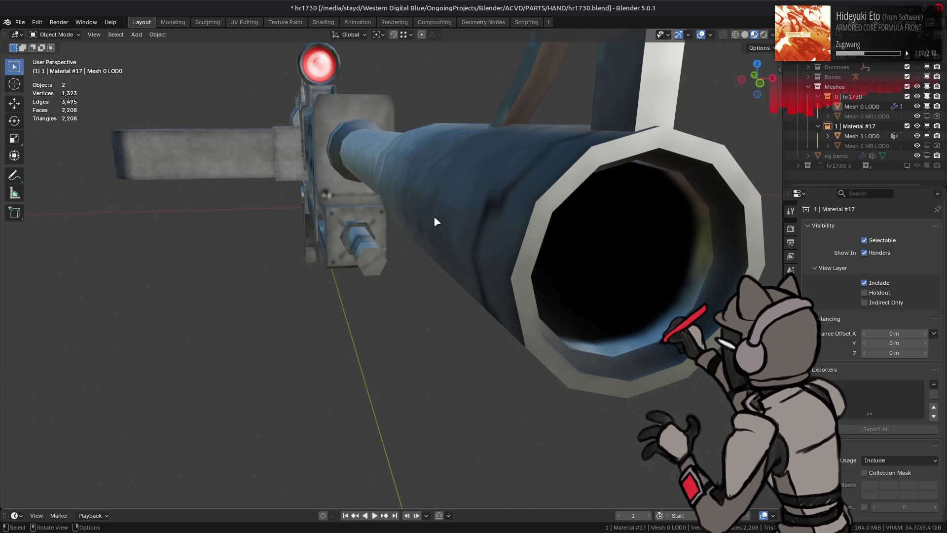
pyautogui.scroll(-3)
pyautogui.moveTo(434, 217); pyautogui.dragTo(467, 217)
pyautogui.hotkey('ctrl', 's')
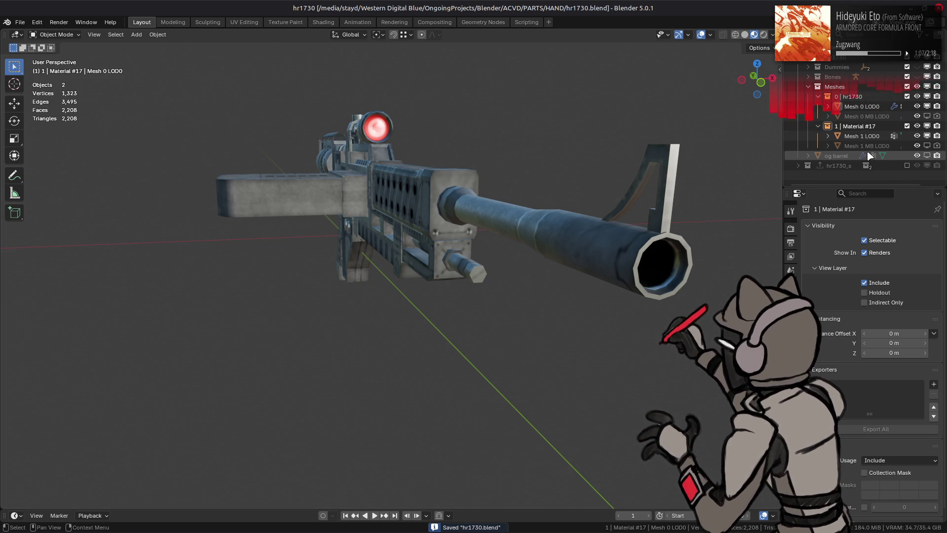
pyautogui.click(744, 35)
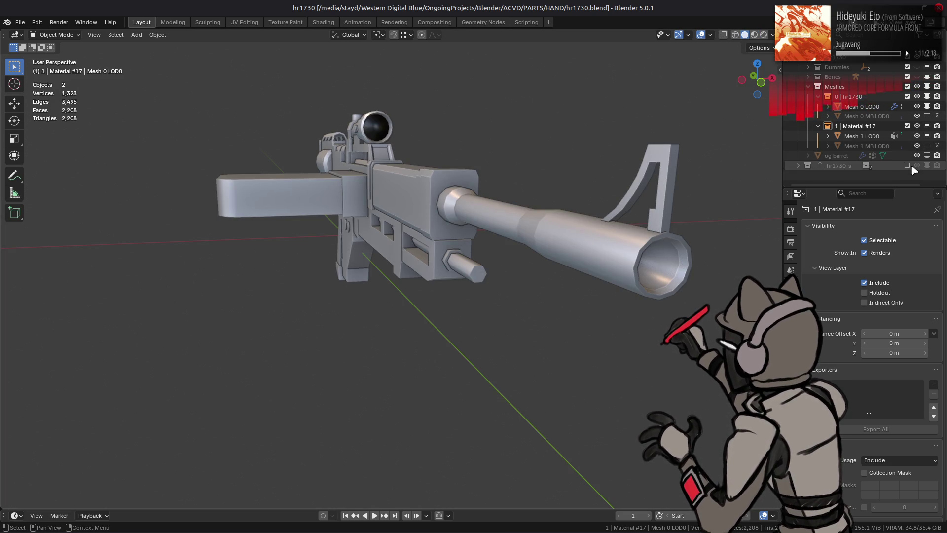
# Include and activate the hr1730_s collection and test the object's In Front display option
pyautogui.click(907, 166)
pyautogui.click(845, 166)
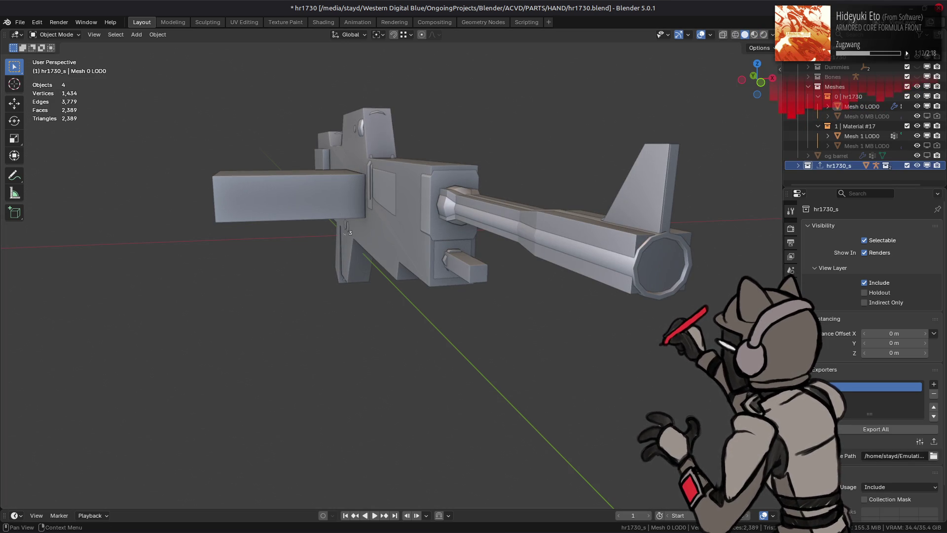
pyautogui.click(791, 316)
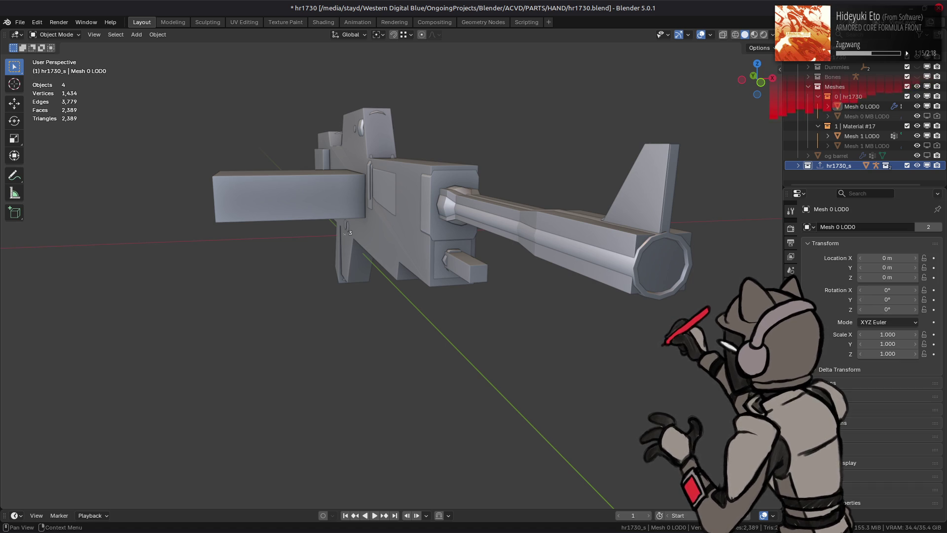
pyautogui.scroll(-3)
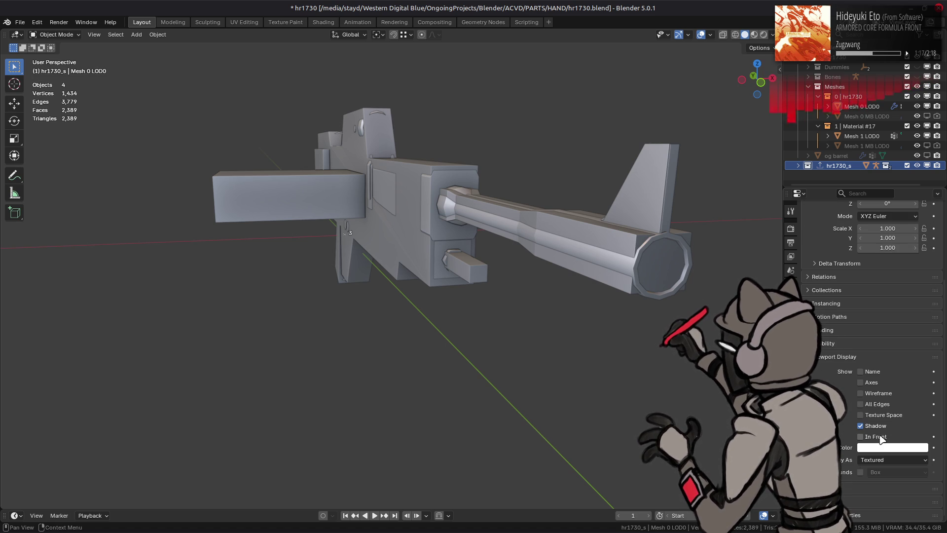
pyautogui.click(880, 437)
pyautogui.click(877, 438)
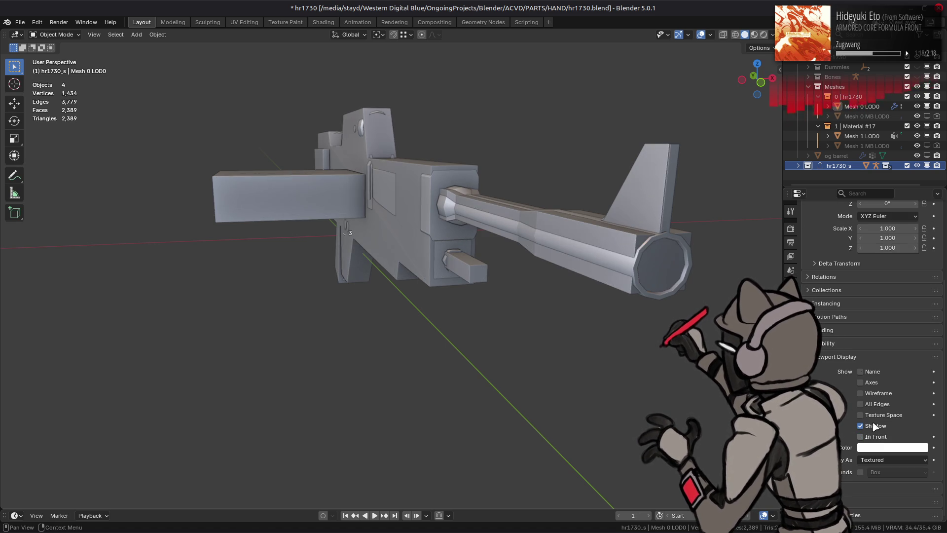
# Make Mesh 0 draw in front with a strong red display colour at 0.8 saturation
pyautogui.click(798, 165)
pyautogui.scroll(-3)
pyautogui.click(843, 176)
pyautogui.click(861, 436)
pyautogui.click(893, 448)
pyautogui.click(886, 399)
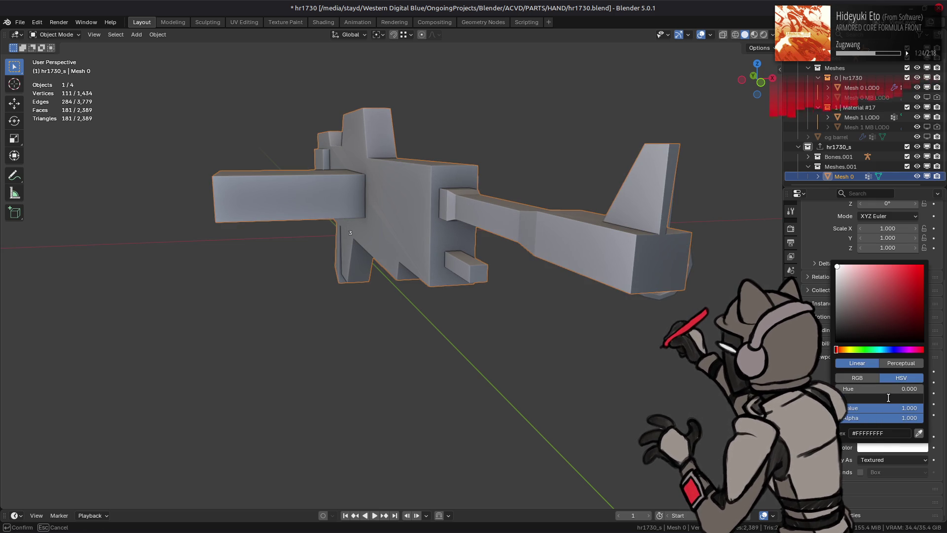
pyautogui.write('0.8')
pyautogui.press('Return')
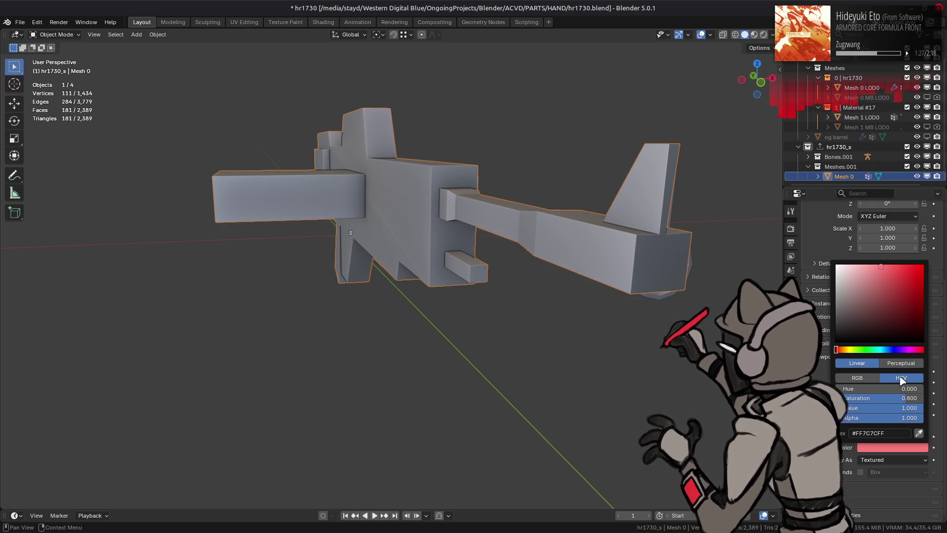
pyautogui.click(899, 363)
pyautogui.click(898, 398)
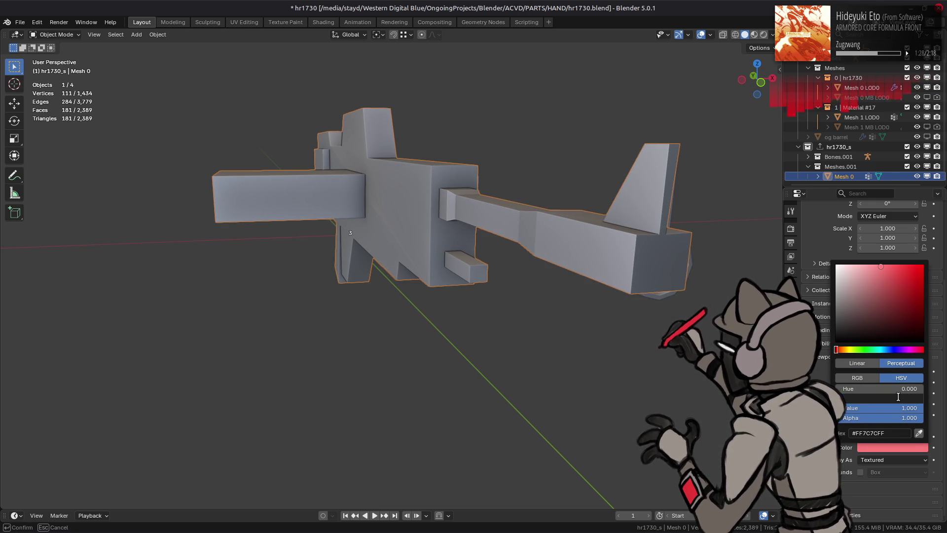
pyautogui.write('0.8')
pyautogui.press('Return')
# Colour solid shading by object colour, hide Bones.001, save, and enter Edit Mode on the proxy
pyautogui.click(773, 35)
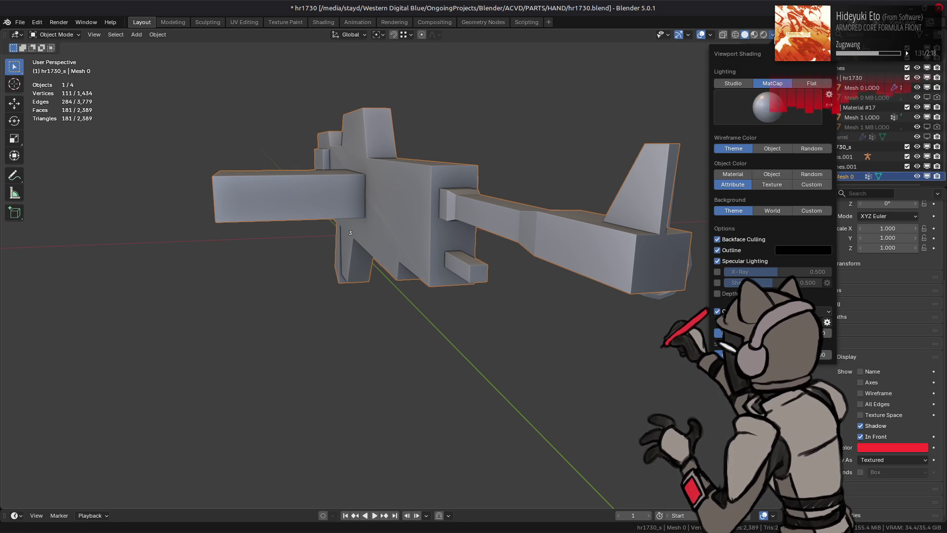
pyautogui.click(772, 174)
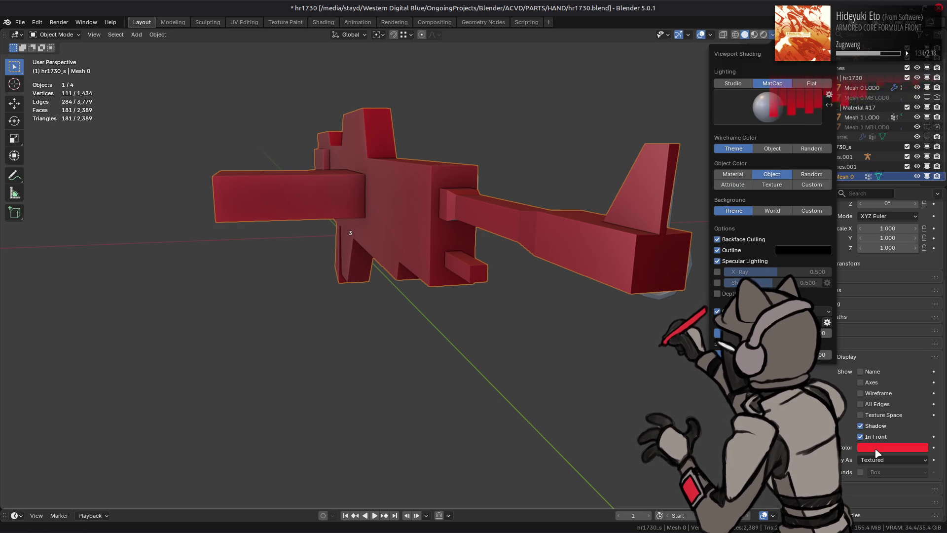
pyautogui.click(916, 157)
pyautogui.moveTo(386, 197); pyautogui.dragTo(457, 270)
pyautogui.hotkey('ctrl', 's')
pyautogui.press('Tab')
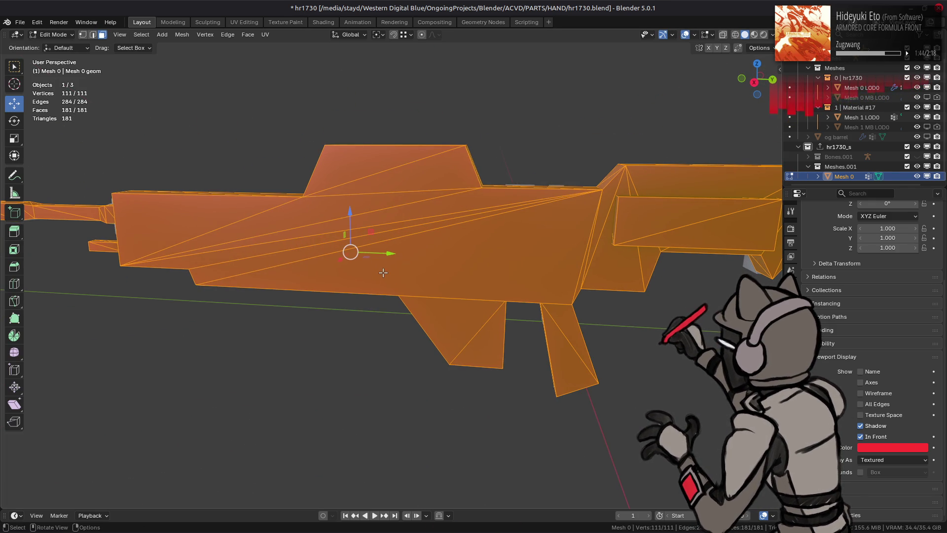
# Set the proxy's viewport display colour alpha to 0.8 so it shows semi-transparent
pyautogui.click(893, 448)
pyautogui.click(897, 418)
pyautogui.write('0.8')
pyautogui.press('Return')
# Select the entire proxy mesh and run Triangles to Quads, leaving 96 faces
pyautogui.moveTo(392, 245); pyautogui.dragTo(380, 247)
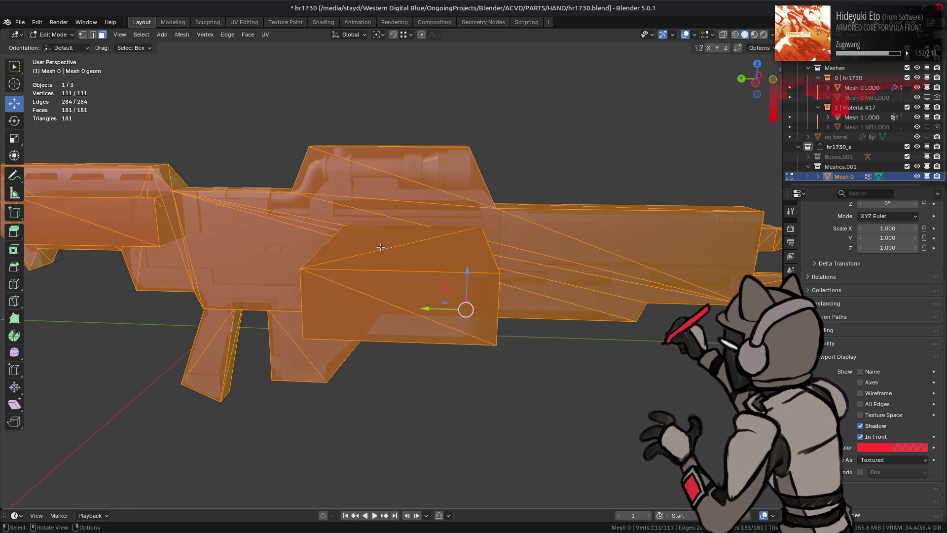
pyautogui.moveTo(381, 247); pyautogui.dragTo(372, 212)
pyautogui.scroll(3)
pyautogui.click(336, 197)
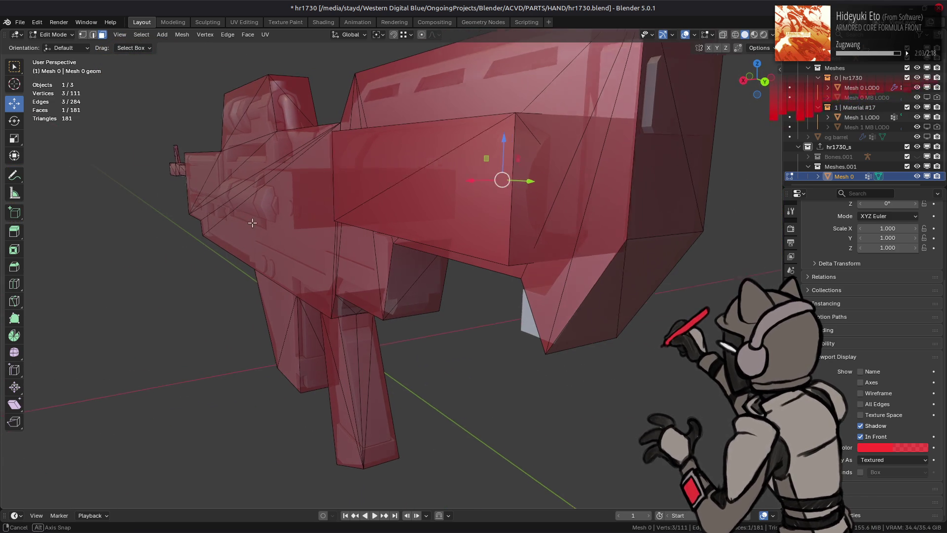
pyautogui.press('a')
pyautogui.moveTo(250, 221); pyautogui.dragTo(294, 230)
pyautogui.press('q')
pyautogui.click(291, 227)
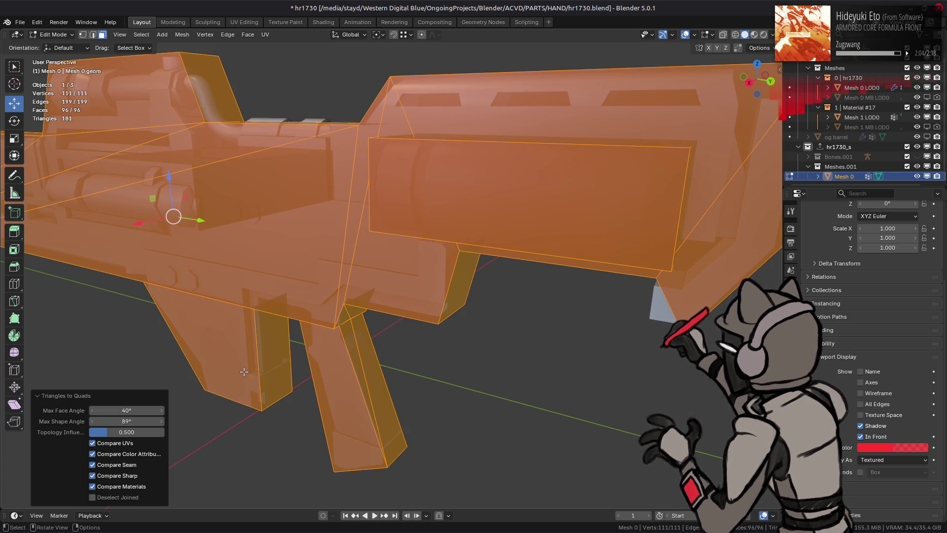
pyautogui.moveTo(314, 317); pyautogui.dragTo(399, 277)
# Dissolve the vertical edge loop running through the sight column
pyautogui.click(388, 325)
pyautogui.press('KP_Decimal')
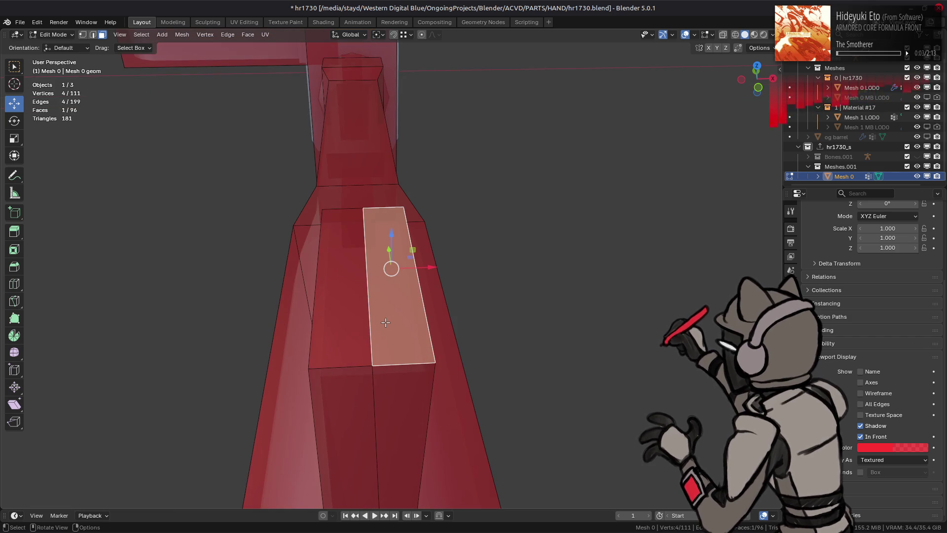
pyautogui.moveTo(359, 304); pyautogui.dragTo(374, 362)
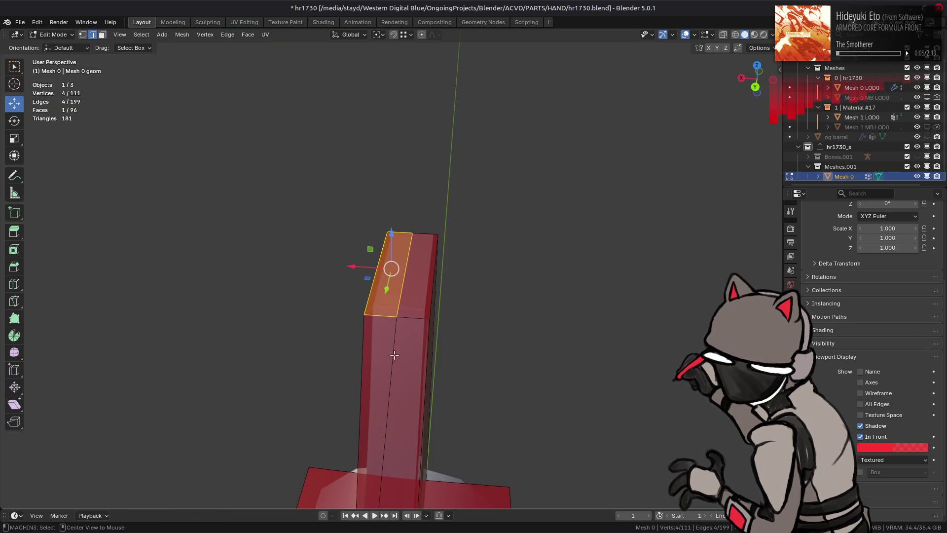
pyautogui.click(394, 355)
pyautogui.hotkey('ctrl', 'e')
pyautogui.click(572, 468)
pyautogui.moveTo(579, 343); pyautogui.dragTo(389, 350)
pyautogui.press('j')
pyautogui.hotkey('ctrl', 'z')
# Select the sight column's top face, grow it to the sides, and apply a face operation
pyautogui.press('3')
pyautogui.click(389, 350)
pyautogui.click(378, 375)
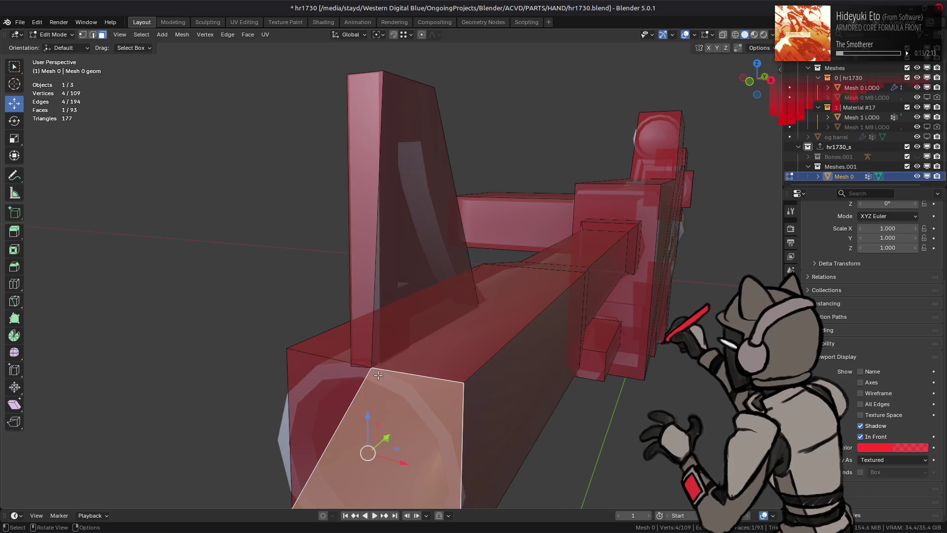
pyautogui.click(381, 331)
pyautogui.press('g')
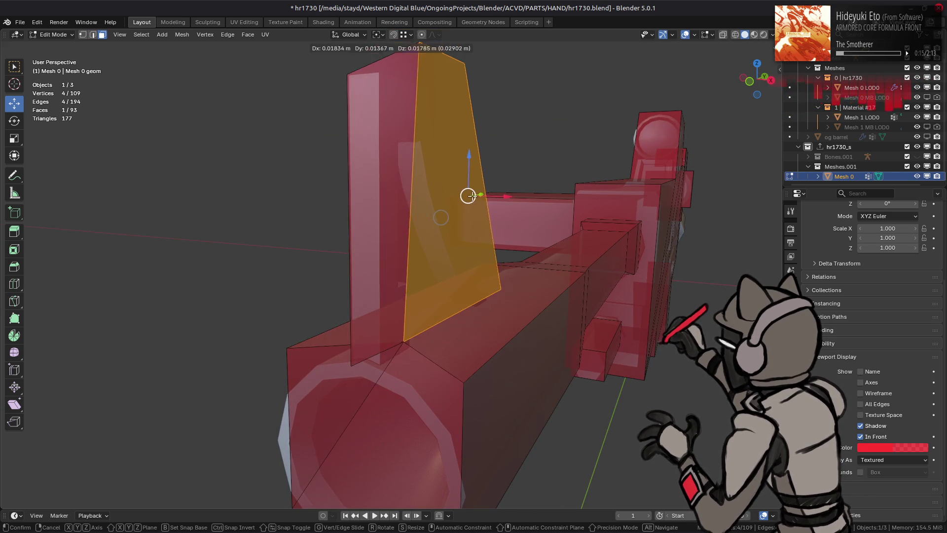
pyautogui.press('Escape')
pyautogui.moveTo(401, 180); pyautogui.dragTo(382, 158)
pyautogui.click(377, 136)
pyautogui.press('ctrl+KP_Add')
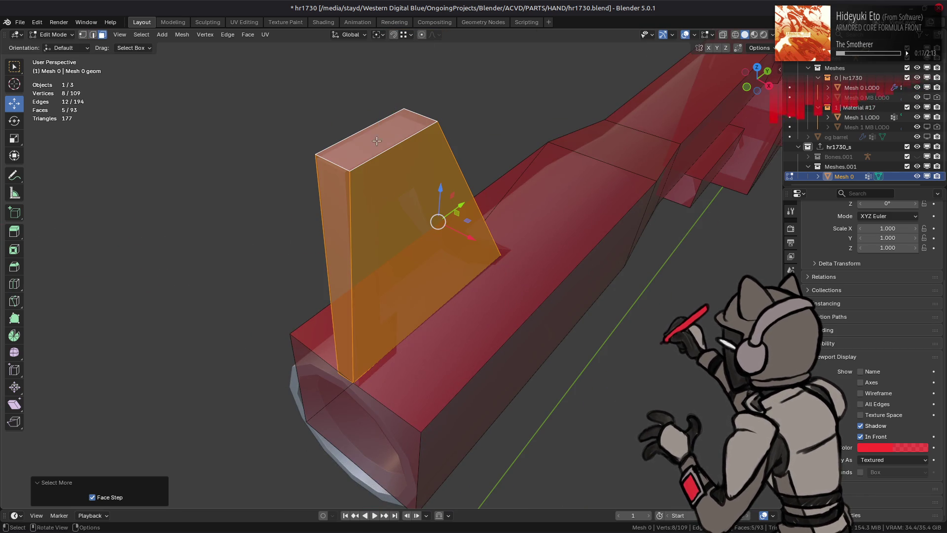
pyautogui.rightClick(418, 330)
pyautogui.click(382, 448)
# Move a sight vertex along the X axis to line up with the detailed sight
pyautogui.press('1')
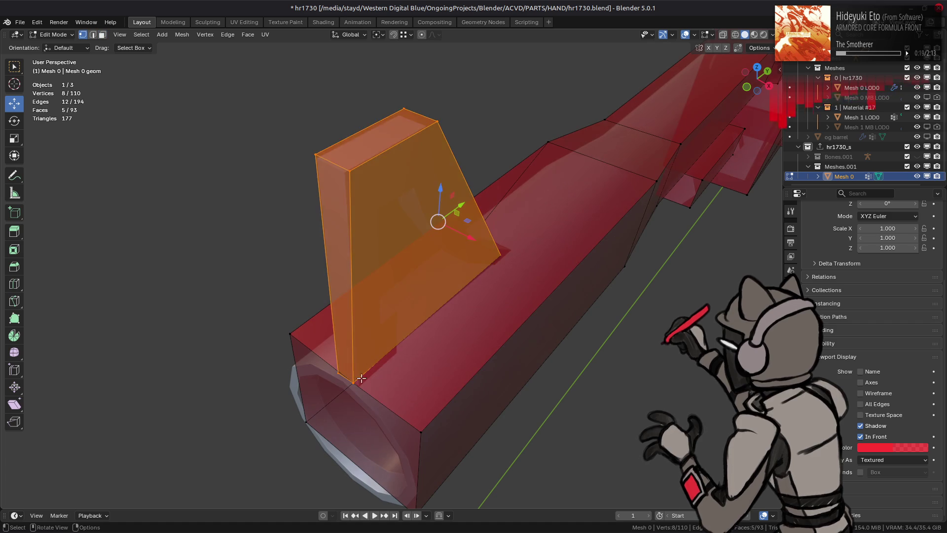
pyautogui.click(358, 402)
pyautogui.press('g')
pyautogui.press('x')
pyautogui.click(501, 258)
pyautogui.moveTo(501, 258); pyautogui.dragTo(368, 285)
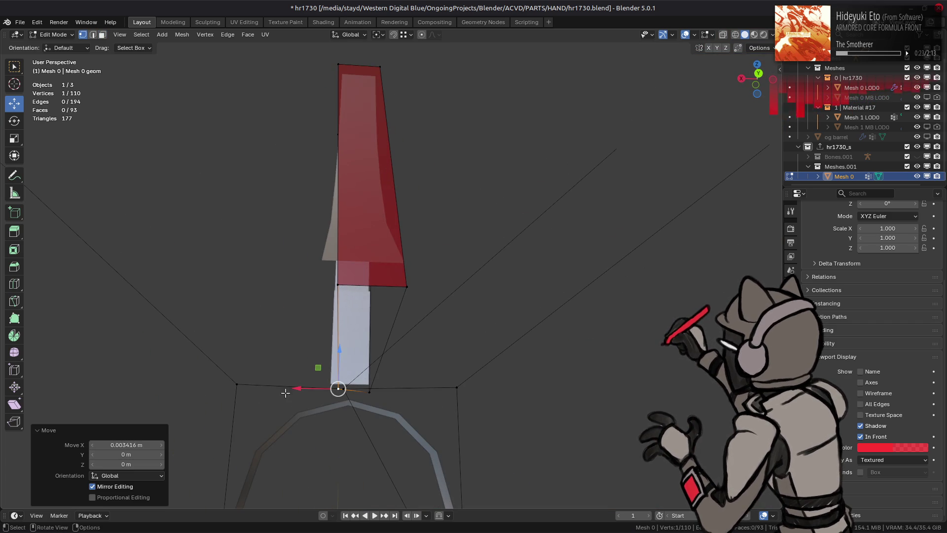
pyautogui.press('g')
pyautogui.press('x')
pyautogui.click(344, 283)
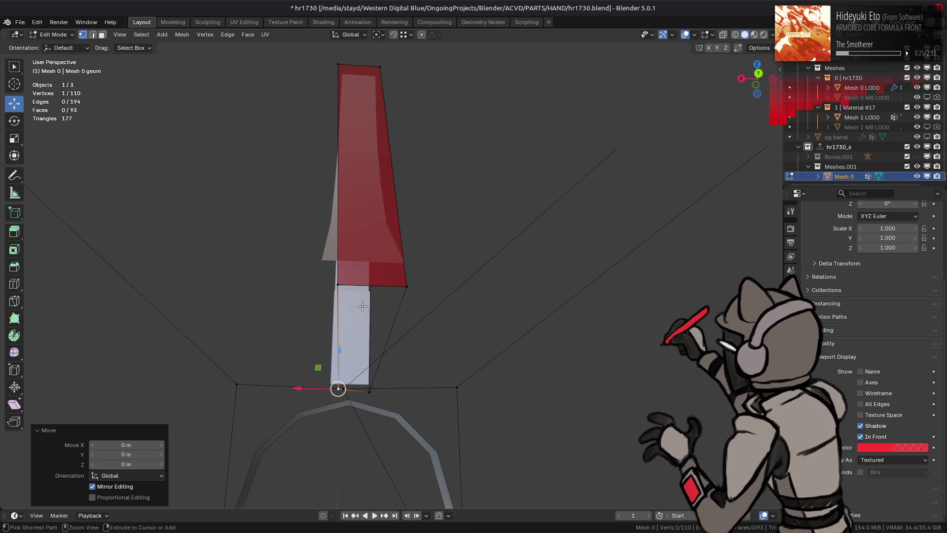
# Move the inner vertex up and left and raise the outer corner vertex at the crossbar
pyautogui.moveTo(380, 334); pyautogui.dragTo(377, 306)
pyautogui.scroll(3)
pyautogui.scroll(-3)
pyautogui.press('g')
pyautogui.click(368, 283)
pyautogui.click(438, 297)
pyautogui.press('g')
pyautogui.click(446, 278)
pyautogui.moveTo(444, 275); pyautogui.dragTo(445, 286)
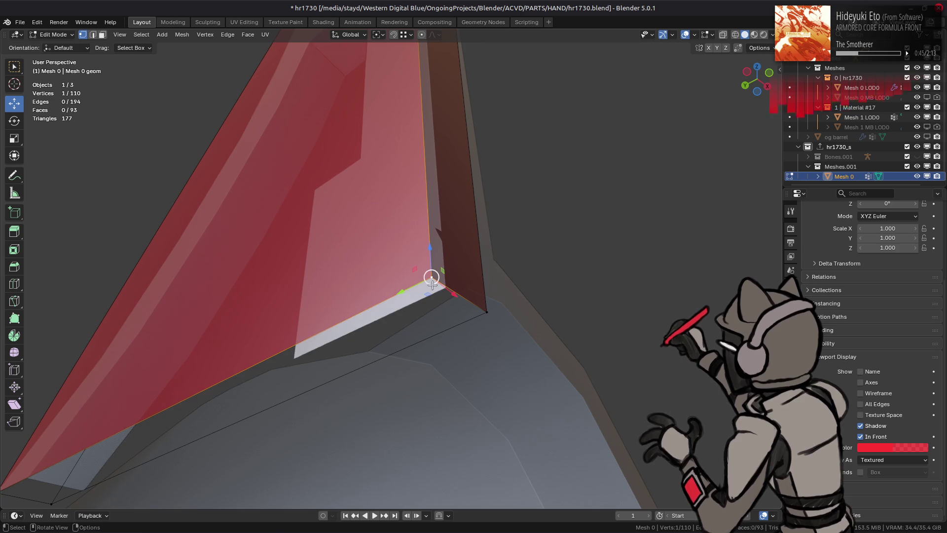
pyautogui.moveTo(445, 286); pyautogui.dragTo(464, 297)
# Drag the fin's top vertices onto the detailed sight's sloped edge
pyautogui.moveTo(465, 297); pyautogui.dragTo(270, 342)
pyautogui.moveTo(271, 342); pyautogui.dragTo(272, 351)
pyautogui.moveTo(318, 226); pyautogui.dragTo(337, 196)
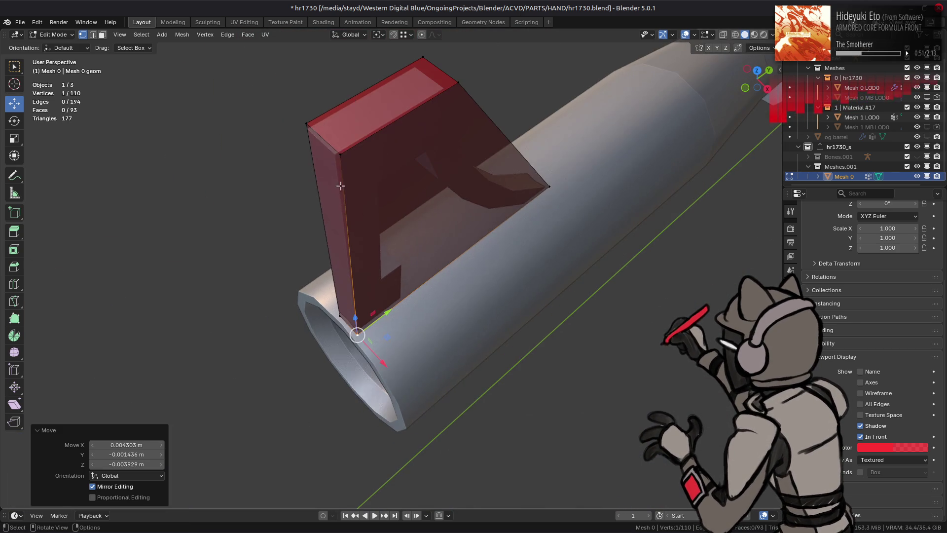
pyautogui.moveTo(342, 152); pyautogui.dragTo(306, 104)
pyautogui.moveTo(306, 103); pyautogui.dragTo(353, 148)
pyautogui.click(429, 128)
pyautogui.moveTo(429, 129); pyautogui.dragTo(417, 123)
pyautogui.click(468, 109)
pyautogui.moveTo(469, 109); pyautogui.dragTo(451, 100)
pyautogui.moveTo(451, 101); pyautogui.dragTo(453, 153)
# Try an edge slide on the fin top, undo it, and unhide the hidden barrel geometry
pyautogui.hotkey('alt', 'a')
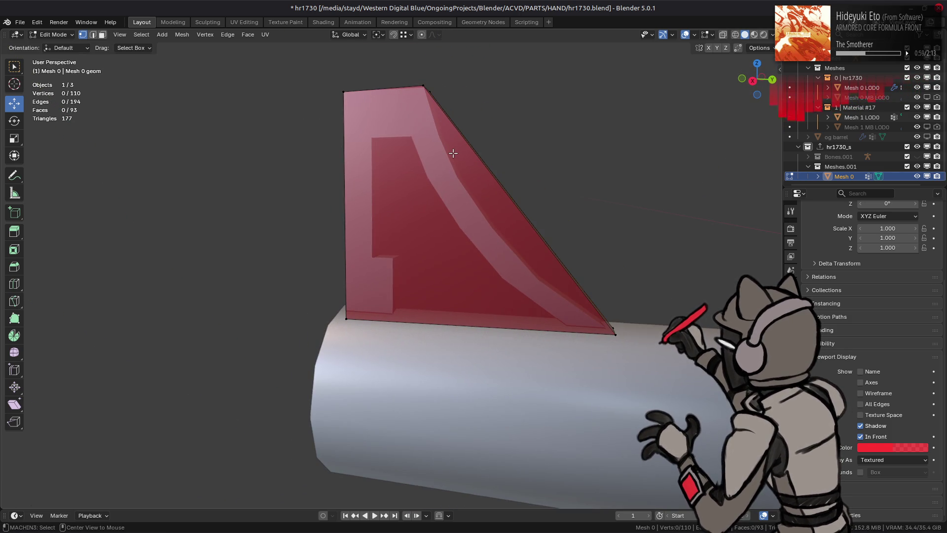
pyautogui.moveTo(418, 207); pyautogui.dragTo(439, 133)
pyautogui.hotkey('shift', 'v')
pyautogui.click(439, 135)
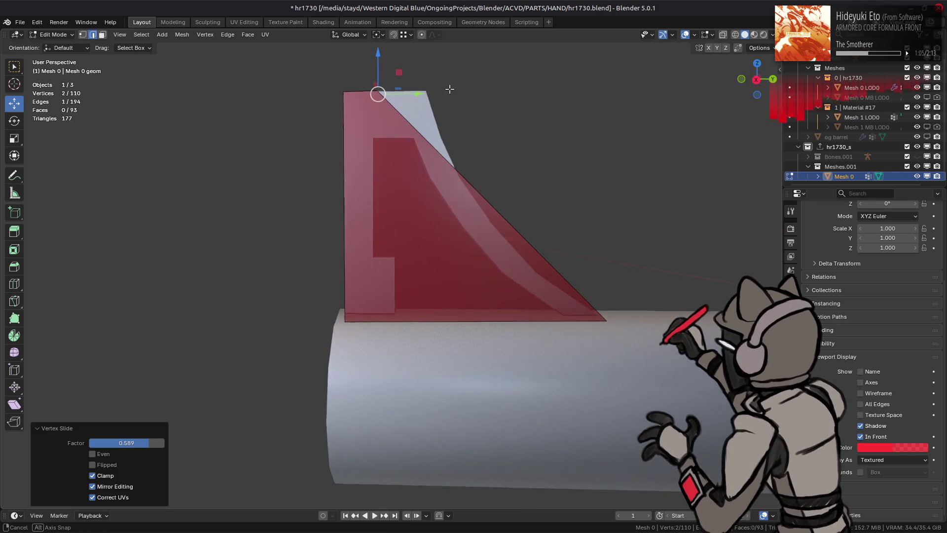
pyautogui.hotkey('ctrl', 'z')
pyautogui.hotkey('alt', 'h')
pyautogui.hotkey('alt', 'a')
pyautogui.moveTo(425, 237); pyautogui.dragTo(458, 290)
# Select the connected proxy barrel and apply Limited Dissolve to remove its redundant flat edges
pyautogui.press('3')
pyautogui.click(399, 312)
pyautogui.hotkey('ctrl', 'l')
pyautogui.press('q')
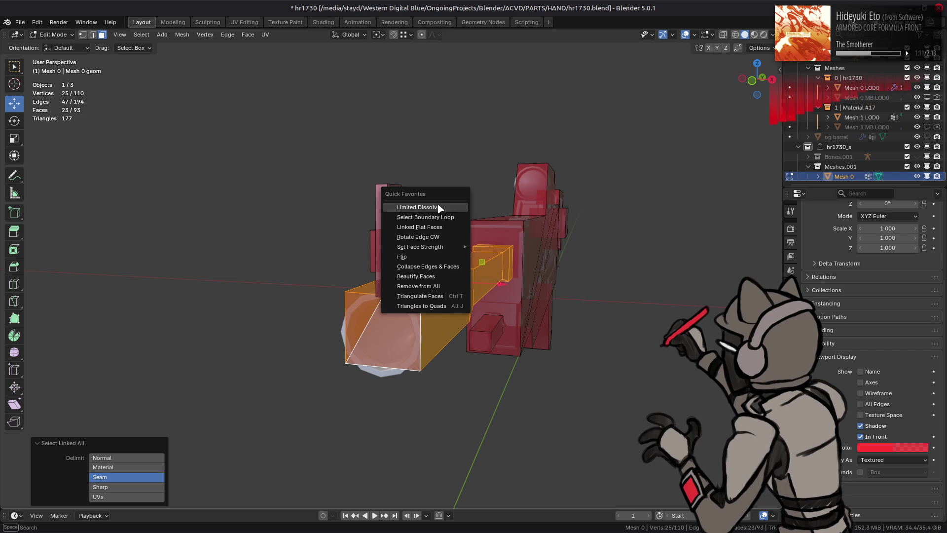
pyautogui.click(439, 208)
pyautogui.hotkey('ctrl', 'z')
pyautogui.hotkey('ctrl', 'shift', 'z')
pyautogui.hotkey('alt', 'a')
# Rotate the whole proxy barrel 45° about Y into a diamond profile
pyautogui.scroll(3)
pyautogui.moveTo(400, 299); pyautogui.dragTo(517, 209)
pyautogui.click(449, 290)
pyautogui.hotkey('ctrl', 'l')
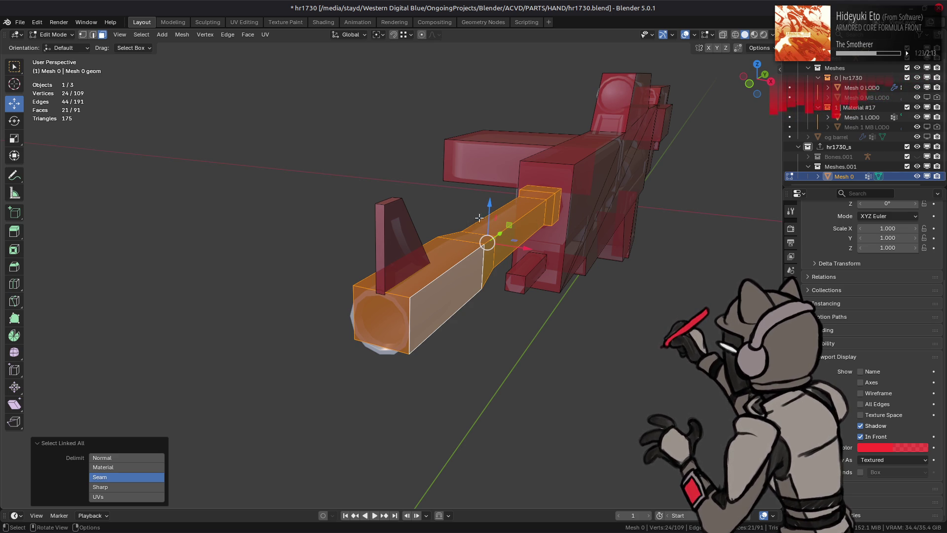
pyautogui.moveTo(466, 222); pyautogui.dragTo(453, 224)
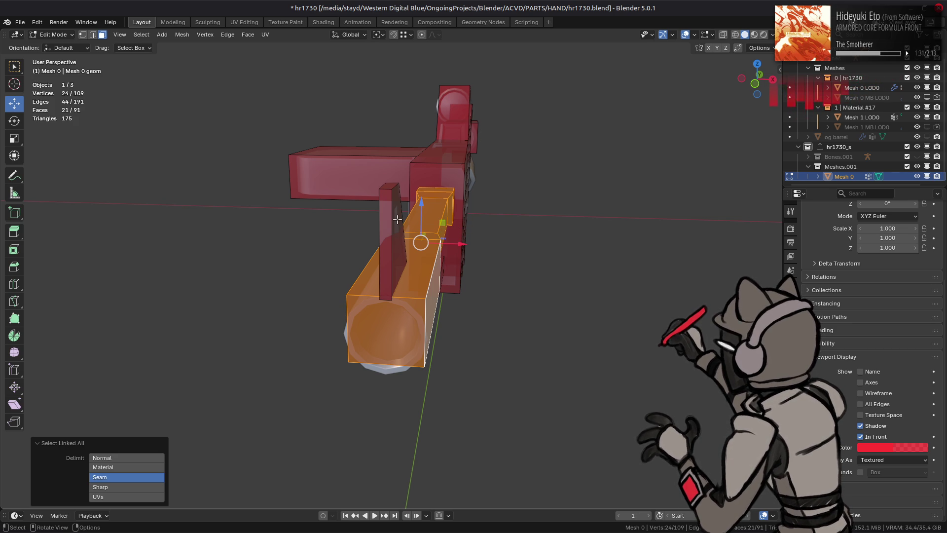
pyautogui.write('r')
pyautogui.write('y')
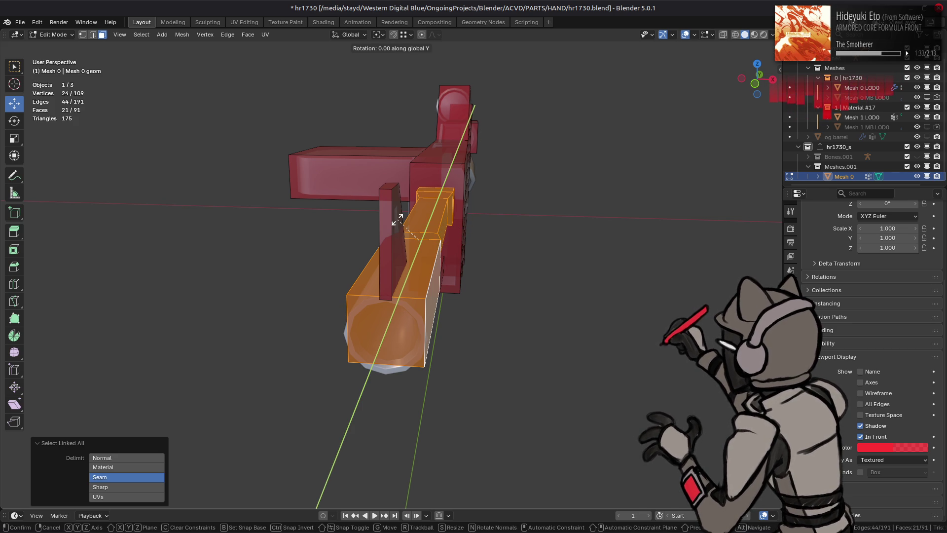
pyautogui.write('45')
pyautogui.press('Return')
# Reselect the whole barrel and set the snapping base to Median
pyautogui.click(396, 337)
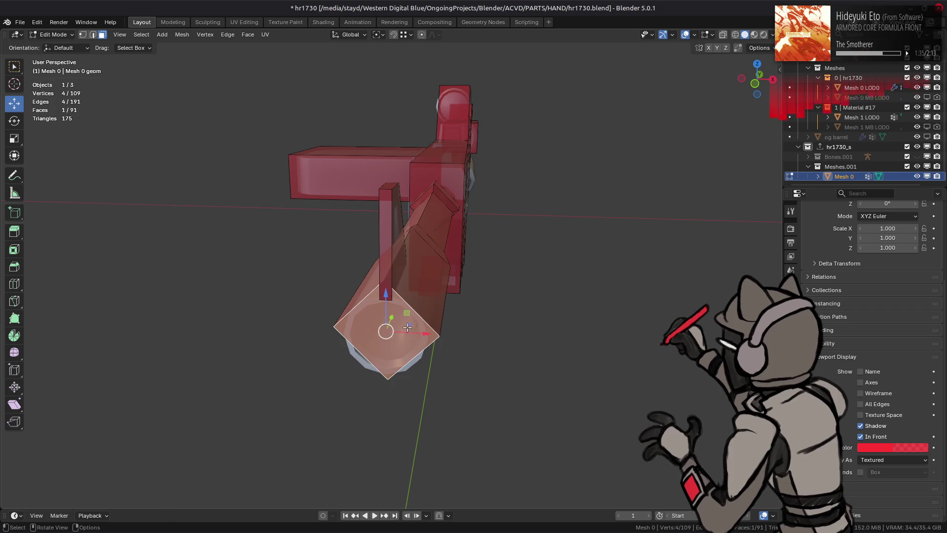
pyautogui.moveTo(506, 255); pyautogui.dragTo(375, 26)
pyautogui.click(398, 259)
pyautogui.hotkey('ctrl', 'l')
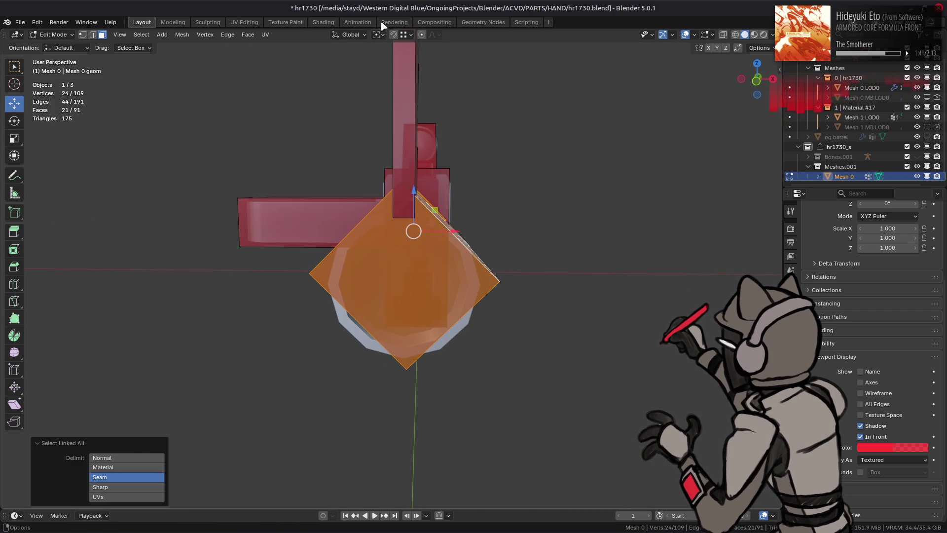
pyautogui.click(405, 37)
pyautogui.click(408, 65)
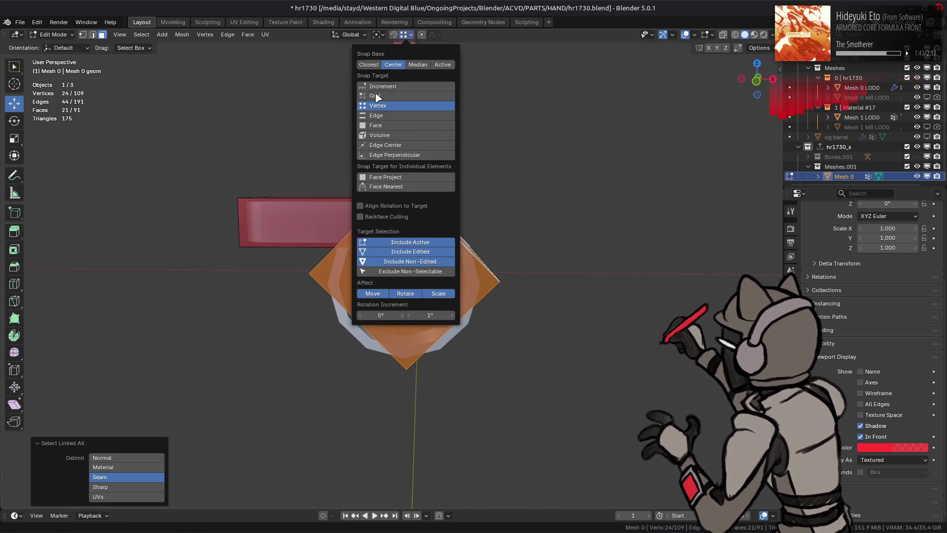
# Move the barrel within the X-Z plane to centre it over the detailed round barrel
pyautogui.scroll(3)
pyautogui.moveTo(356, 244); pyautogui.dragTo(307, 256)
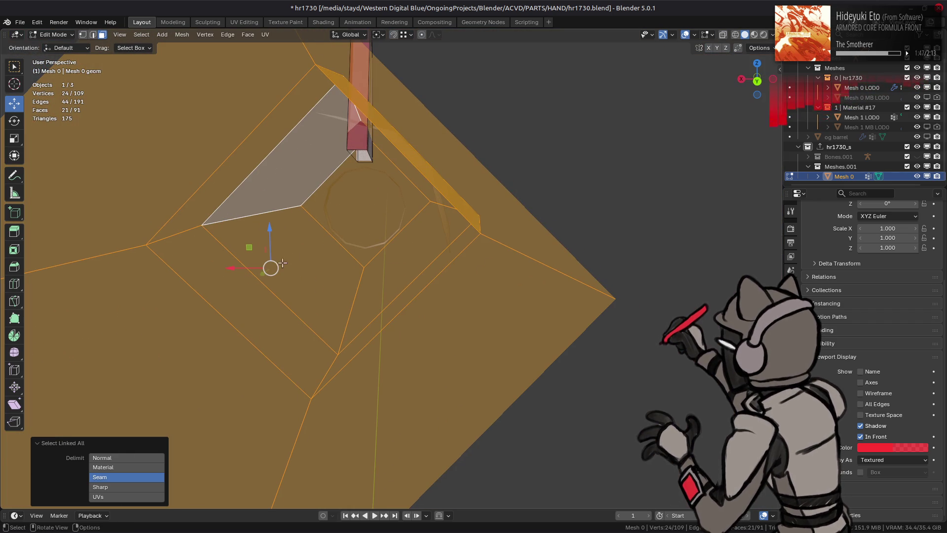
pyautogui.press('g')
pyautogui.hotkey('shift', 'y')
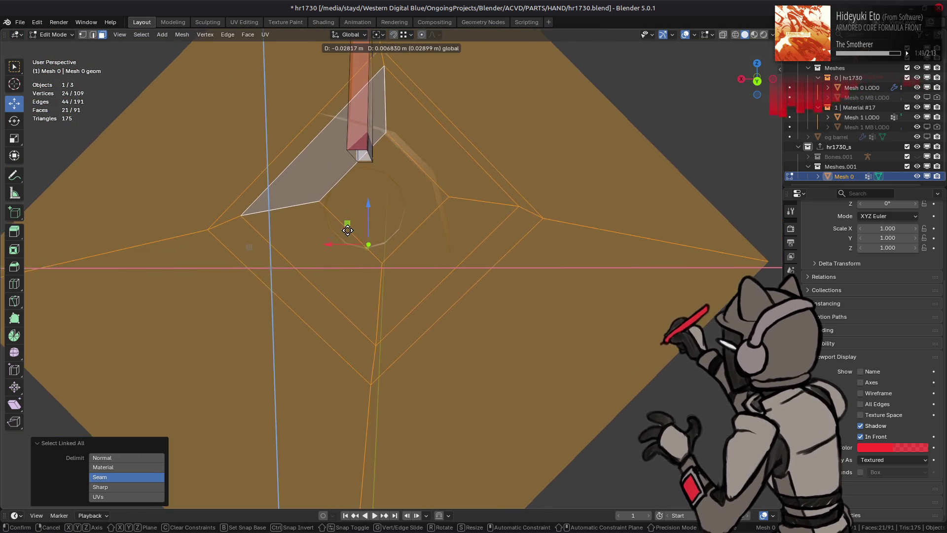
pyautogui.scroll(-3)
pyautogui.click(356, 204)
pyautogui.moveTo(357, 204); pyautogui.dragTo(624, 226)
pyautogui.hotkey('shift', 'h')
pyautogui.press('g')
pyautogui.hotkey('shift', 'y')
pyautogui.click(471, 250)
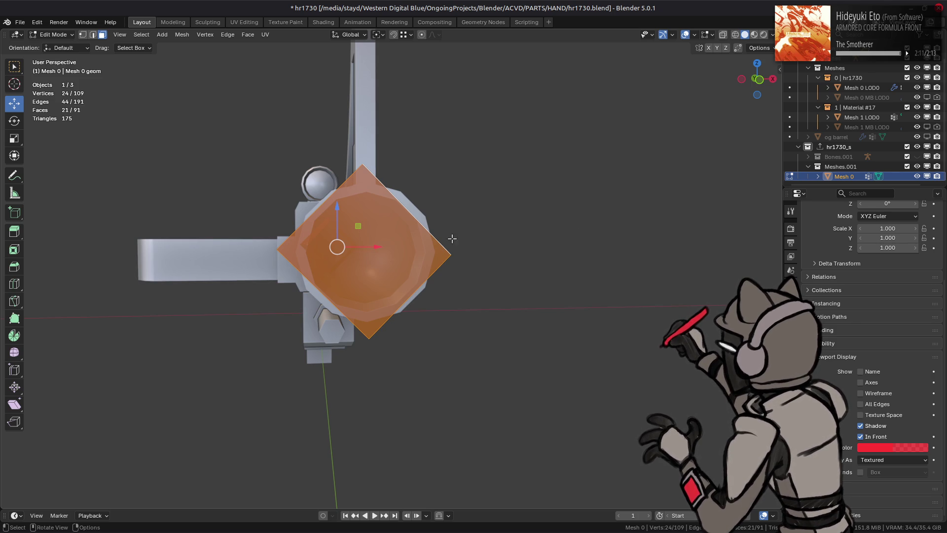
pyautogui.scroll(3)
pyautogui.moveTo(455, 239); pyautogui.dragTo(343, 244)
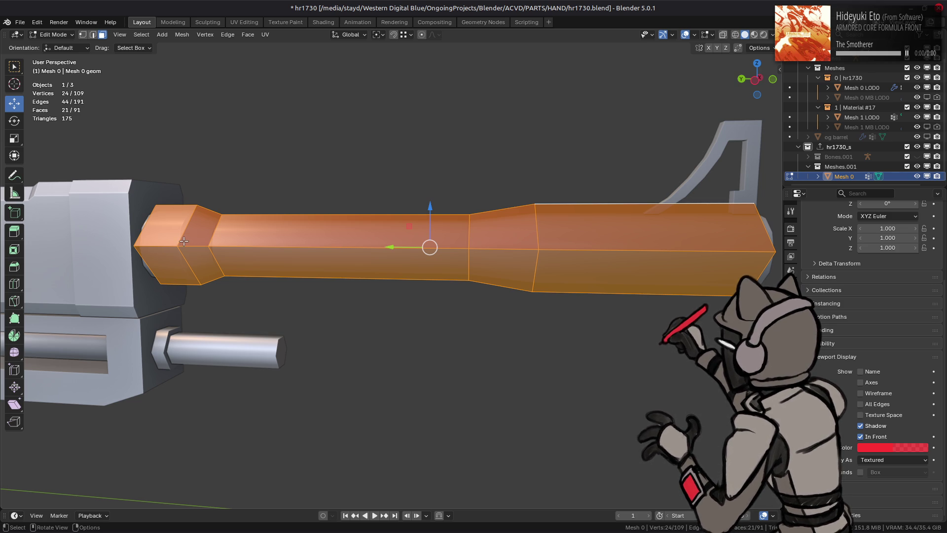
# Dissolve the barrel's end edge loop in edge select mode
pyautogui.press('2')
pyautogui.click(185, 242)
pyautogui.rightClick(332, 355)
pyautogui.click(290, 298)
pyautogui.moveTo(290, 297); pyautogui.dragTo(373, 288)
# Dissolve a second surplus barrel edge loop, then select the barrel's end face
pyautogui.click(538, 246)
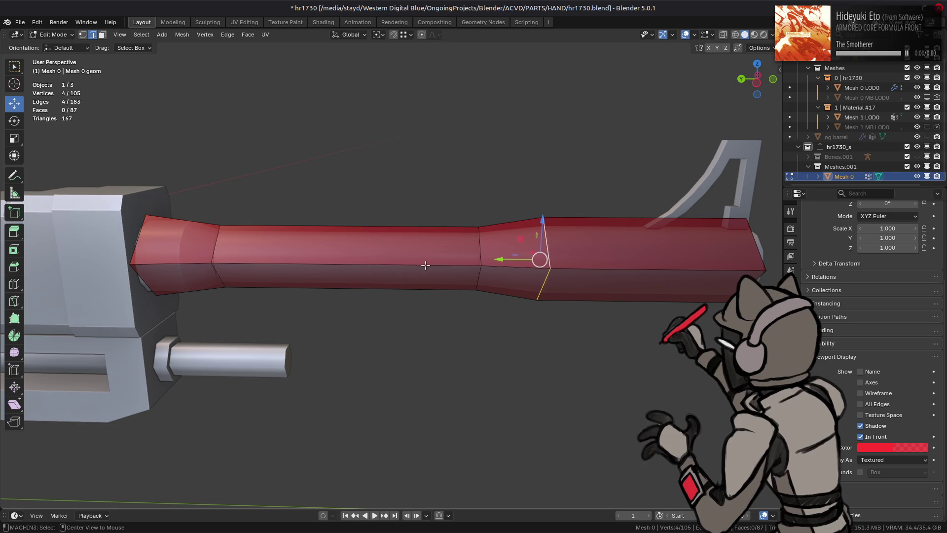
pyautogui.rightClick(426, 265)
pyautogui.click(407, 369)
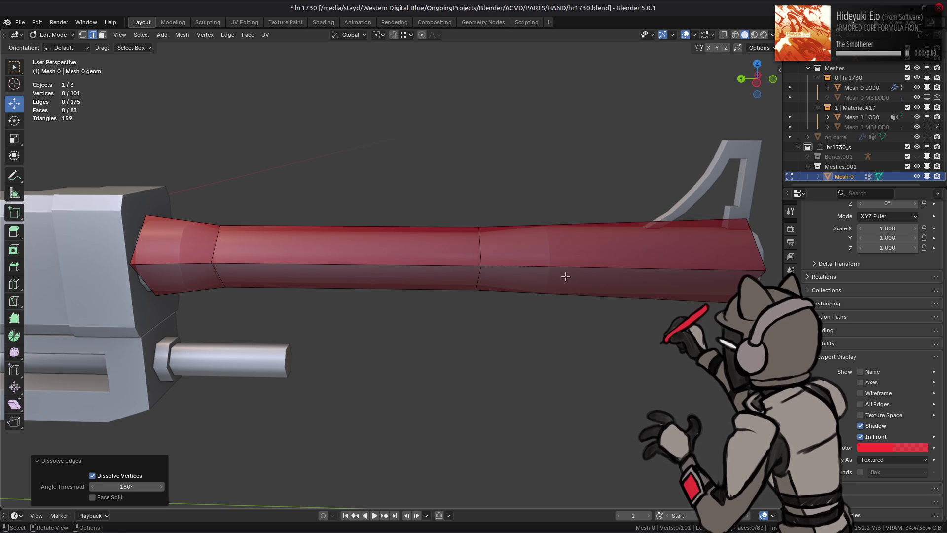
pyautogui.moveTo(564, 277); pyautogui.dragTo(554, 266)
pyautogui.hotkey('ctrl', 'z')
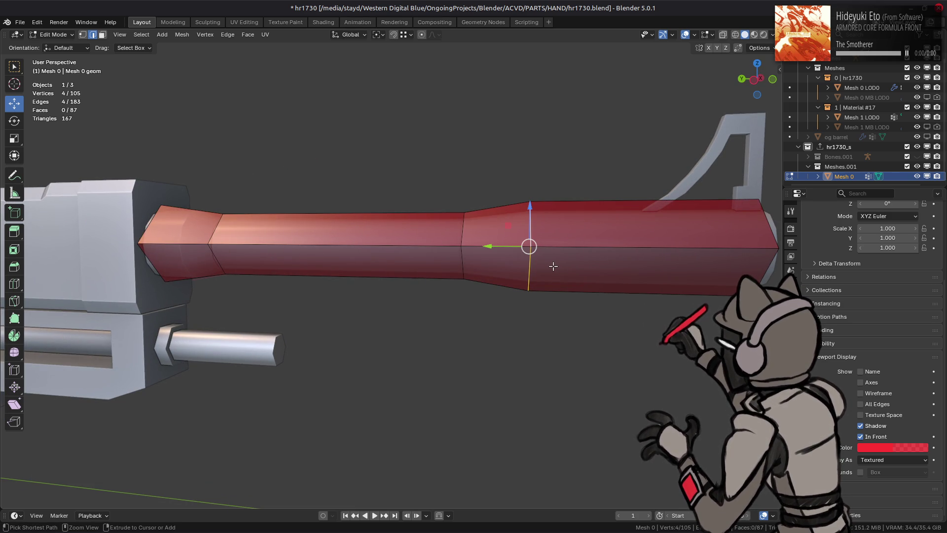
pyautogui.hotkey('ctrl', 'z')
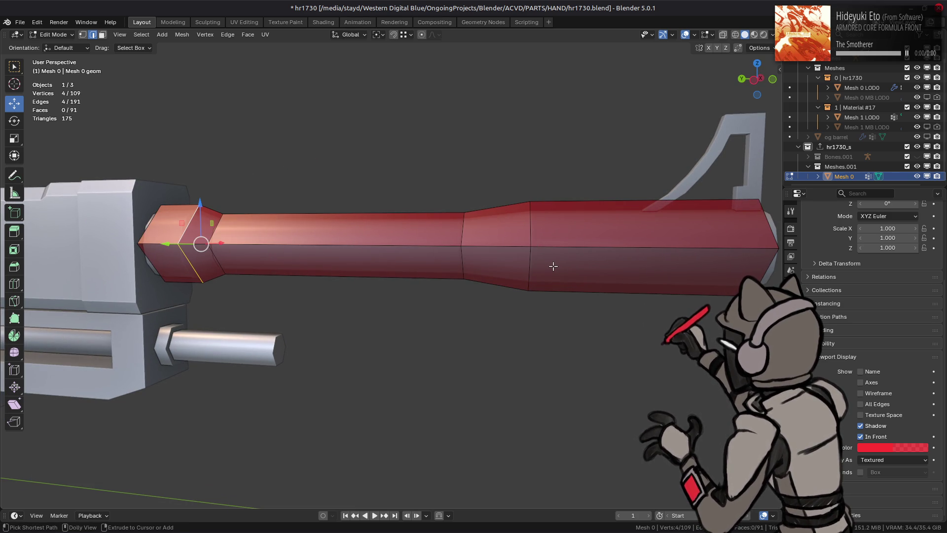
pyautogui.hotkey('ctrl', 'shift', 'z')
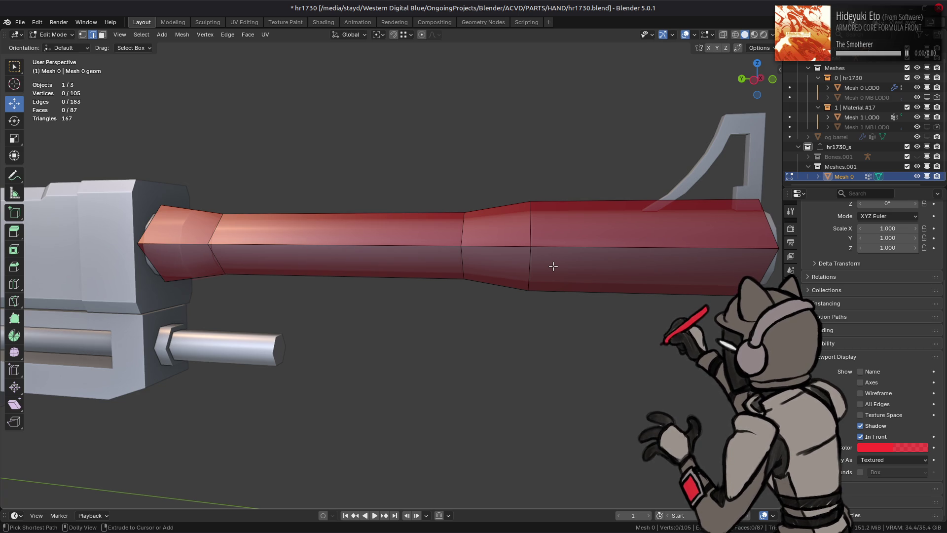
pyautogui.hotkey('ctrl', 'shift', 'z')
pyautogui.moveTo(551, 264); pyautogui.dragTo(475, 273)
pyautogui.click(466, 282)
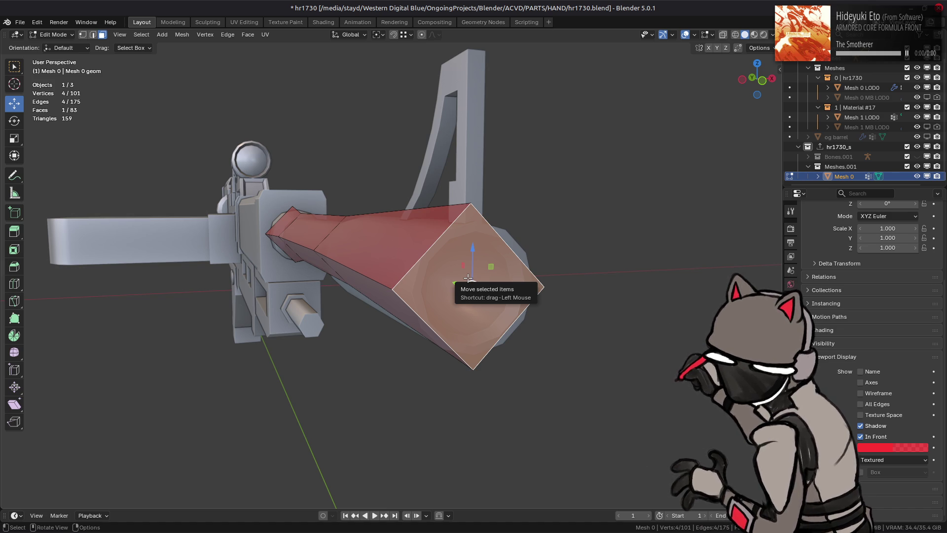
# Slide the red proxy's end face along the Y axis toward the muzzle
pyautogui.moveTo(468, 278); pyautogui.dragTo(406, 288)
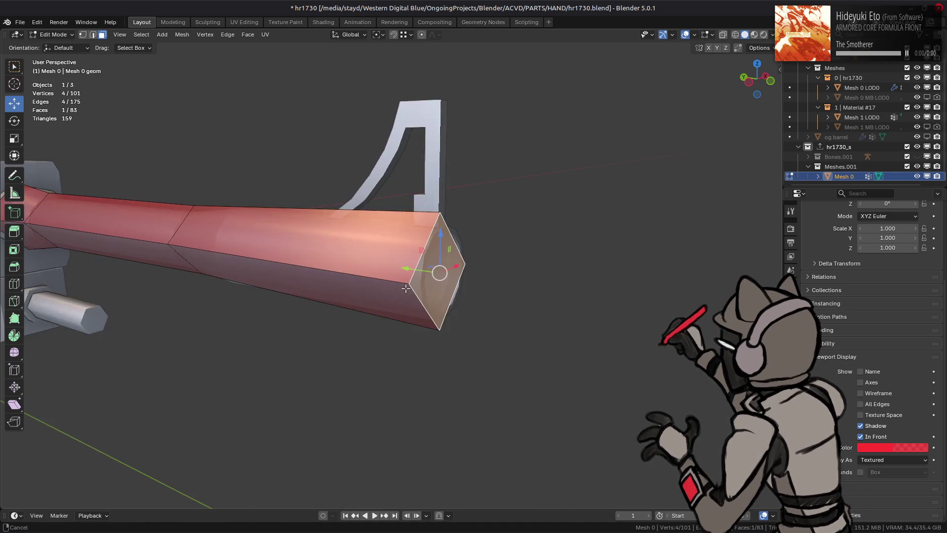
pyautogui.scroll(3)
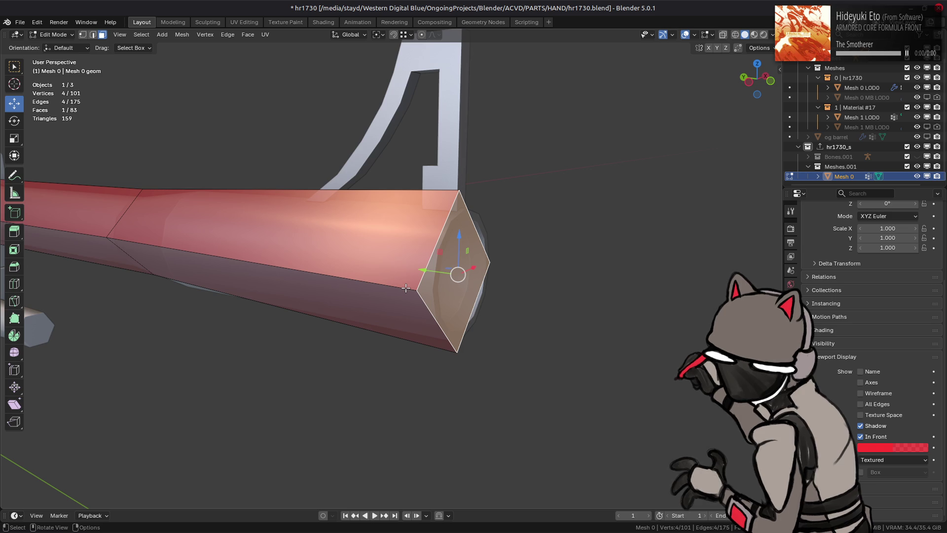
pyautogui.press('g')
pyautogui.press('y')
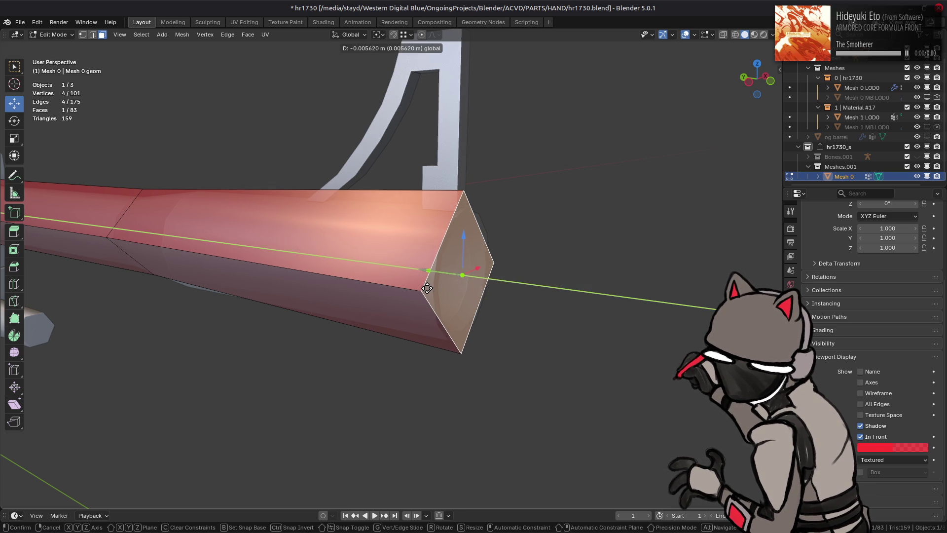
pyautogui.click(437, 275)
pyautogui.moveTo(437, 275); pyautogui.dragTo(469, 261)
pyautogui.scroll(3)
pyautogui.scroll(-3)
pyautogui.scroll(3)
# Select the edge loop around the barrel and reposition it along the Y axis
pyautogui.press('2')
pyautogui.click(500, 254)
pyautogui.press('g')
pyautogui.press('y')
pyautogui.click(401, 266)
pyautogui.scroll(-3)
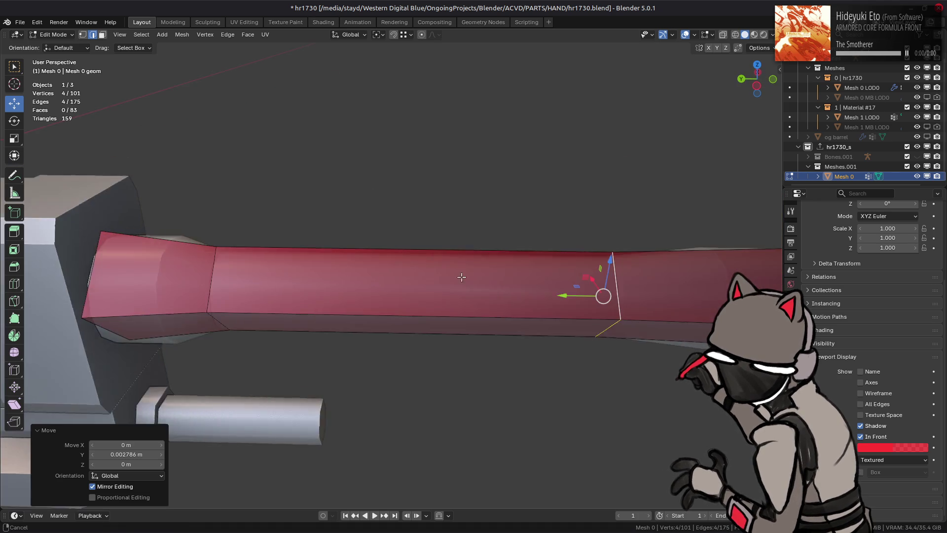
pyautogui.moveTo(401, 265); pyautogui.dragTo(415, 269)
pyautogui.press('g')
pyautogui.press('y')
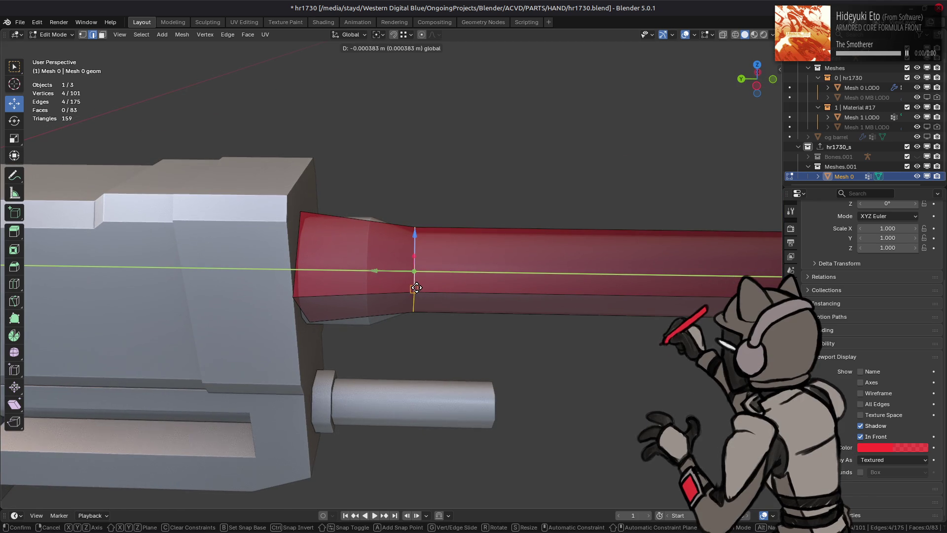
pyautogui.click(417, 286)
pyautogui.scroll(-3)
# Try narrowing the barrel's end-cap face on X to 0.792, then undo it
pyautogui.moveTo(575, 280); pyautogui.dragTo(513, 267)
pyautogui.press('3')
pyautogui.click(512, 267)
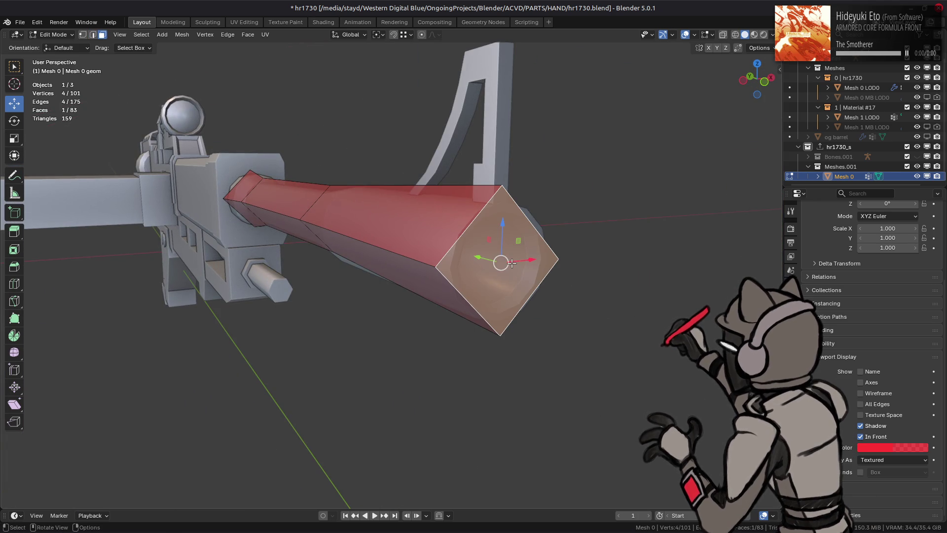
pyautogui.press('KP_Decimal')
pyautogui.press('s')
pyautogui.press('x')
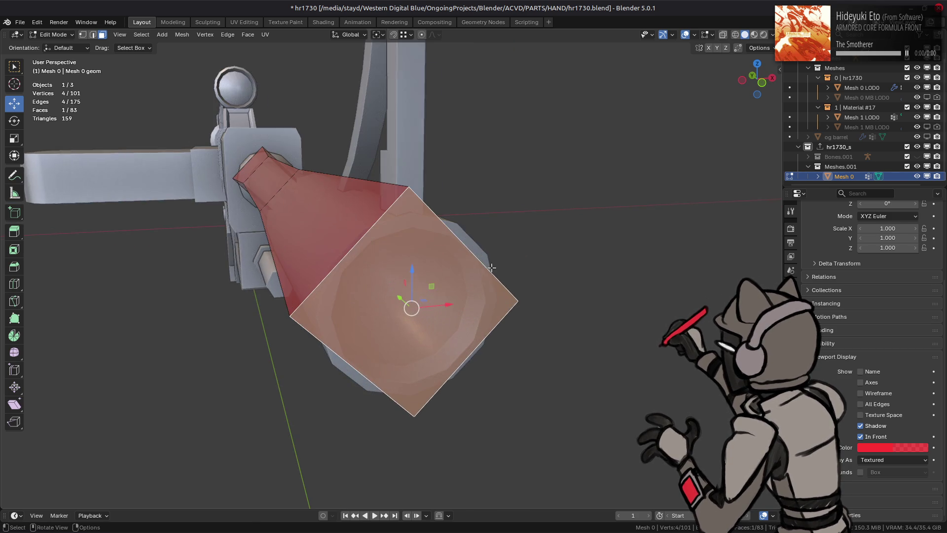
pyautogui.click(496, 303)
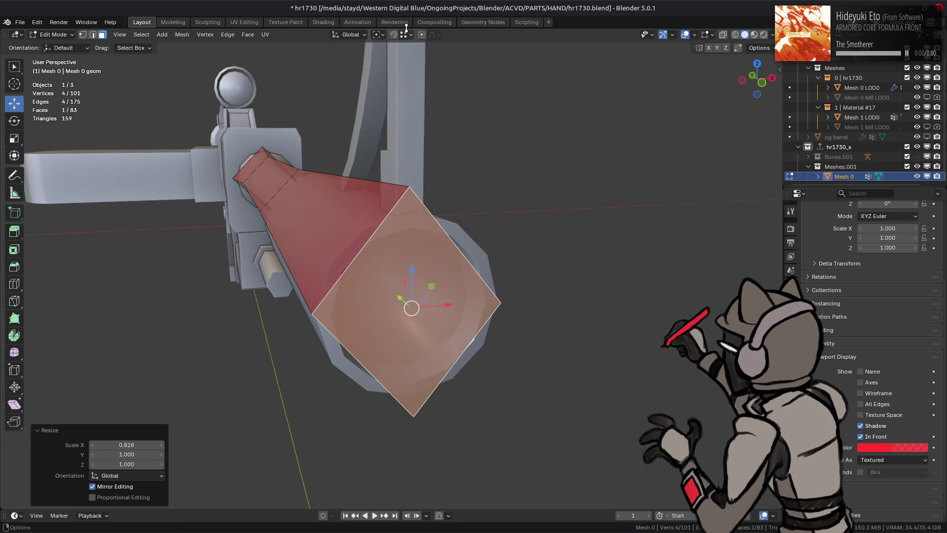
pyautogui.click(411, 34)
pyautogui.press('s')
pyautogui.press('x')
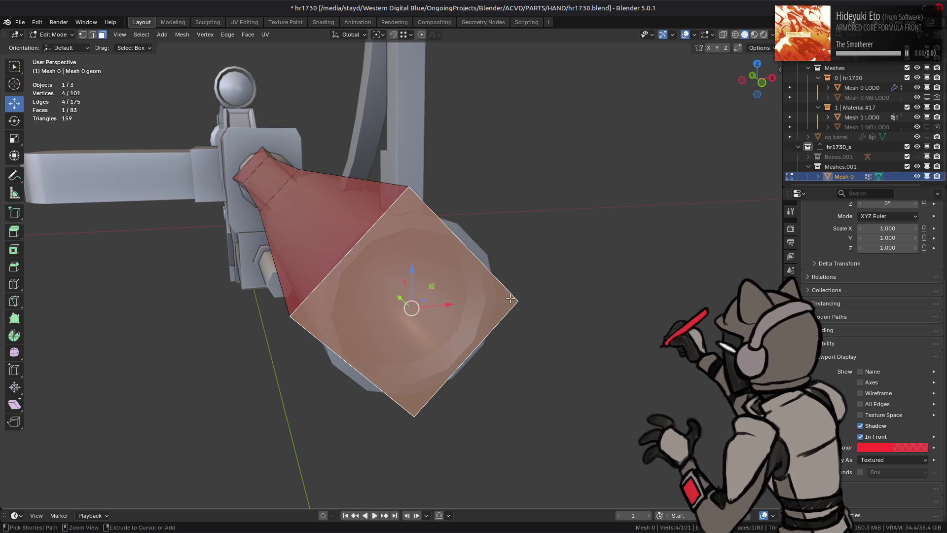
pyautogui.click(498, 300)
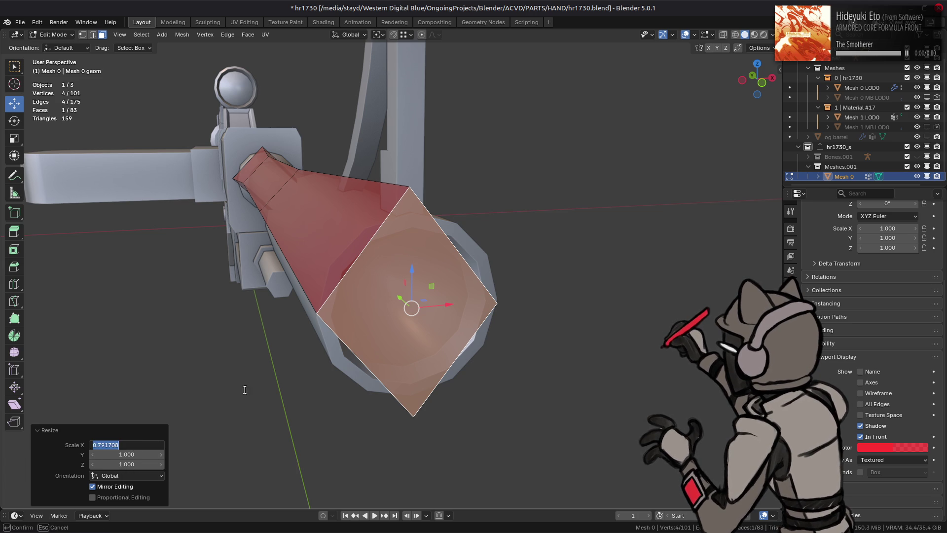
pyautogui.hotkey('ctrl', 'z')
# Scale the connected cone faces to 0.792 on X and Z, leaving Y unchanged
pyautogui.press('l')
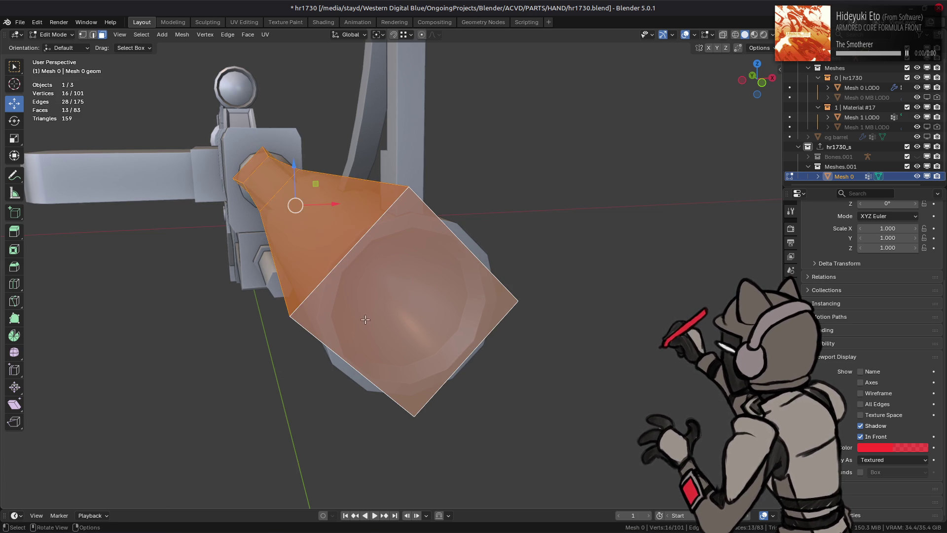
pyautogui.press('s')
pyautogui.hotkey('shift', 'y')
pyautogui.click(358, 309)
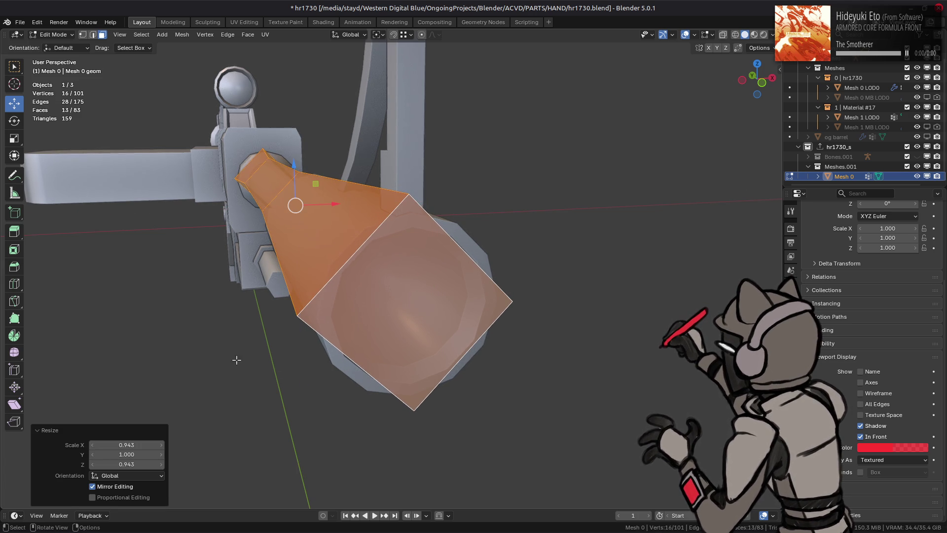
pyautogui.click(138, 445)
pyautogui.write('0.792')
pyautogui.press('Return')
pyautogui.click(133, 464)
pyautogui.write('0.792')
pyautogui.press('Return')
# Enlarge the cone faces by 1/0.85 (about 1.176) on X and Z, then return to Object Mode
pyautogui.moveTo(441, 314); pyautogui.dragTo(403, 309)
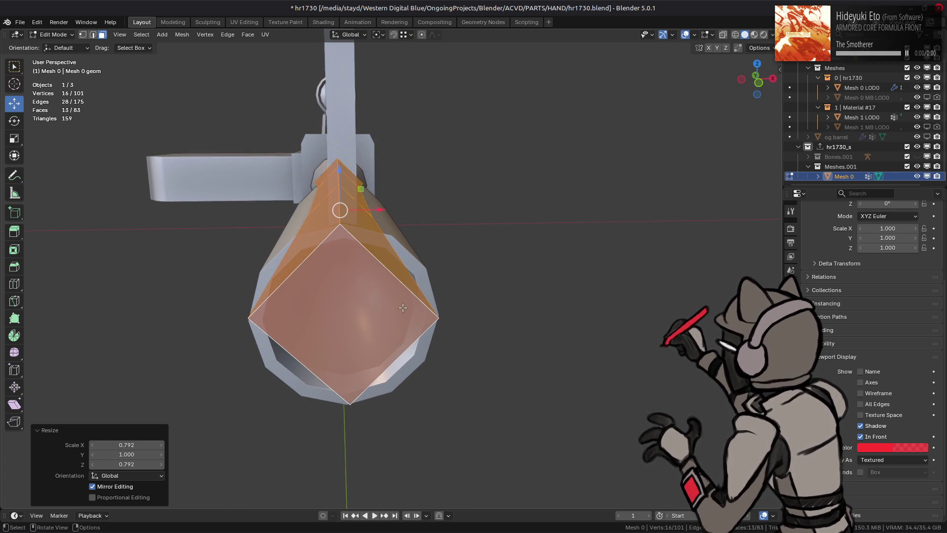
pyautogui.press('s')
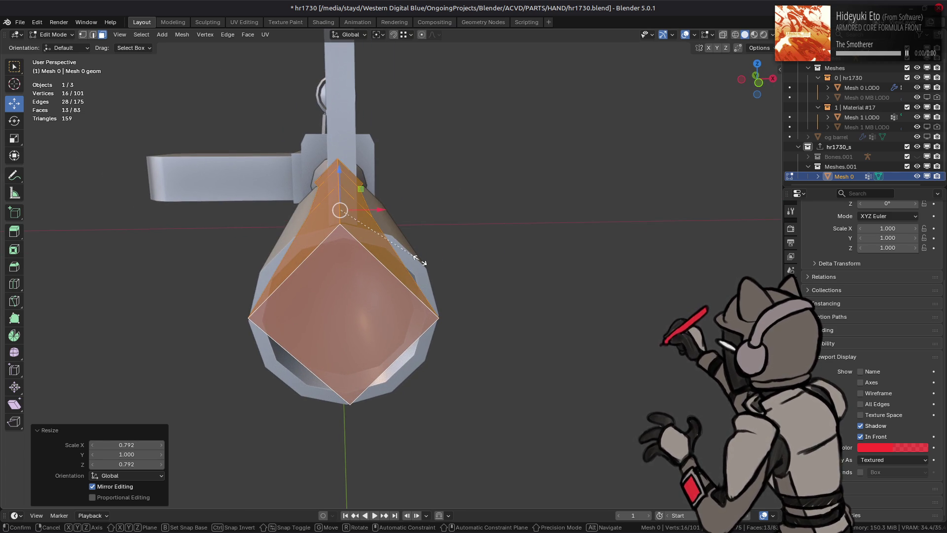
pyautogui.hotkey('shift', 'y')
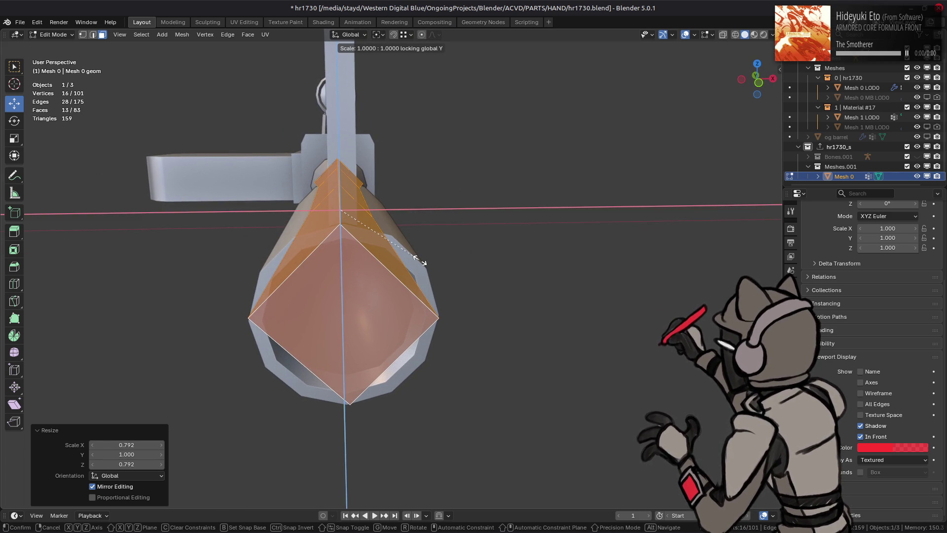
pyautogui.write('.')
pyautogui.write('85')
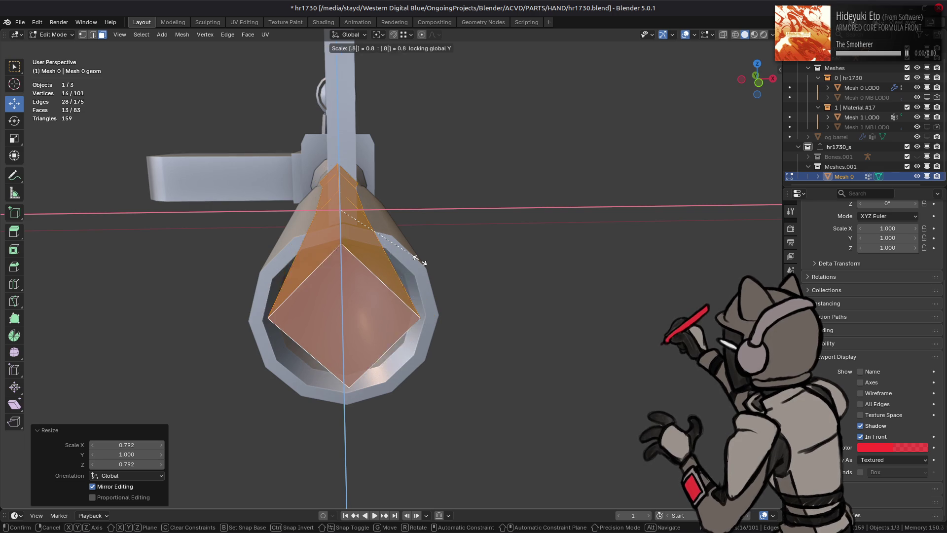
pyautogui.press('/')
pyautogui.press('Return')
pyautogui.moveTo(420, 259); pyautogui.dragTo(426, 250)
pyautogui.scroll(3)
pyautogui.press('Tab')
pyautogui.scroll(-3)
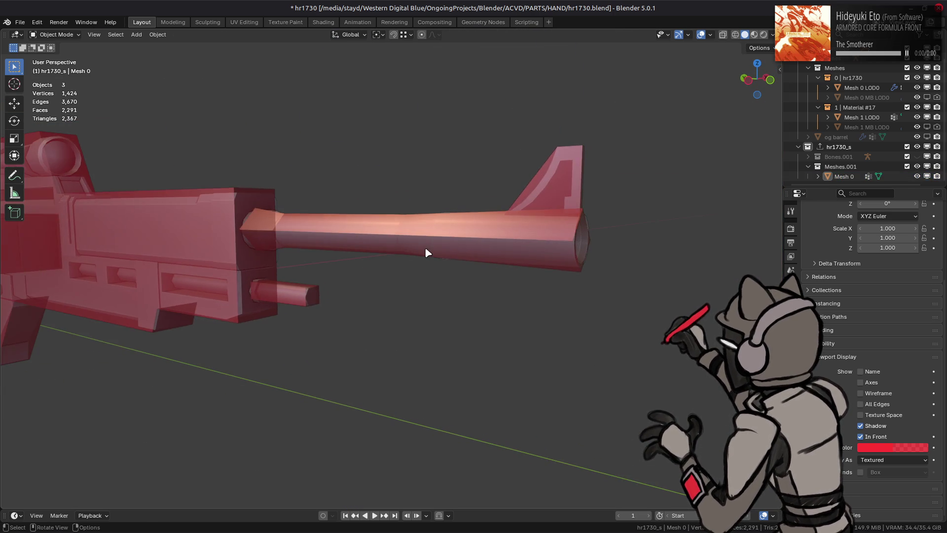
# Save hr1730.blend and orbit to a head-on front view of the rifle
pyautogui.hotkey('ctrl', 's')
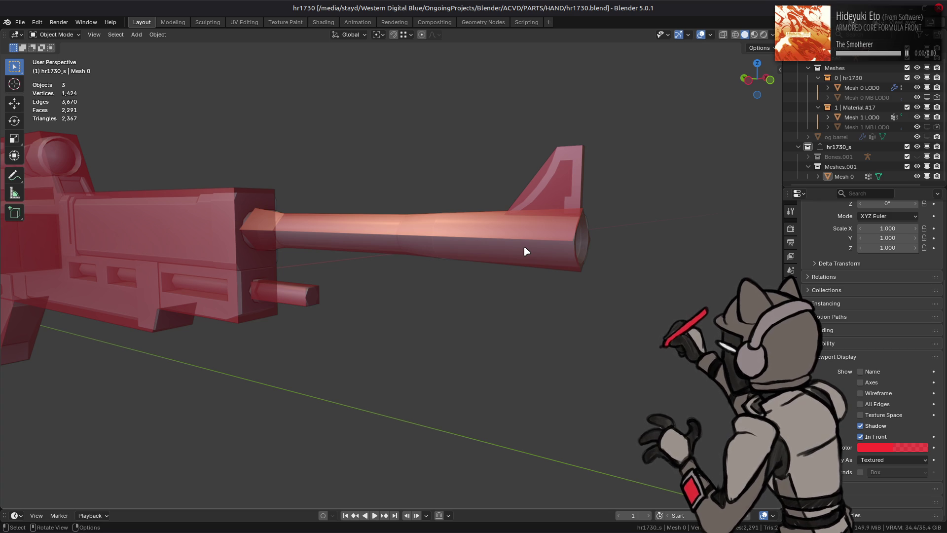
pyautogui.moveTo(527, 252); pyautogui.dragTo(496, 259)
pyautogui.hotkey('ctrl', 's')
pyautogui.moveTo(385, 274); pyautogui.dragTo(436, 273)
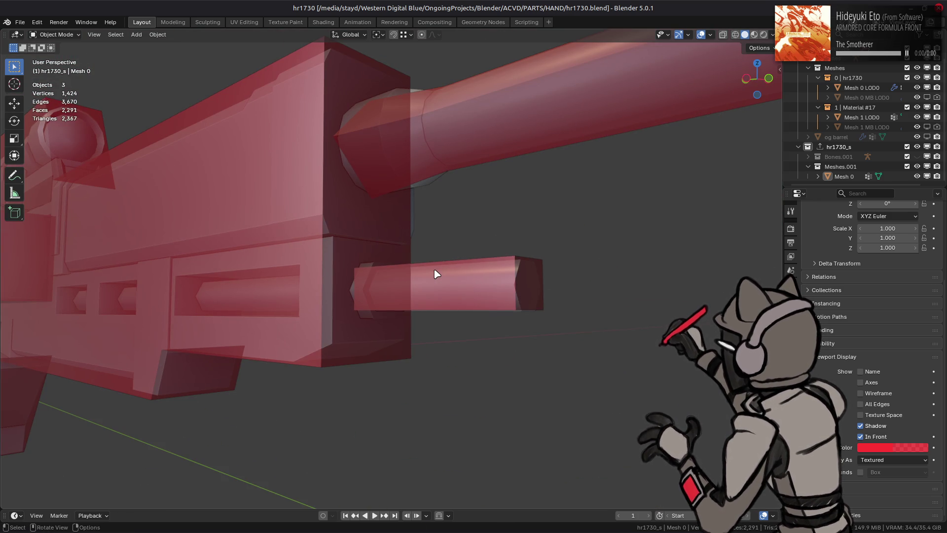